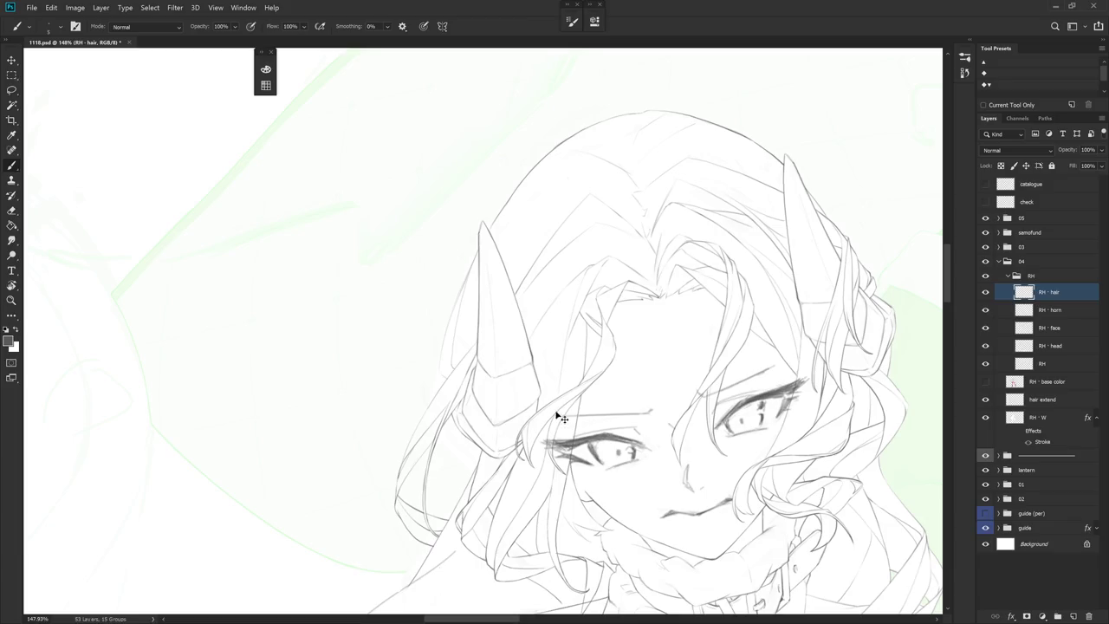
Rotate the canvas view so the horned girl's head tilts for work on the RH - hair layer
{"action": "left_click_drag", "start_coordinate": [558, 417], "coordinate": [584, 386]}
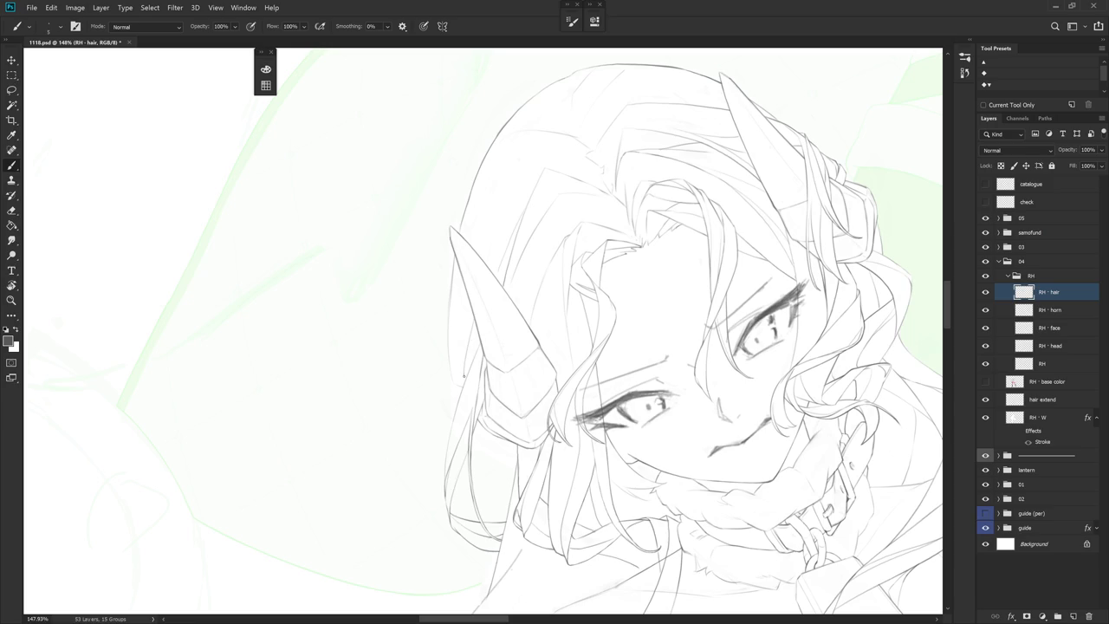
{"action": "left_click_drag", "start_coordinate": [473, 344], "coordinate": [484, 301]}
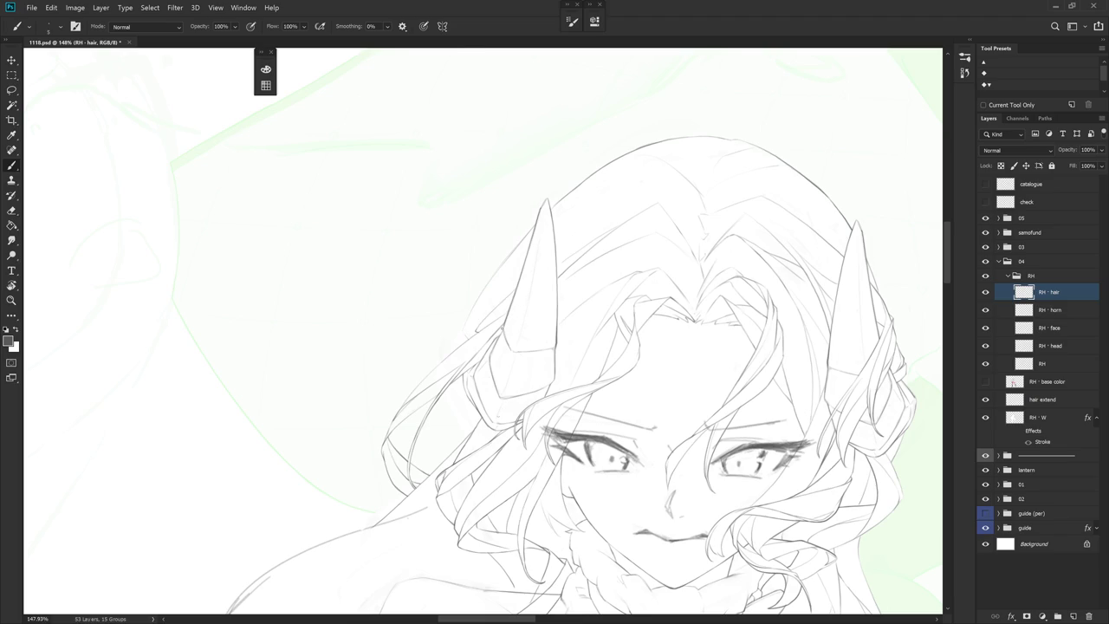
{"action": "key", "text": "r"}
{"action": "left_click_drag", "start_coordinate": [516, 303], "coordinate": [591, 392]}
{"action": "scroll", "coordinate": [482, 273], "scroll_direction": "up", "scroll_amount": 2}
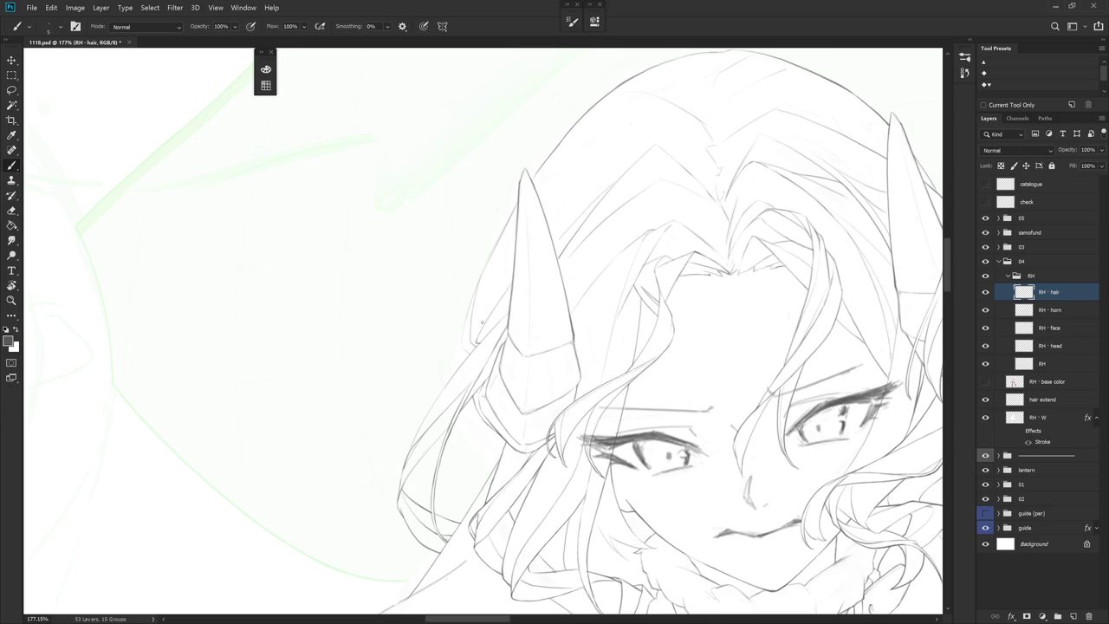
{"action": "key", "text": "r"}
{"action": "left_click_drag", "start_coordinate": [488, 262], "coordinate": [508, 347]}
Toggle between Eraser and Brush and reposition the view around the left horn
{"action": "key", "text": "e"}
{"action": "key", "text": "b"}
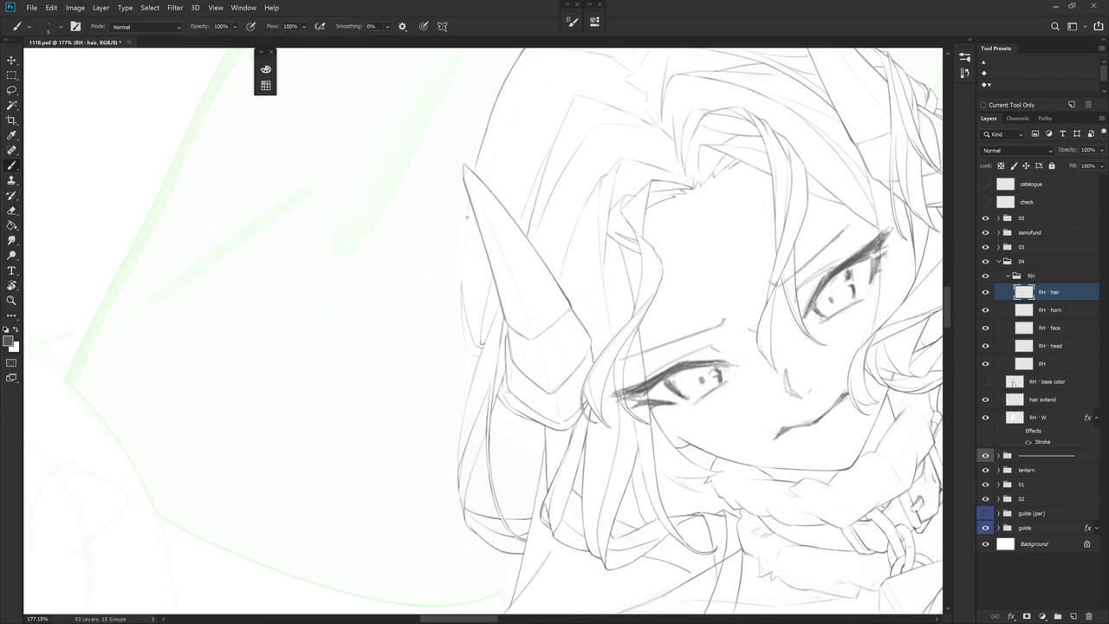
{"action": "key", "text": "e"}
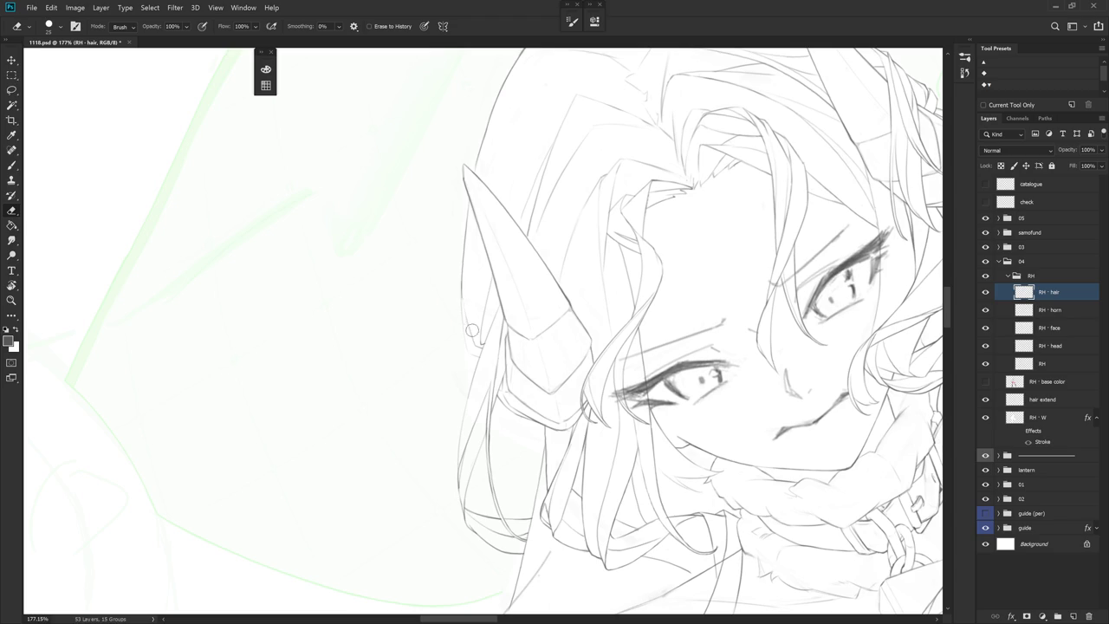
{"action": "key", "text": "b"}
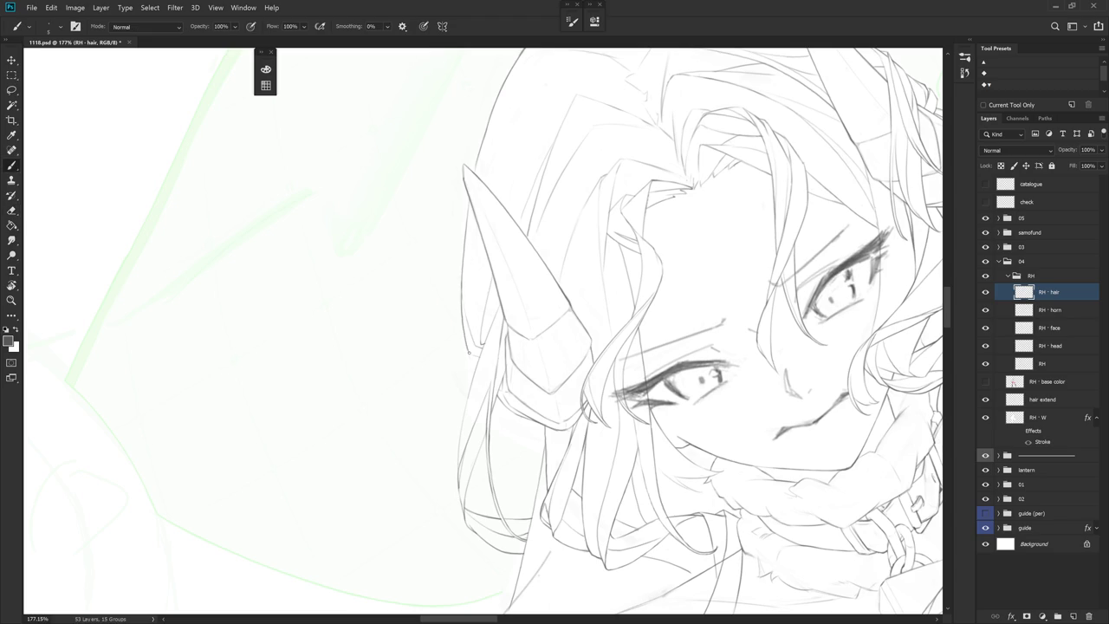
{"action": "left_click_drag", "start_coordinate": [520, 357], "coordinate": [646, 593]}
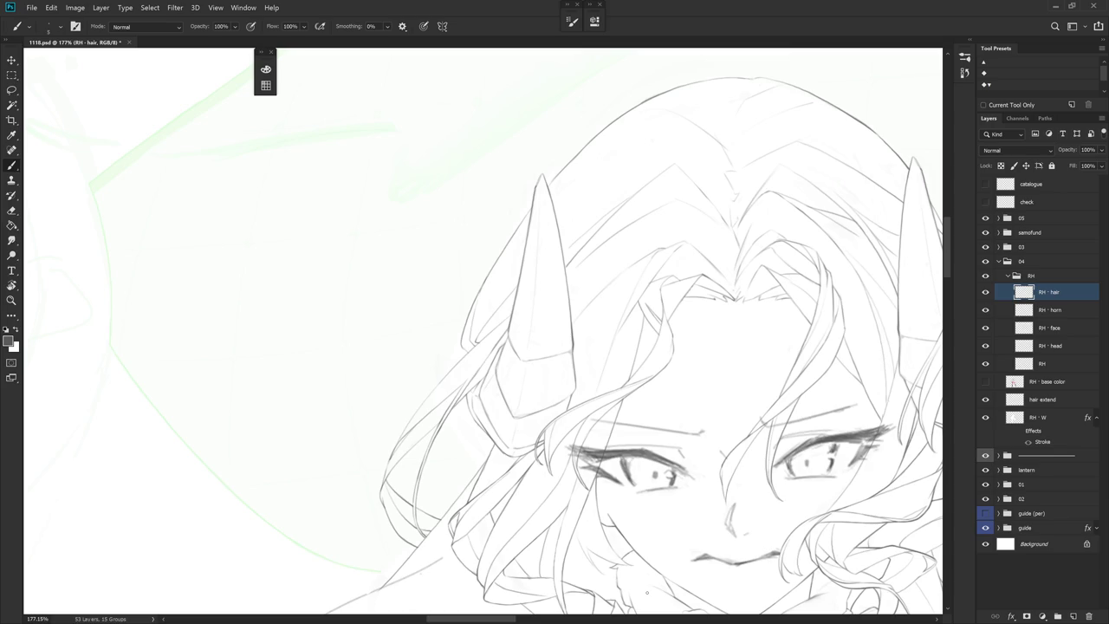
{"action": "scroll", "coordinate": [646, 593], "scroll_direction": "down", "scroll_amount": 4}
{"action": "scroll", "coordinate": [647, 593], "scroll_direction": "up", "scroll_amount": 2}
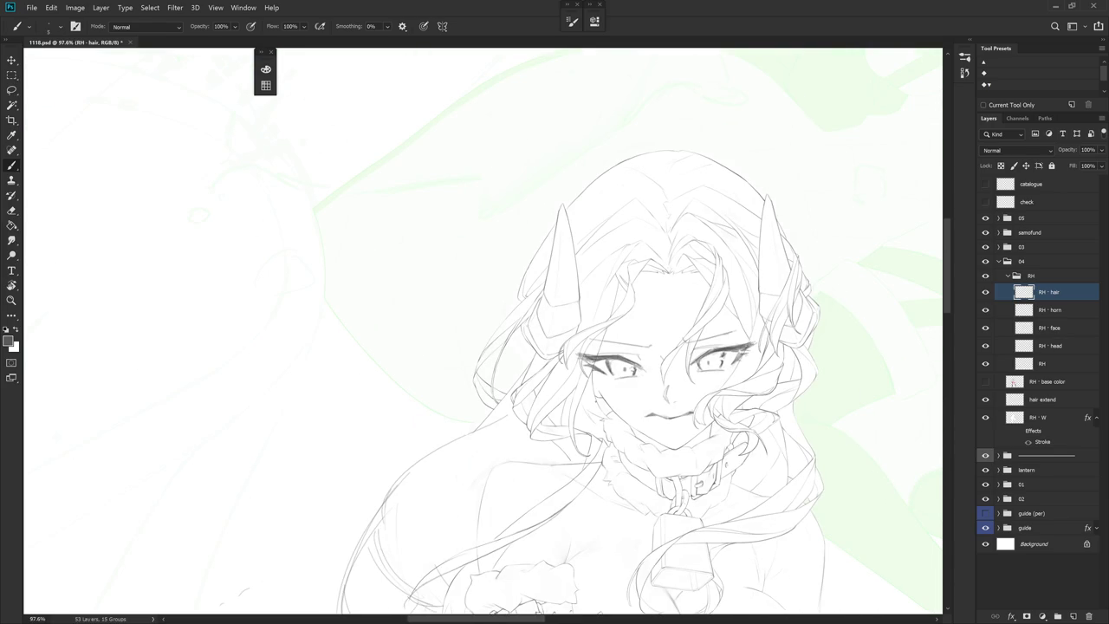
{"action": "scroll", "coordinate": [535, 372], "scroll_direction": "up", "scroll_amount": 3}
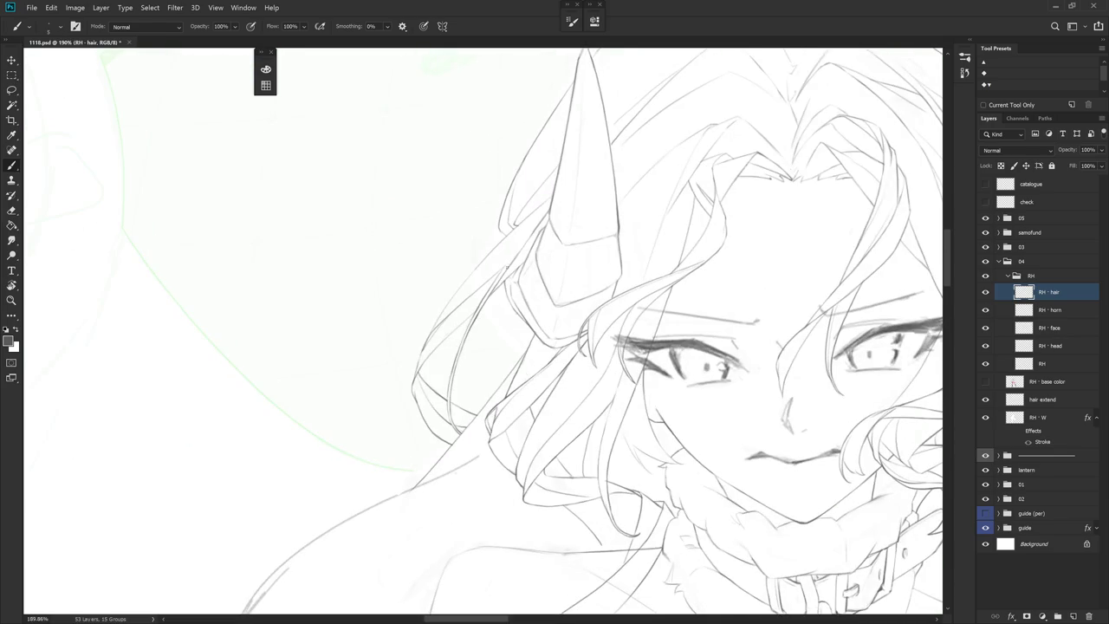
Draw a thin hair strand beside the horn, undo it, and redraw it shorter
{"action": "left_click_drag", "start_coordinate": [504, 300], "coordinate": [488, 380]}
{"action": "key", "text": "ctrl+z"}
{"action": "key", "text": "ctrl+z"}
{"action": "key", "text": "ctrl+z"}
{"action": "key", "text": "ctrl+z"}
{"action": "left_click_drag", "start_coordinate": [503, 295], "coordinate": [488, 341]}
{"action": "scroll", "coordinate": [611, 355], "scroll_direction": "down", "scroll_amount": 2}
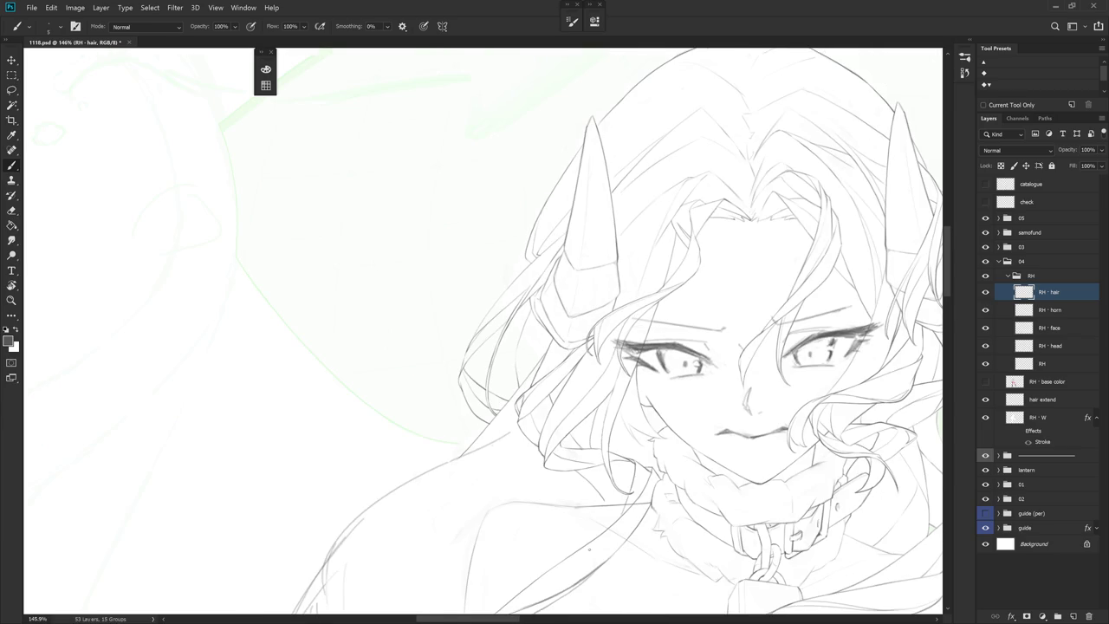
{"action": "scroll", "coordinate": [593, 573], "scroll_direction": "down", "scroll_amount": 6}
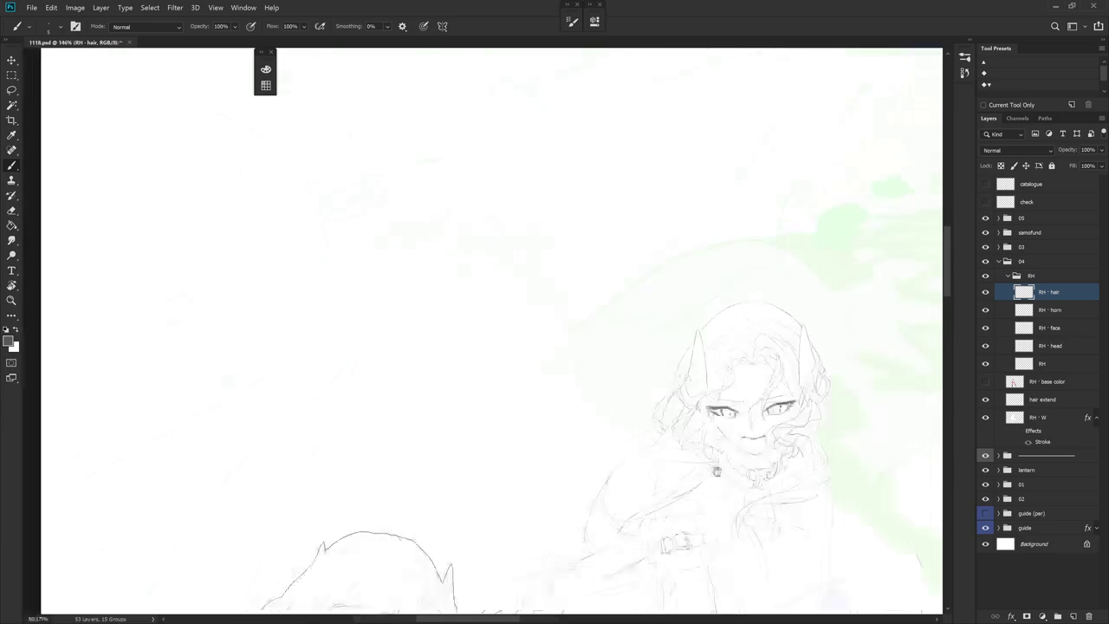
Show and select RH - base color, then paint light blue into the forehead hairline gap
{"action": "left_click", "coordinate": [985, 384]}
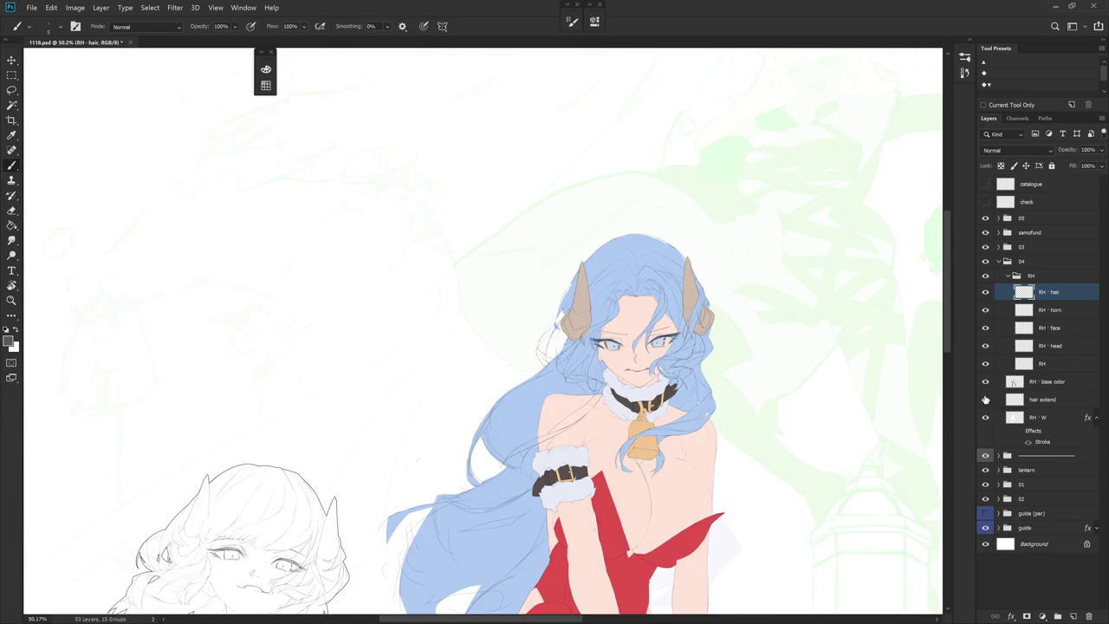
{"action": "left_click", "coordinate": [1049, 381]}
{"action": "scroll", "coordinate": [641, 347], "scroll_direction": "up", "scroll_amount": 5}
{"action": "key", "text": "r"}
{"action": "left_click_drag", "start_coordinate": [606, 260], "coordinate": [680, 378]}
{"action": "key", "text": "b"}
{"action": "left_click", "coordinate": [661, 330], "text": "alt"}
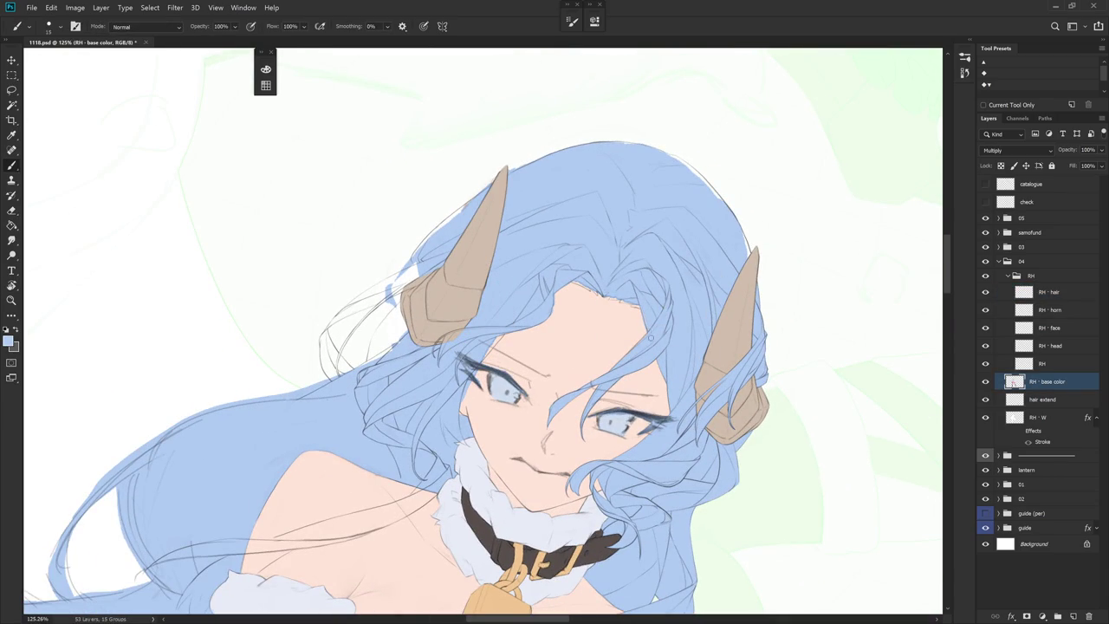
{"action": "left_click_drag", "start_coordinate": [648, 308], "coordinate": [642, 317]}
Rotate the view around the face and sample the peach skin and light blue hair colours
{"action": "scroll", "coordinate": [569, 400], "scroll_direction": "up", "scroll_amount": 5}
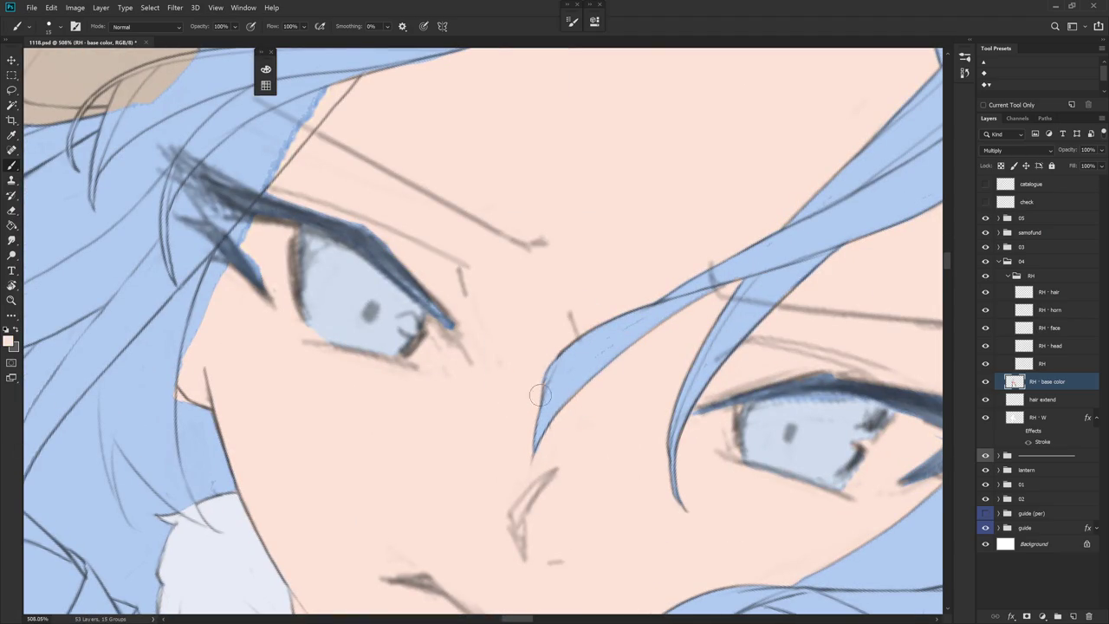
{"action": "scroll", "coordinate": [600, 405], "scroll_direction": "down", "scroll_amount": 3}
{"action": "left_click_drag", "start_coordinate": [599, 404], "coordinate": [595, 282]}
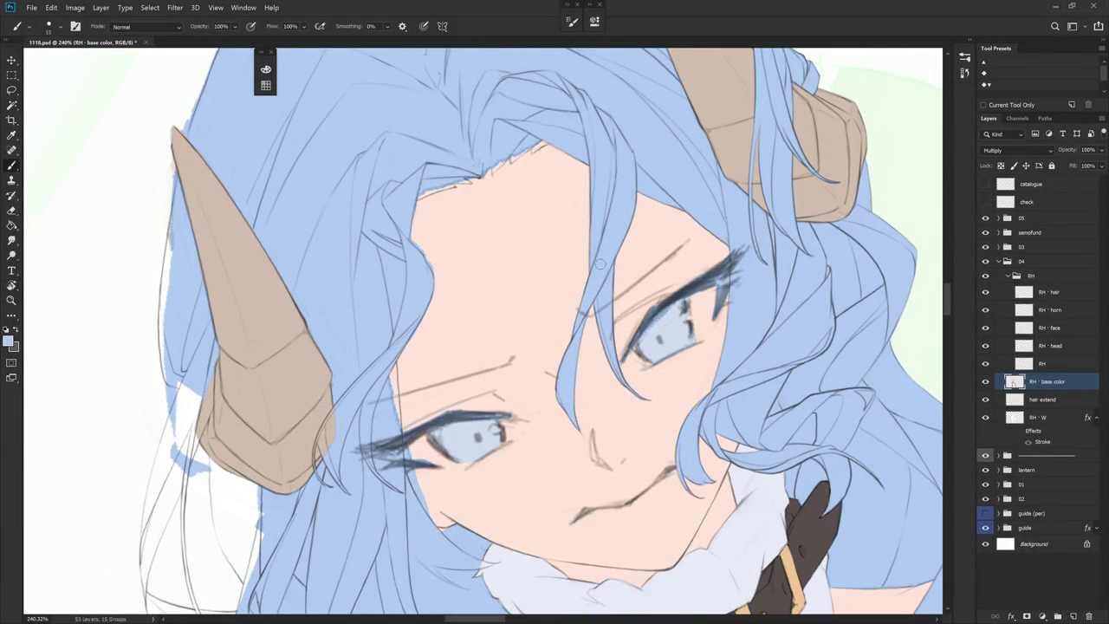
{"action": "left_click_drag", "start_coordinate": [631, 208], "coordinate": [490, 421]}
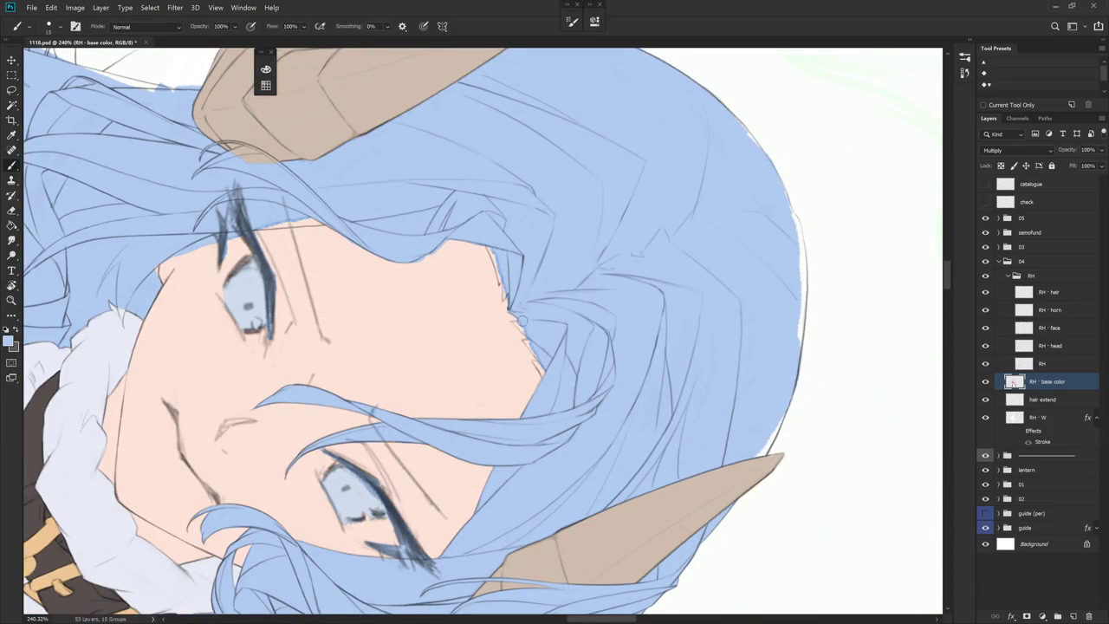
{"action": "left_click_drag", "start_coordinate": [524, 316], "coordinate": [509, 346]}
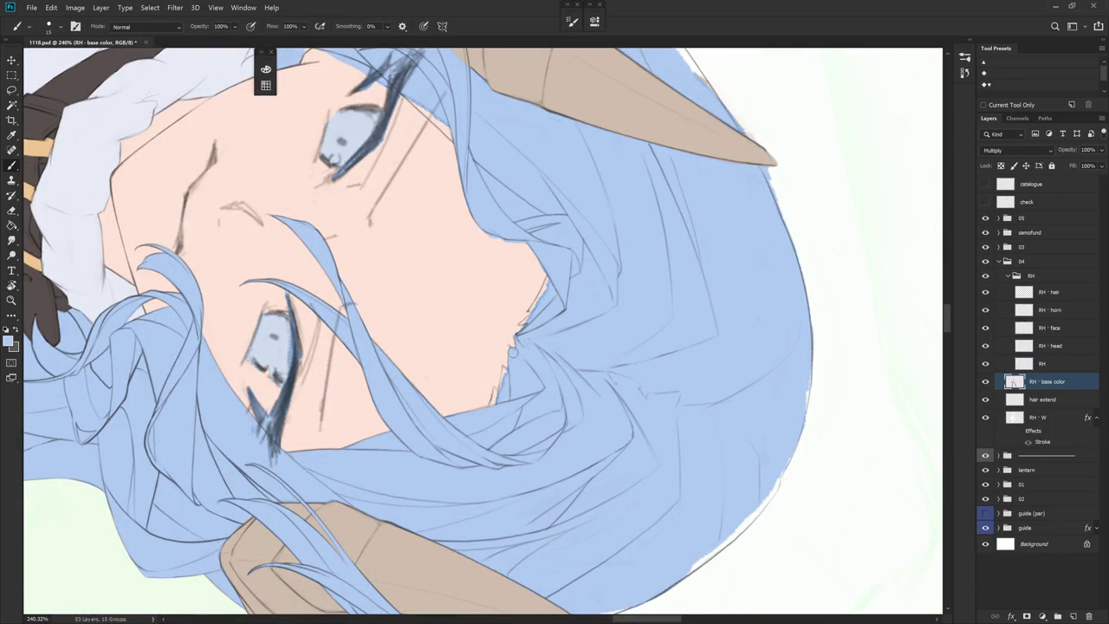
{"action": "left_click", "coordinate": [511, 342], "text": "alt"}
{"action": "left_click", "coordinate": [524, 334], "text": "alt"}
At a 50-degree view, fill the skin gap at the hair edge with blue, then reset rotation
{"action": "key", "text": "r"}
{"action": "left_click_drag", "start_coordinate": [569, 362], "coordinate": [490, 427]}
{"action": "key", "text": "b"}
{"action": "left_click", "coordinate": [488, 339], "text": "alt"}
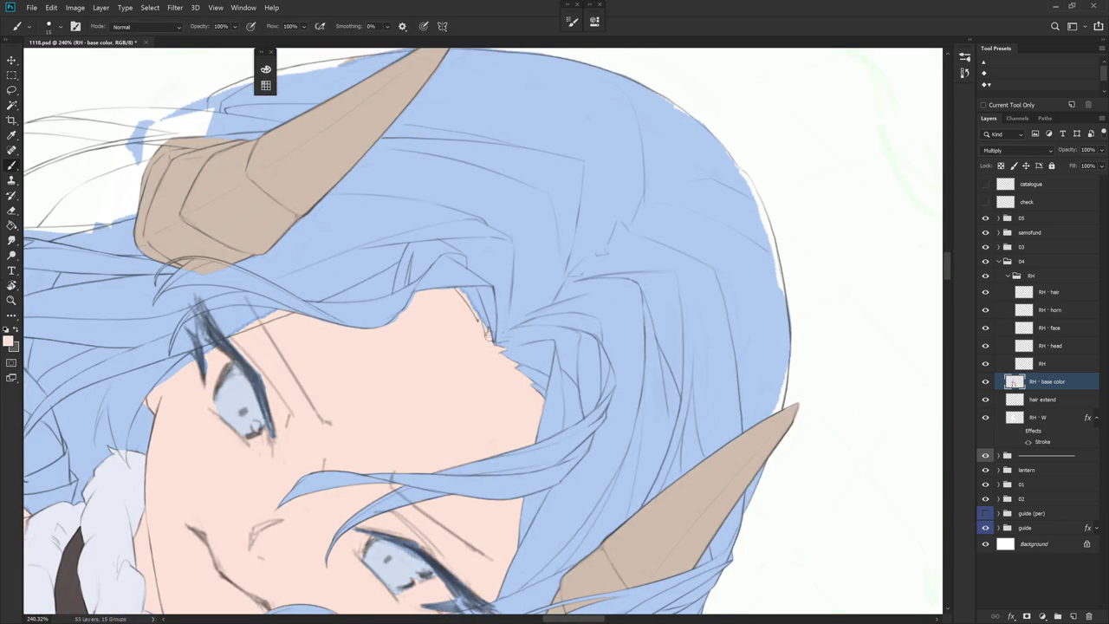
{"action": "left_click", "coordinate": [499, 319], "text": "alt"}
{"action": "left_click_drag", "start_coordinate": [488, 319], "coordinate": [491, 335]}
{"action": "key", "text": "Escape"}
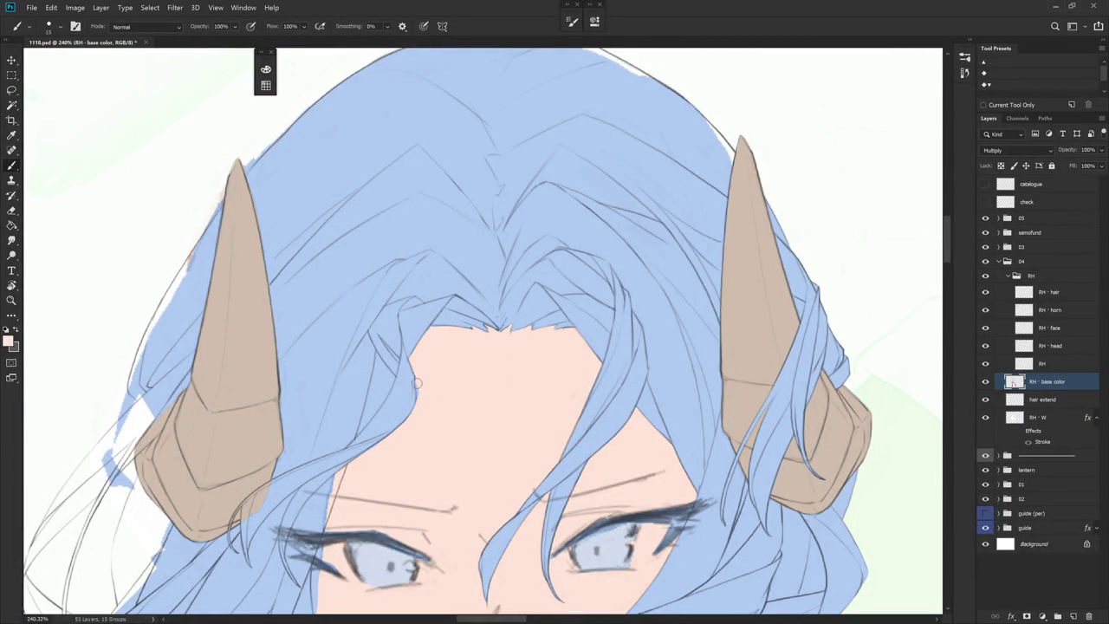
{"action": "scroll", "coordinate": [556, 405], "scroll_direction": "down", "scroll_amount": 5}
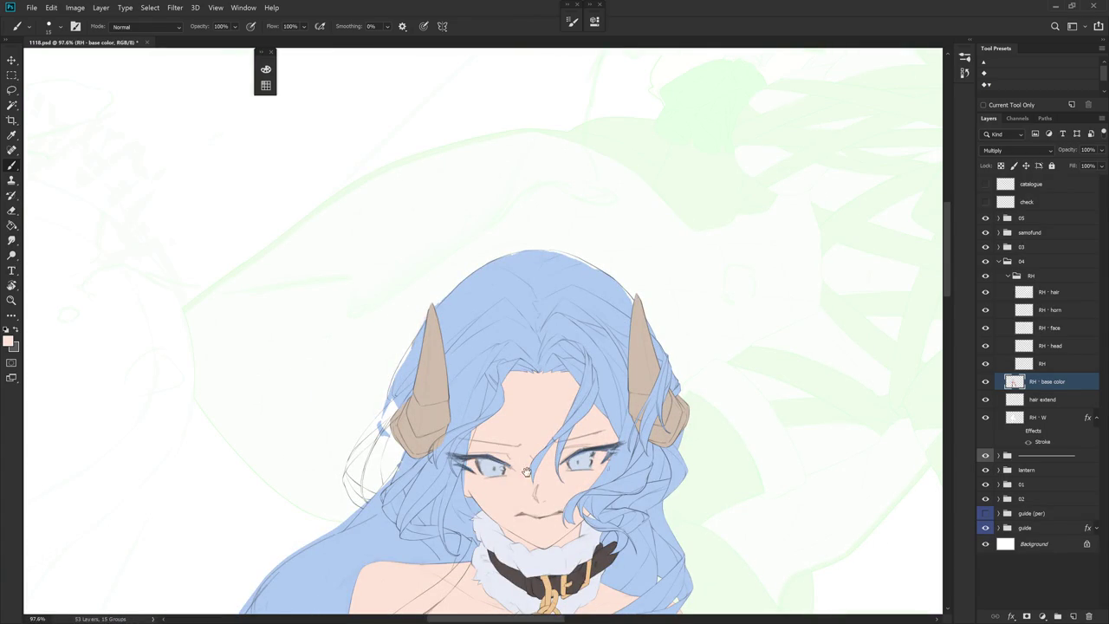
Zoom to the face, enlarge the brush, and sample the light blue hair colour
{"action": "left_click_drag", "start_coordinate": [526, 471], "coordinate": [563, 406]}
{"action": "scroll", "coordinate": [470, 293], "scroll_direction": "up", "scroll_amount": 3}
{"action": "left_click", "coordinate": [470, 293], "text": "alt"}
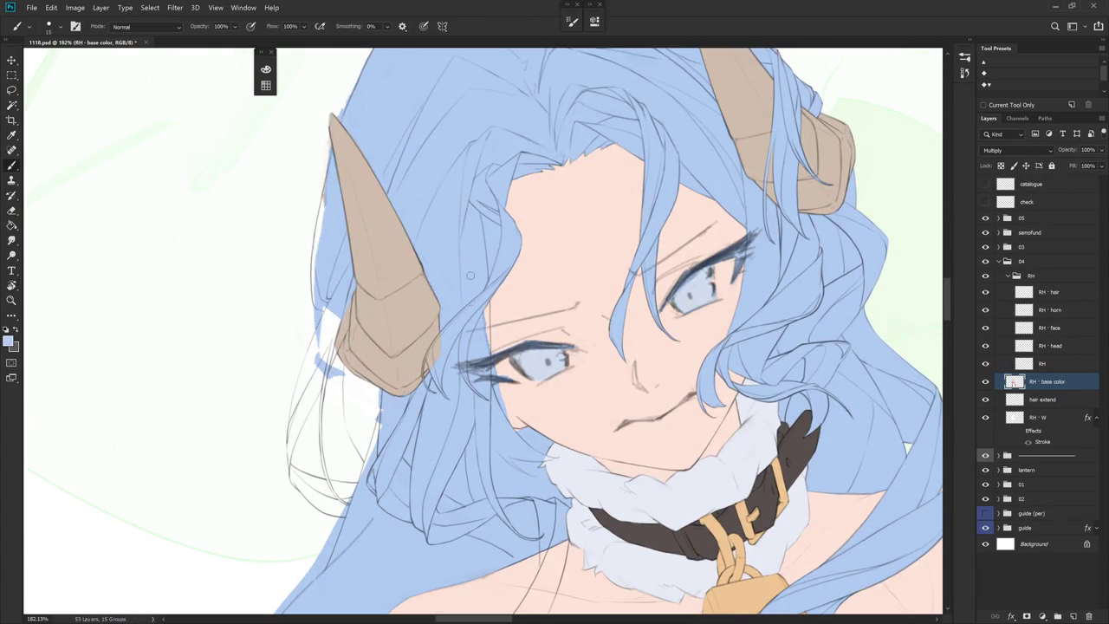
{"action": "key", "text": "bracketright"}
{"action": "key", "text": "bracketright"}
{"action": "left_click", "coordinate": [495, 382], "text": "alt"}
{"action": "mouse_move", "coordinate": [546, 349]}
{"action": "left_mouse_down"}
{"action": "mouse_move", "coordinate": [509, 347]}
{"action": "mouse_move", "coordinate": [513, 386]}
{"action": "left_mouse_up"}
{"action": "left_click", "coordinate": [512, 385], "text": "alt"}
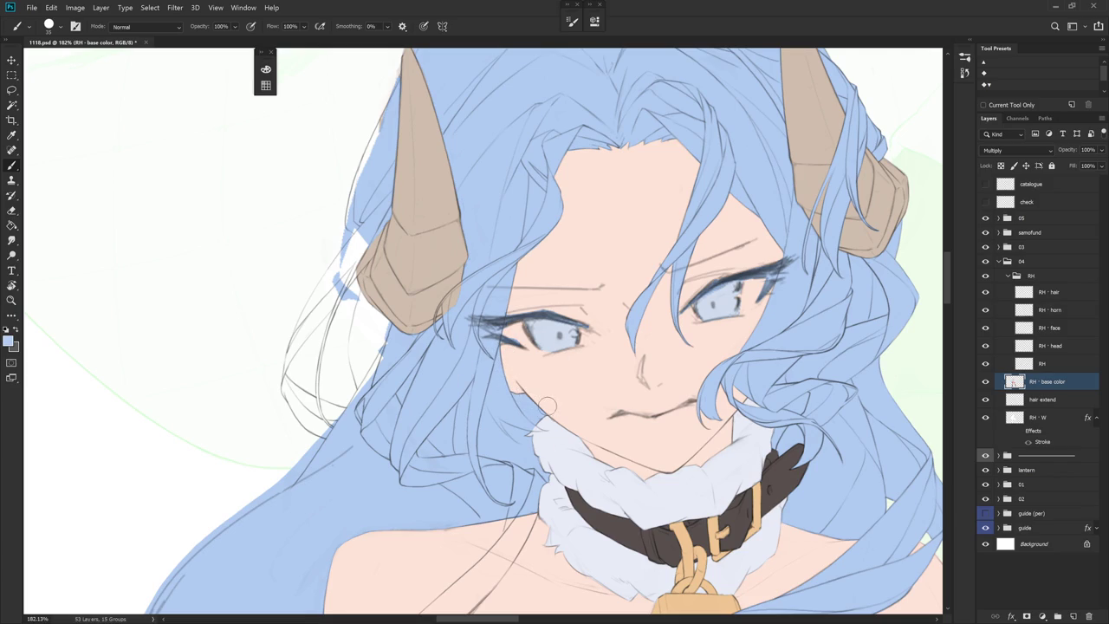
Paint light blue along the hair edge near the shoulder, then zoom out to the head
{"action": "left_click_drag", "start_coordinate": [617, 479], "coordinate": [472, 377]}
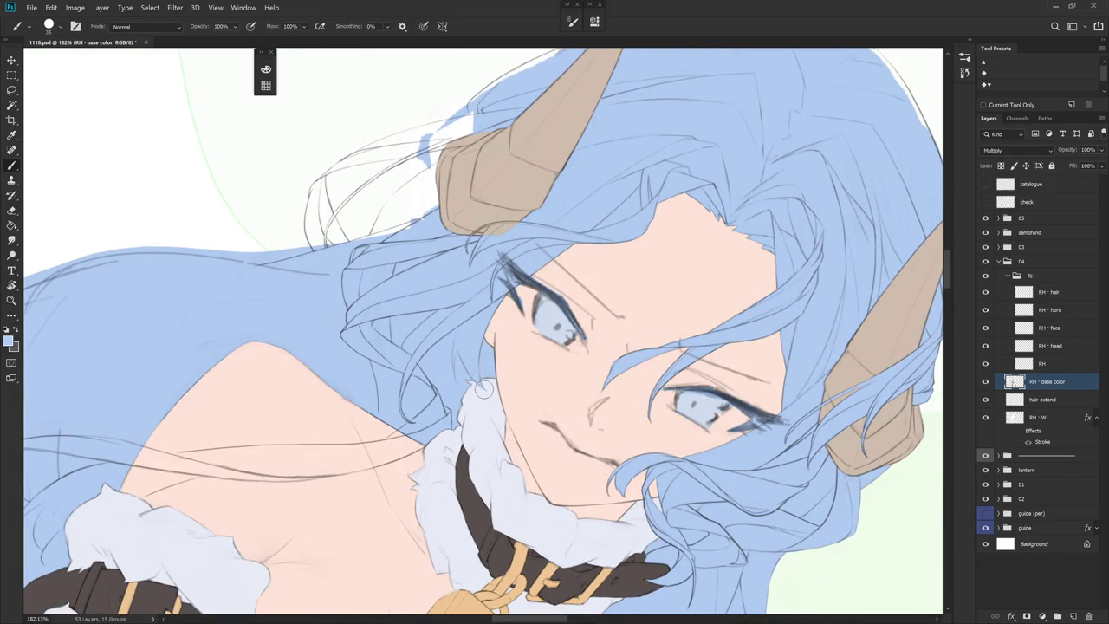
{"action": "left_click_drag", "start_coordinate": [481, 383], "coordinate": [629, 409]}
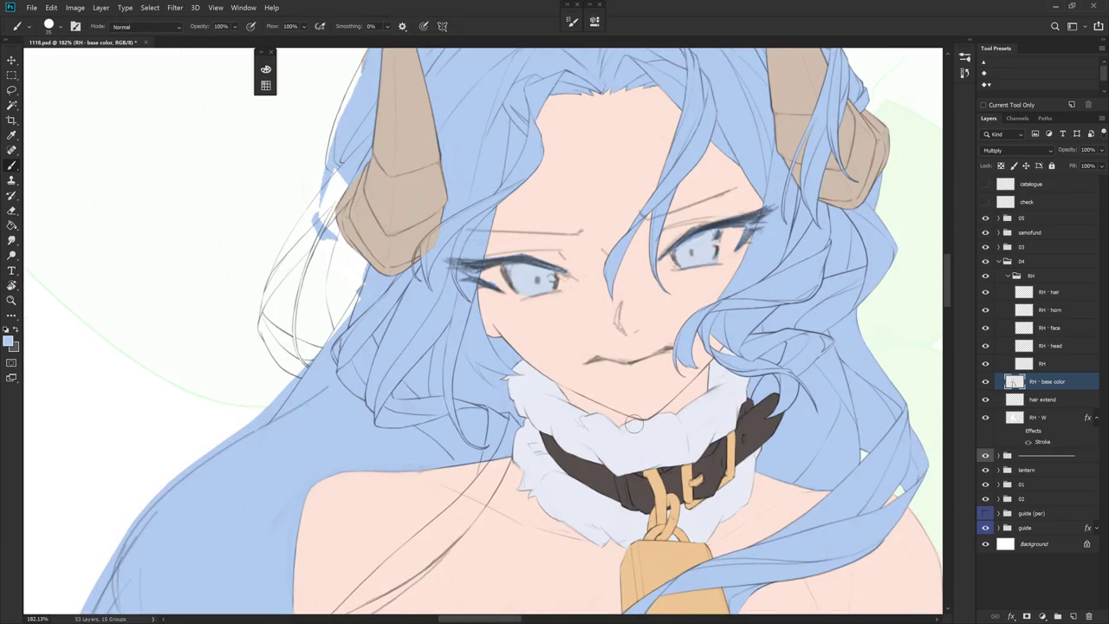
{"action": "left_click_drag", "start_coordinate": [582, 480], "coordinate": [660, 372]}
{"action": "left_click_drag", "start_coordinate": [585, 358], "coordinate": [613, 343]}
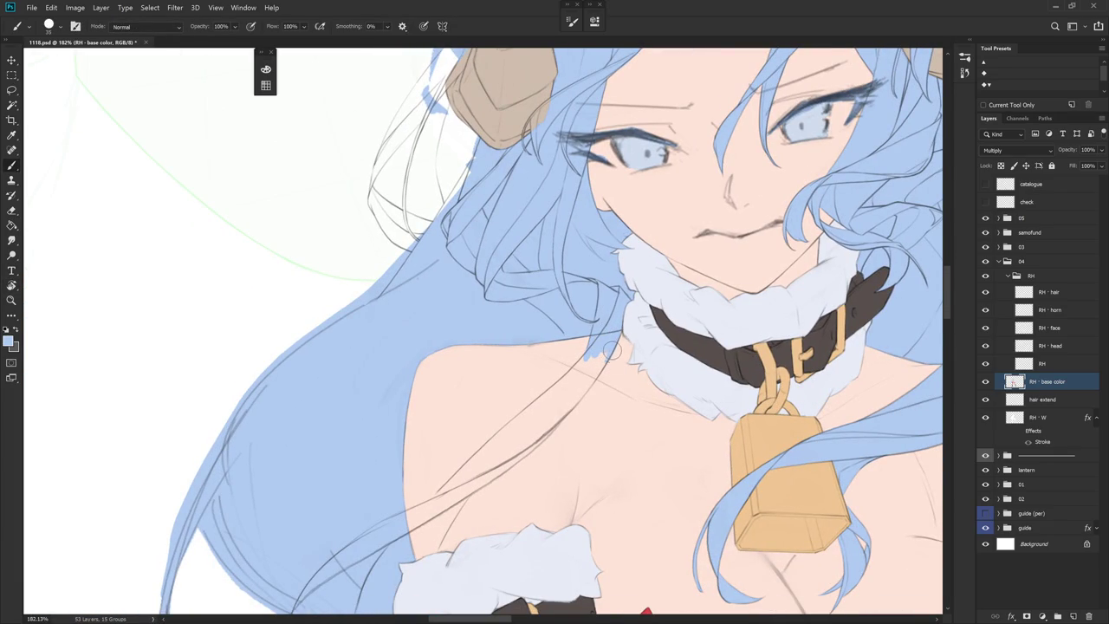
{"action": "mouse_move", "coordinate": [610, 354]}
{"action": "left_mouse_down"}
{"action": "mouse_move", "coordinate": [563, 322]}
{"action": "mouse_move", "coordinate": [516, 314]}
{"action": "left_mouse_up"}
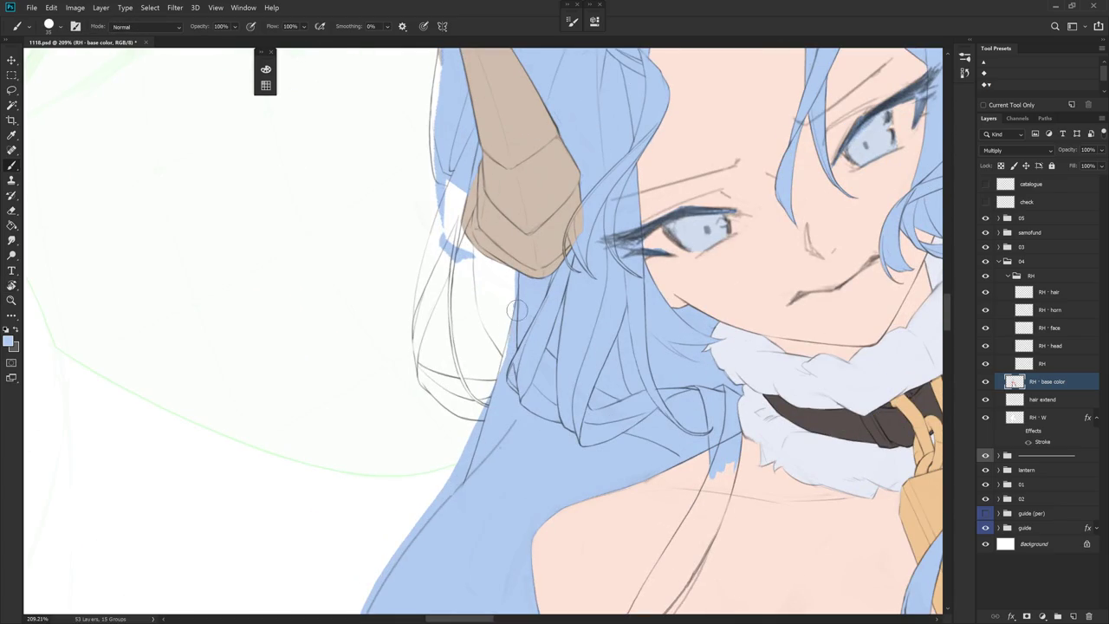
{"action": "left_click_drag", "start_coordinate": [458, 297], "coordinate": [530, 245]}
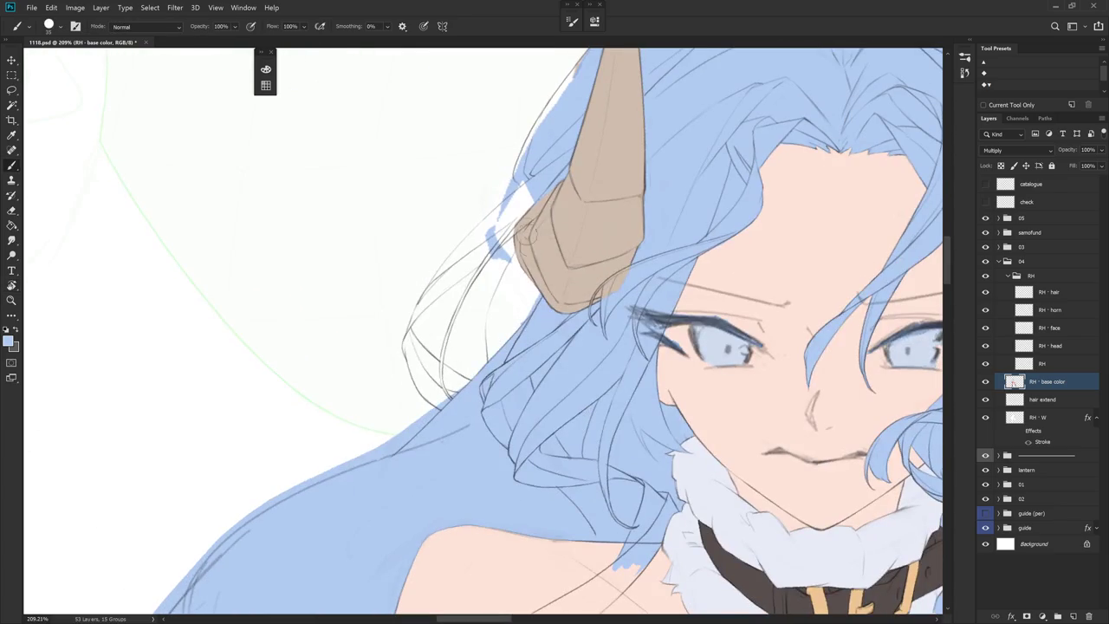
Set the brush to Behind mode and paint blue down the hair edge
{"action": "right_click", "coordinate": [515, 241], "text": "shift"}
{"action": "left_click", "coordinate": [554, 291]}
{"action": "mouse_move", "coordinate": [505, 281]}
{"action": "left_mouse_down"}
{"action": "mouse_move", "coordinate": [488, 345]}
{"action": "mouse_move", "coordinate": [534, 299]}
{"action": "left_mouse_up"}
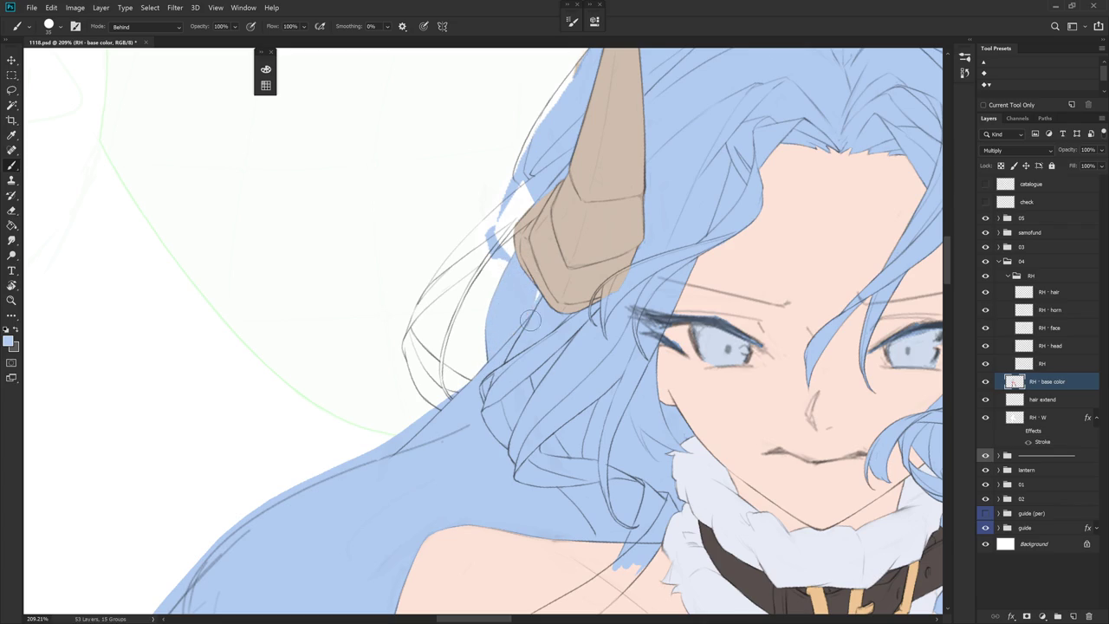
{"action": "key", "text": "r"}
{"action": "mouse_move", "coordinate": [533, 296]}
{"action": "left_mouse_down"}
{"action": "mouse_move", "coordinate": [481, 319]}
{"action": "mouse_move", "coordinate": [493, 329]}
{"action": "left_mouse_up"}
{"action": "key", "text": "e"}
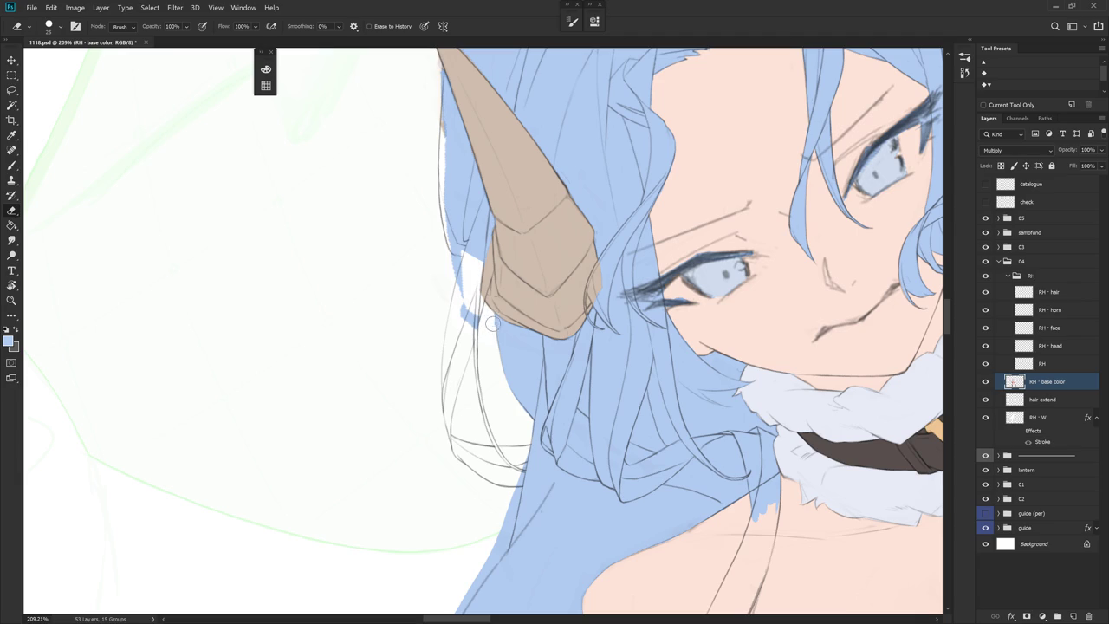
{"action": "key", "text": "b"}
Paint blue in Behind mode along the horn's left edge
{"action": "right_click", "coordinate": [507, 249], "text": "shift"}
{"action": "left_click", "coordinate": [549, 278]}
{"action": "right_click", "coordinate": [485, 250], "text": "shift"}
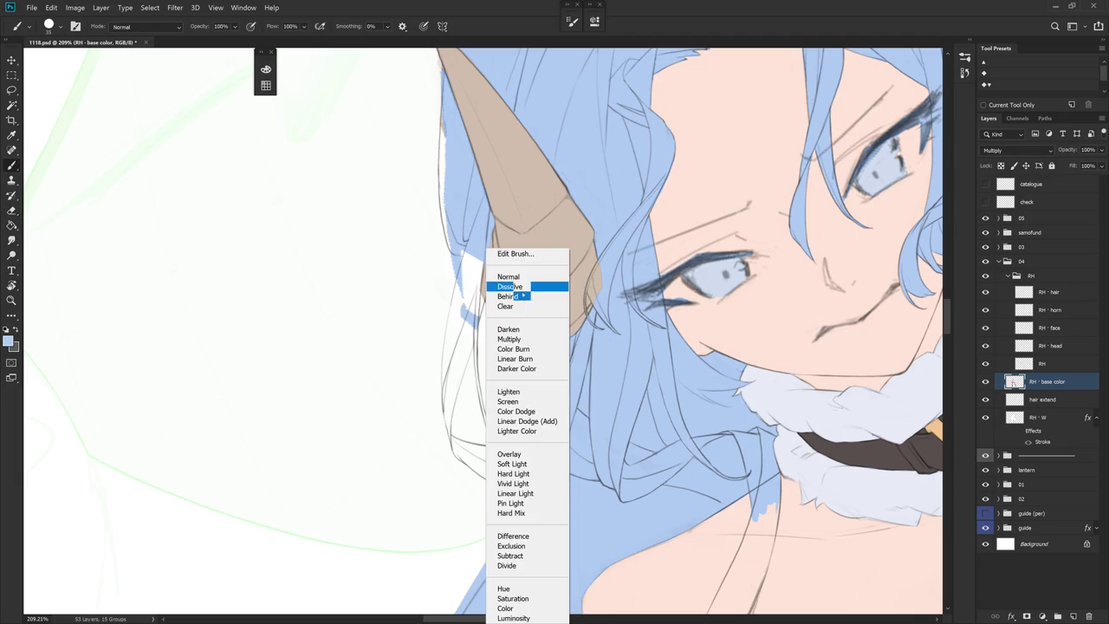
{"action": "left_click", "coordinate": [520, 296]}
{"action": "left_click_drag", "start_coordinate": [481, 241], "coordinate": [476, 315]}
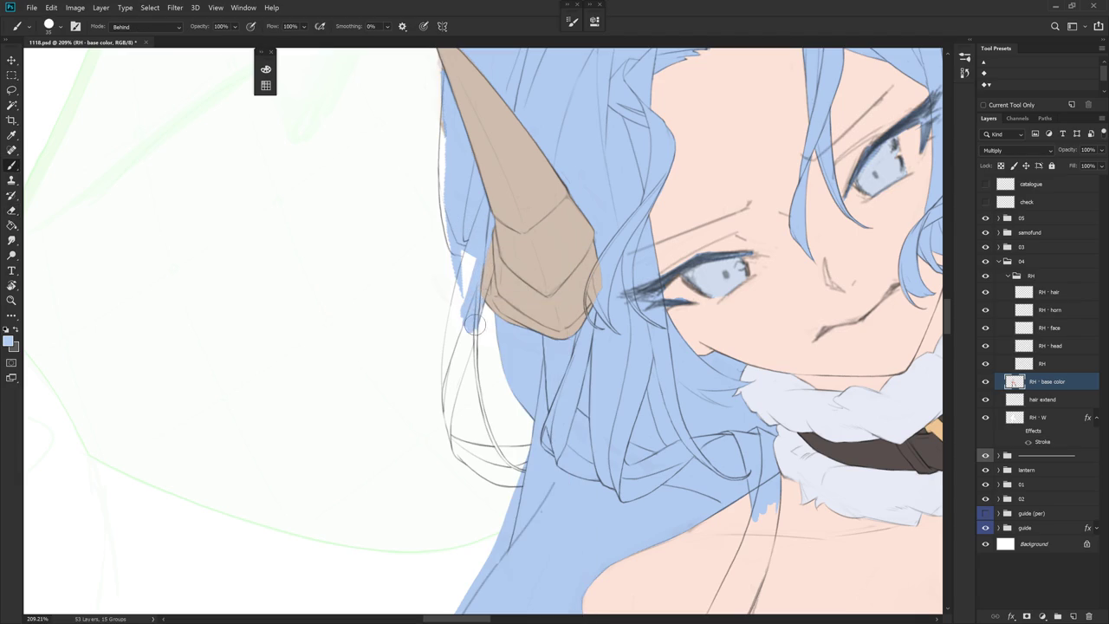
{"action": "key", "text": "r"}
{"action": "mouse_move", "coordinate": [552, 327]}
{"action": "left_mouse_down"}
{"action": "mouse_move", "coordinate": [468, 277]}
{"action": "mouse_move", "coordinate": [456, 334]}
{"action": "left_mouse_up"}
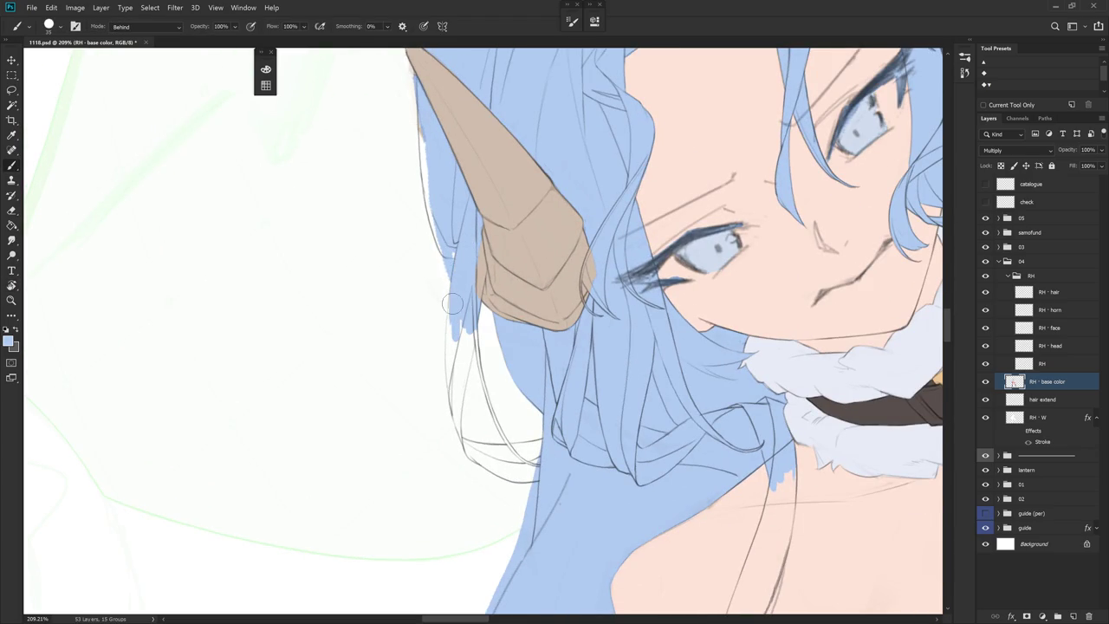
Rotate the canvas around the horn, reset it upright, then tilt the horn left
{"action": "key", "text": "r"}
{"action": "mouse_move", "coordinate": [455, 273]}
{"action": "left_mouse_down"}
{"action": "mouse_move", "coordinate": [646, 364]}
{"action": "mouse_move", "coordinate": [535, 333]}
{"action": "left_mouse_up"}
{"action": "key", "text": "e"}
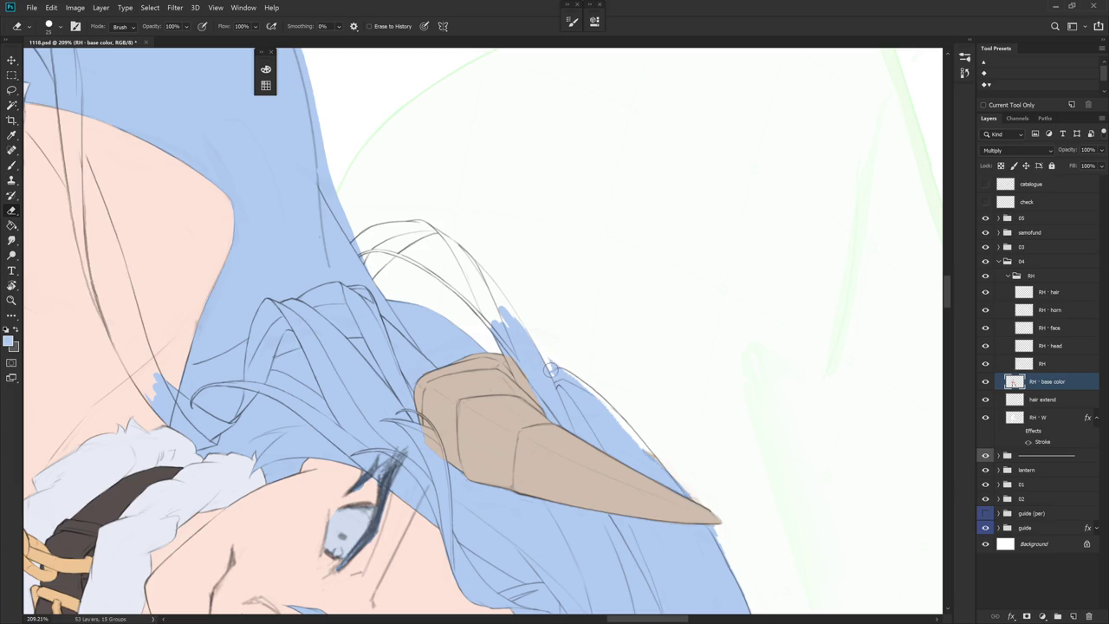
{"action": "key", "text": "r"}
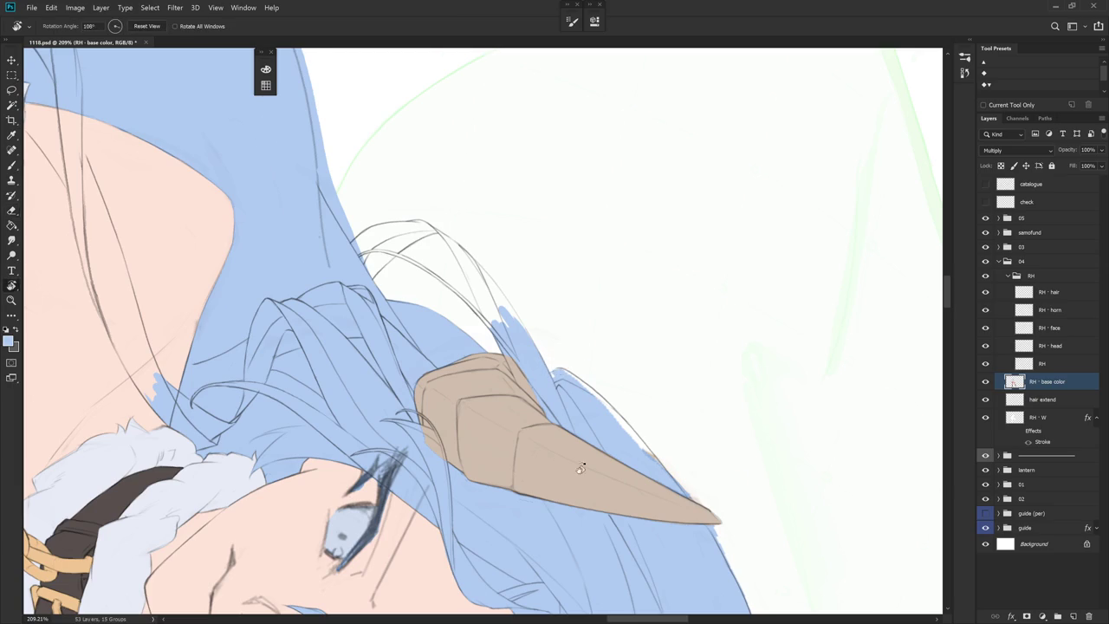
{"action": "key", "text": "Escape"}
{"action": "key", "text": "b"}
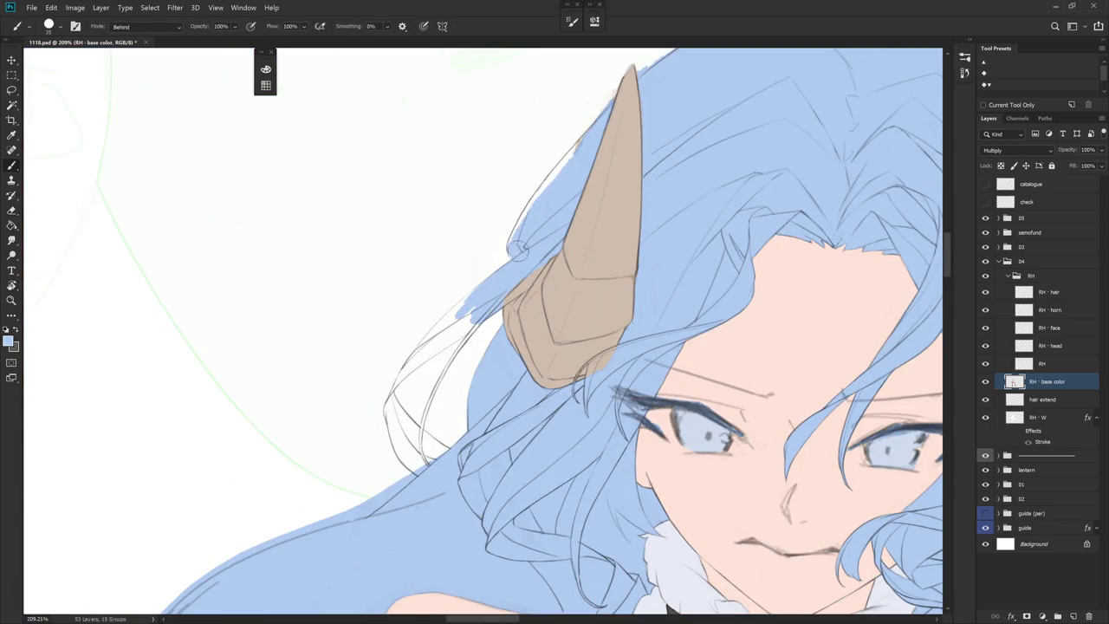
{"action": "left_click_drag", "start_coordinate": [518, 251], "coordinate": [519, 192]}
In Normal mode, paint blue into the hair-edge notch beside the horn and widen the fill
{"action": "right_click", "coordinate": [519, 194], "text": "shift"}
{"action": "left_click", "coordinate": [533, 215]}
{"action": "left_click_drag", "start_coordinate": [511, 217], "coordinate": [508, 265]}
{"action": "mouse_move", "coordinate": [508, 272]}
{"action": "left_mouse_down"}
{"action": "mouse_move", "coordinate": [512, 325]}
{"action": "mouse_move", "coordinate": [517, 190]}
{"action": "left_mouse_up"}
{"action": "left_click_drag", "start_coordinate": [643, 224], "coordinate": [554, 225]}
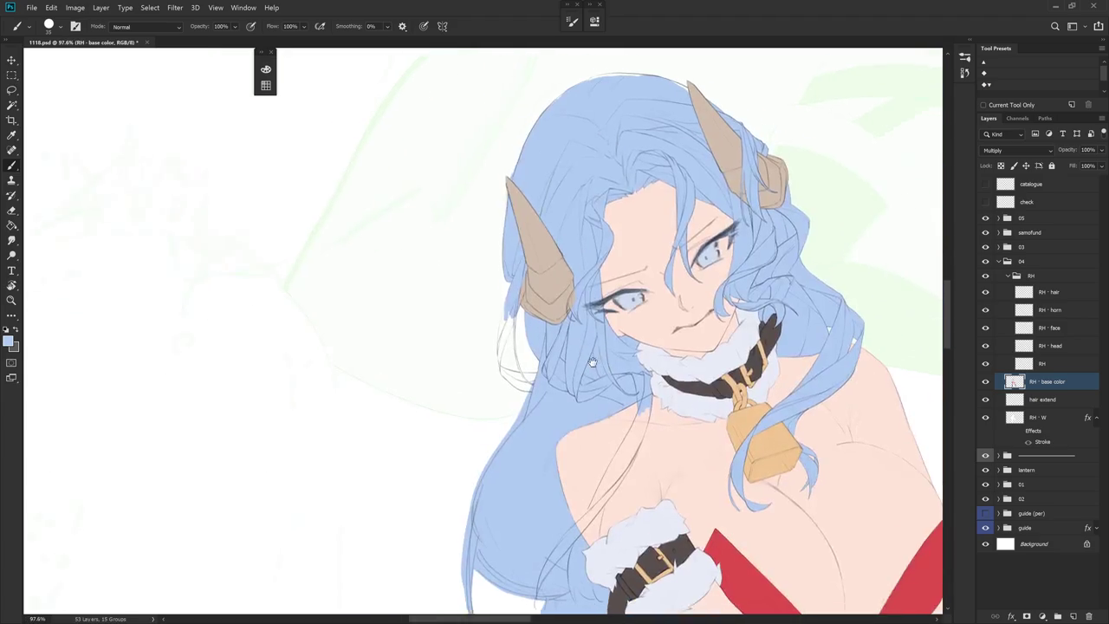
{"action": "left_click_drag", "start_coordinate": [590, 373], "coordinate": [485, 374]}
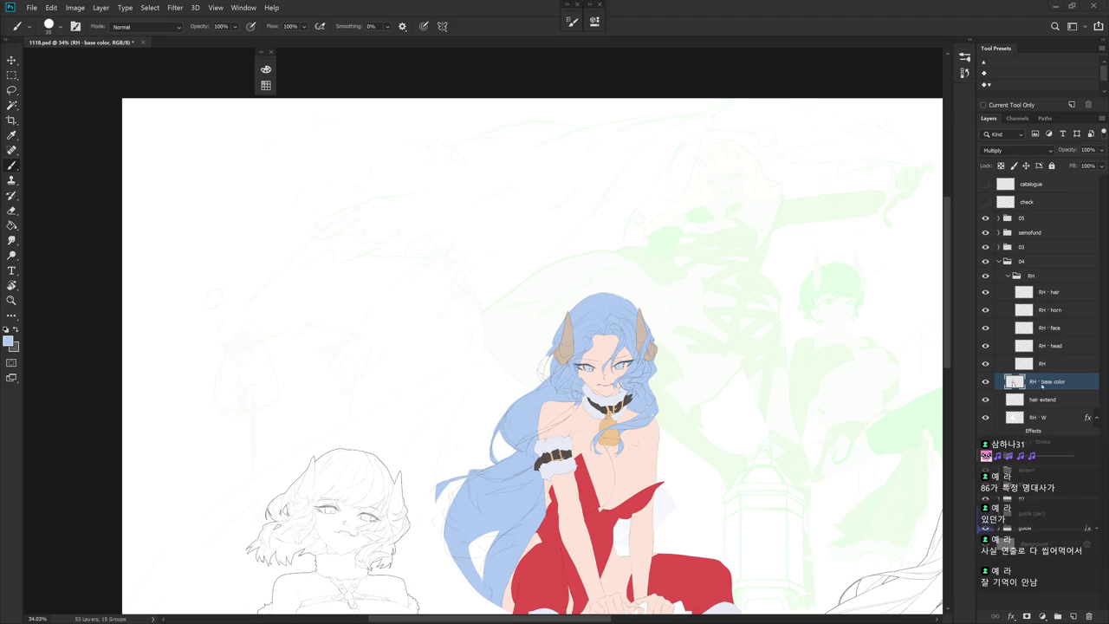
{"action": "scroll", "coordinate": [547, 373], "scroll_direction": "up", "scroll_amount": 5}
Lasso a selection along the hair edge beside the left horn
{"action": "key", "text": "r"}
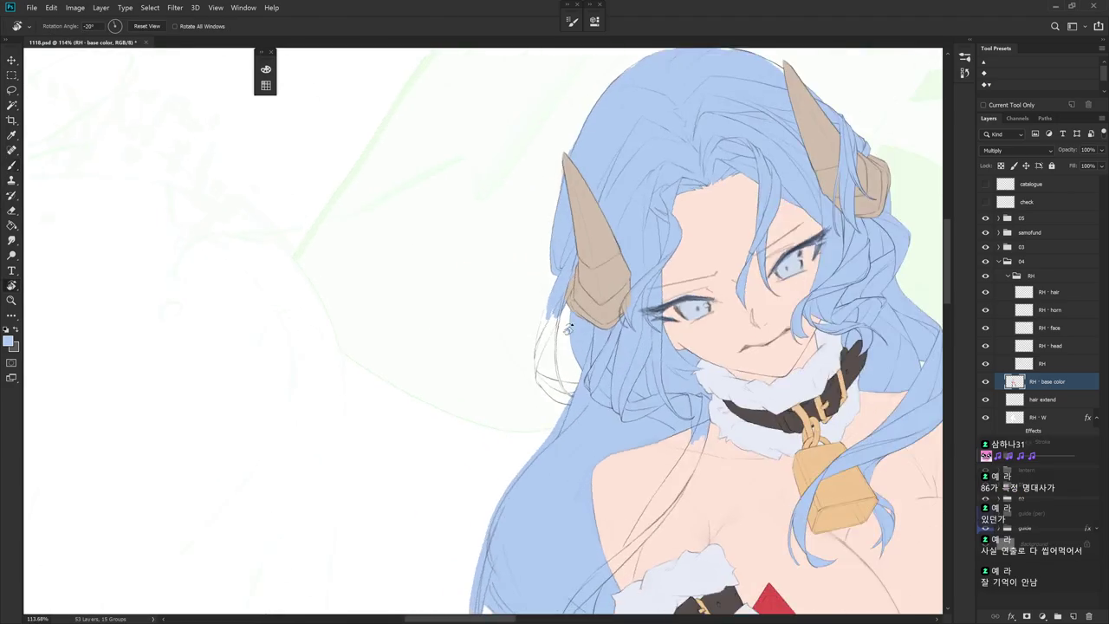
{"action": "scroll", "coordinate": [573, 230], "scroll_direction": "up", "scroll_amount": 5}
{"action": "key", "text": "l"}
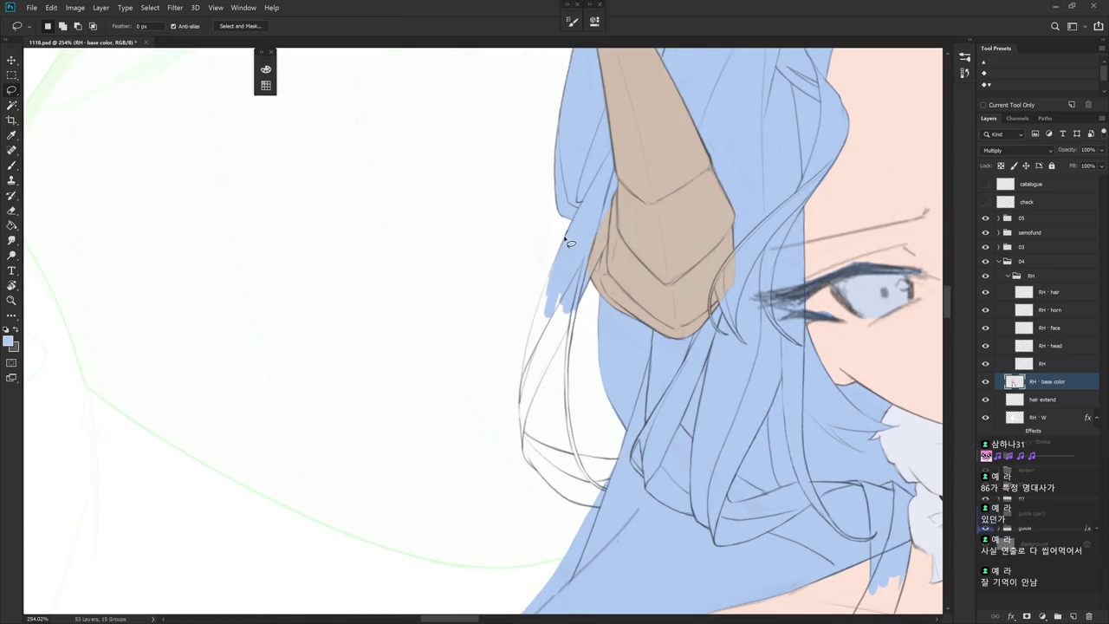
{"action": "mouse_move", "coordinate": [559, 253]}
{"action": "left_mouse_down"}
{"action": "mouse_move", "coordinate": [525, 343]}
{"action": "mouse_move", "coordinate": [523, 440]}
{"action": "mouse_move", "coordinate": [554, 361]}
{"action": "mouse_move", "coordinate": [568, 260]}
{"action": "left_mouse_up"}
{"action": "key", "text": "r"}
{"action": "mouse_move", "coordinate": [571, 361]}
{"action": "left_mouse_down"}
{"action": "mouse_move", "coordinate": [625, 280]}
{"action": "mouse_move", "coordinate": [543, 248]}
{"action": "left_mouse_up"}
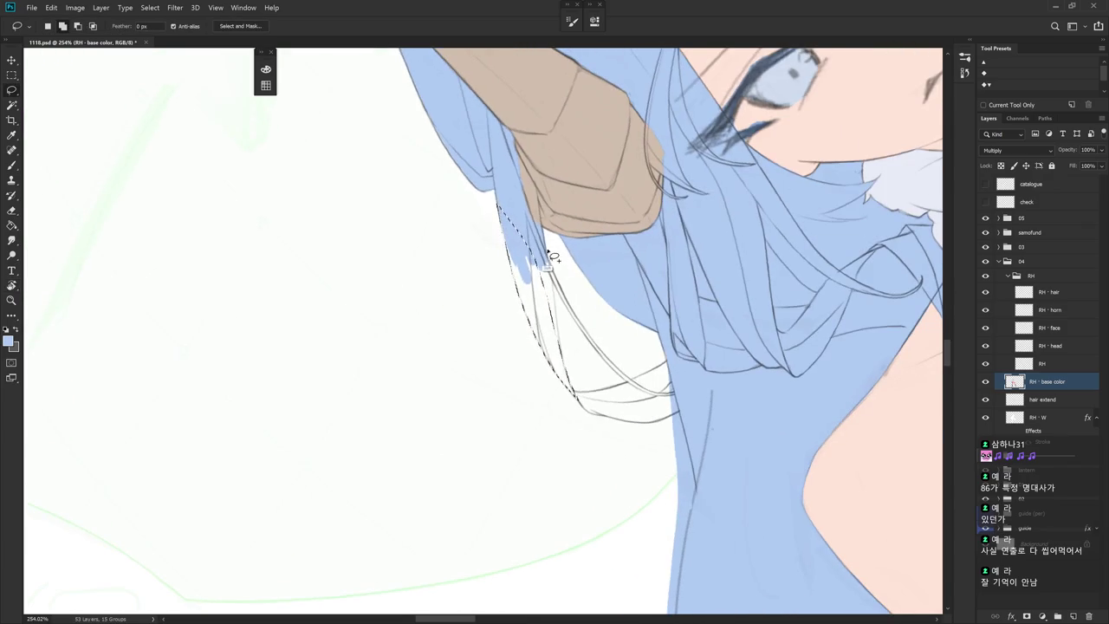
{"action": "mouse_move", "coordinate": [560, 300]}
{"action": "left_mouse_down"}
{"action": "mouse_move", "coordinate": [564, 357]}
{"action": "mouse_move", "coordinate": [537, 217]}
{"action": "mouse_move", "coordinate": [571, 398]}
{"action": "left_mouse_up"}
{"action": "mouse_move", "coordinate": [640, 407]}
{"action": "left_mouse_down"}
{"action": "mouse_move", "coordinate": [628, 372]}
{"action": "mouse_move", "coordinate": [594, 425]}
{"action": "left_mouse_up"}
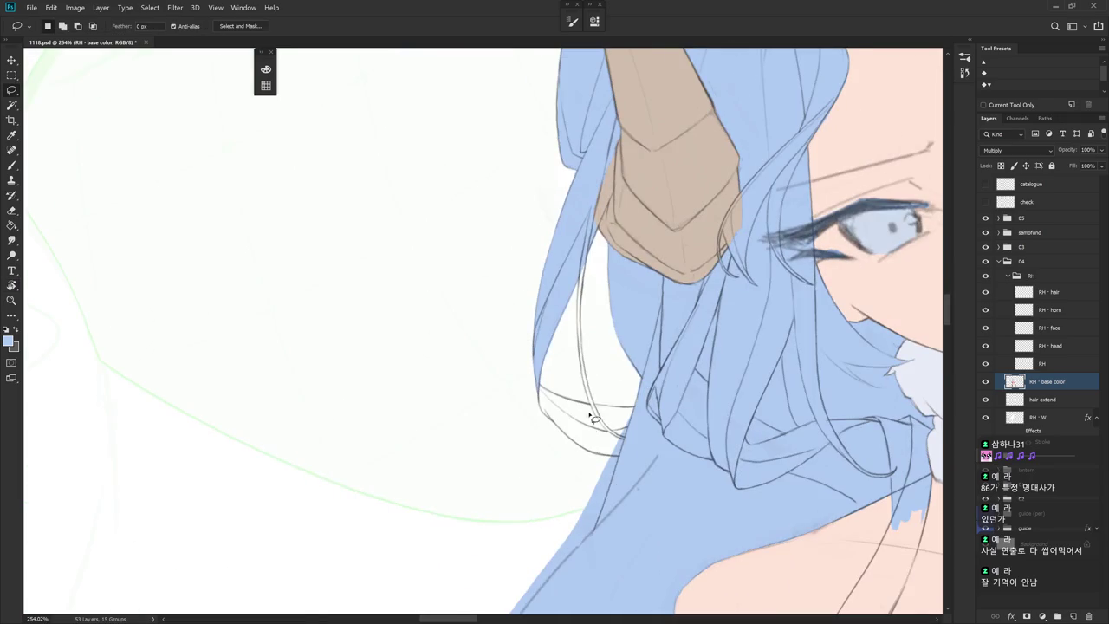
Shrink the brush and retrace the hair-strand line
{"action": "key", "text": "b"}
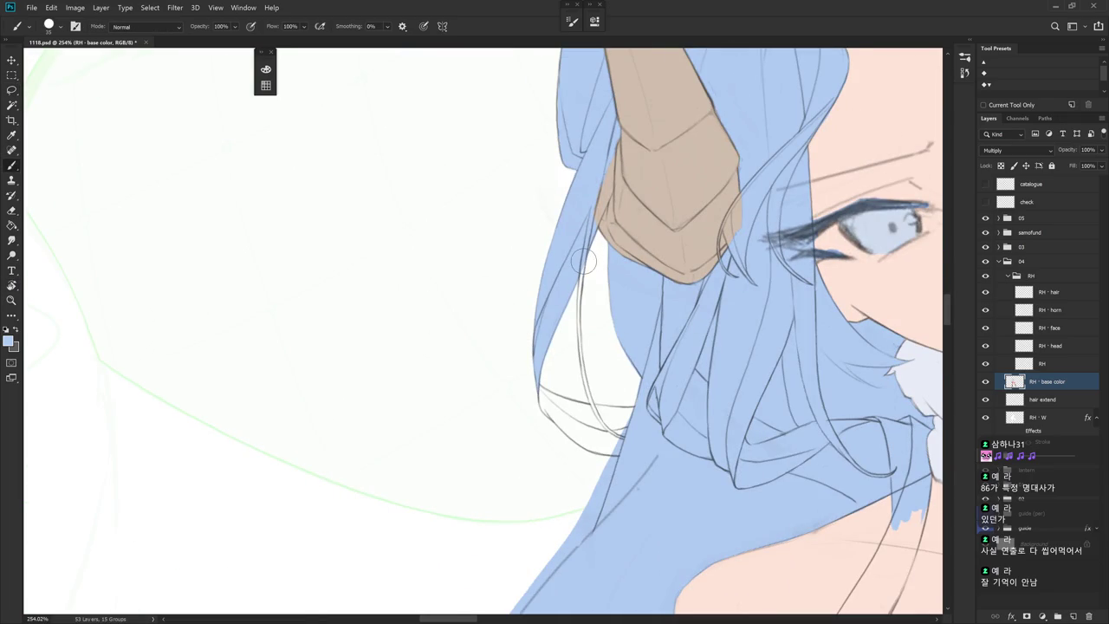
{"action": "key", "text": "bracketleft"}
{"action": "key", "text": "bracketleft"}
{"action": "left_click_drag", "start_coordinate": [580, 290], "coordinate": [596, 409]}
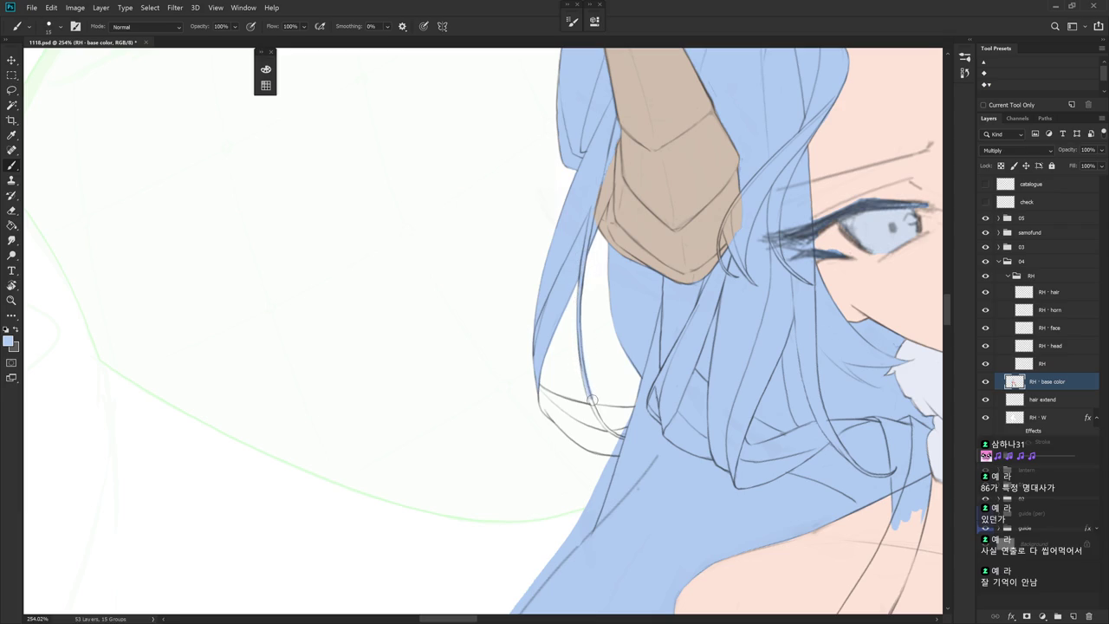
{"action": "left_click_drag", "start_coordinate": [581, 360], "coordinate": [598, 414]}
{"action": "key", "text": "e"}
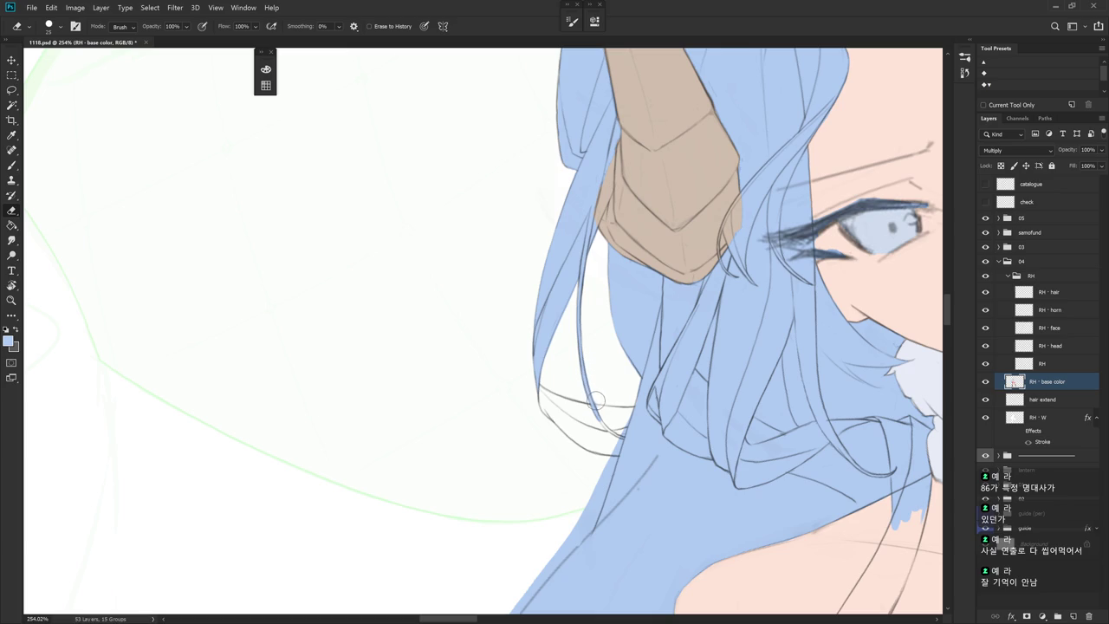
{"action": "key", "text": "r"}
{"action": "left_click_drag", "start_coordinate": [598, 407], "coordinate": [637, 345]}
{"action": "key", "text": "b"}
Paint blue along the hair strand and its left edge
{"action": "key", "text": "b"}
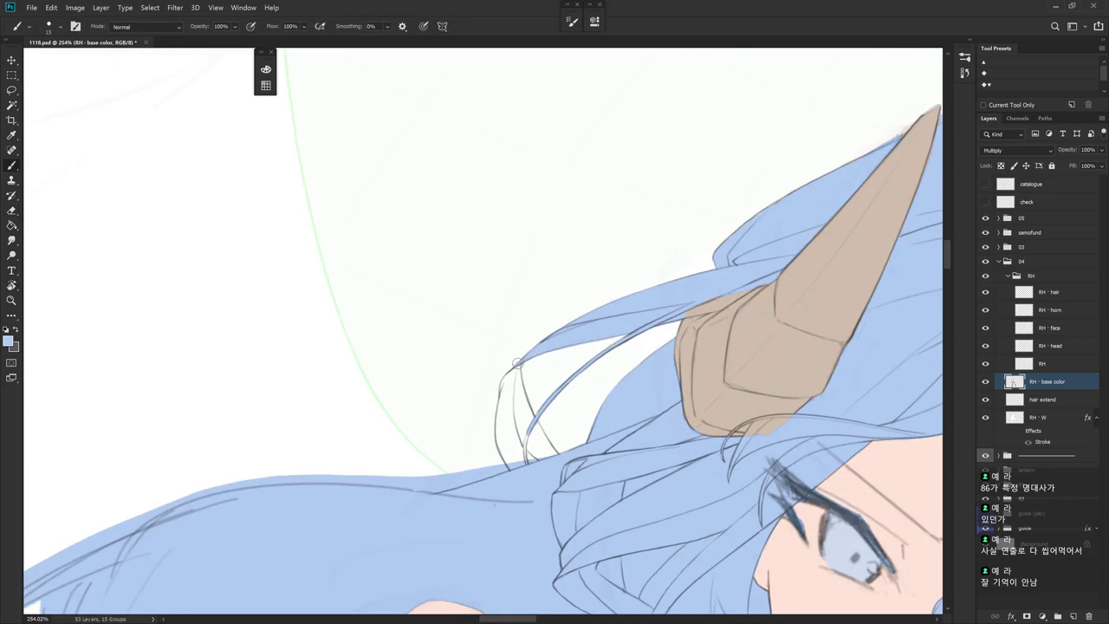
{"action": "left_click_drag", "start_coordinate": [530, 412], "coordinate": [549, 444]}
{"action": "key", "text": "r"}
{"action": "key", "text": "b"}
{"action": "mouse_move", "coordinate": [611, 377]}
{"action": "left_mouse_down"}
{"action": "mouse_move", "coordinate": [526, 355]}
{"action": "mouse_move", "coordinate": [522, 396]}
{"action": "mouse_move", "coordinate": [544, 445]}
{"action": "left_mouse_up"}
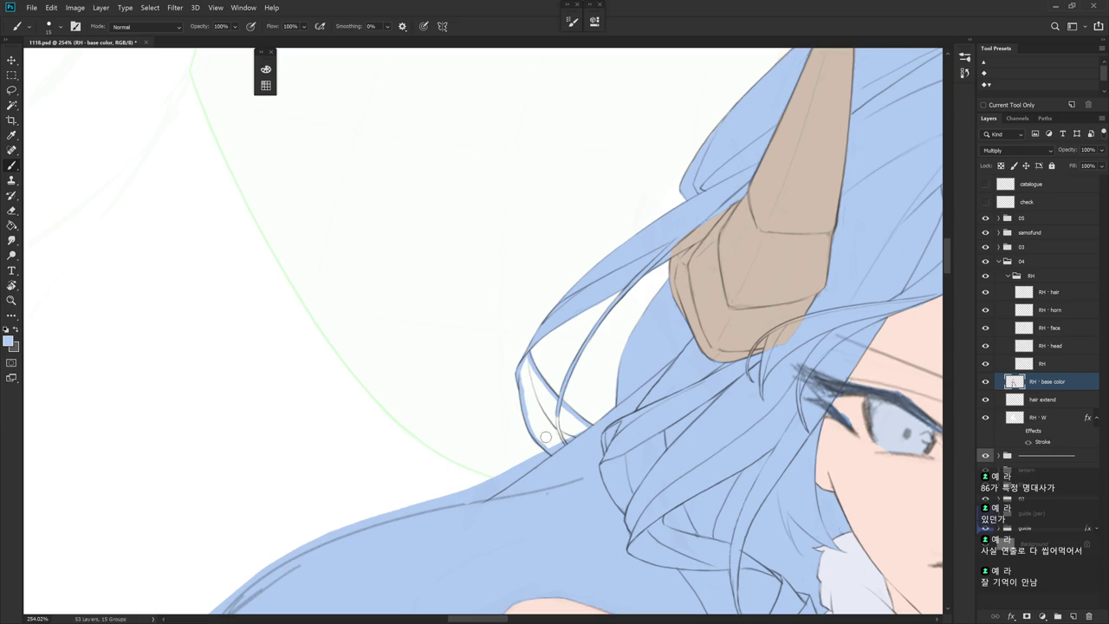
{"action": "mouse_move", "coordinate": [521, 376]}
{"action": "left_mouse_down"}
{"action": "mouse_move", "coordinate": [530, 424]}
{"action": "mouse_move", "coordinate": [546, 446]}
{"action": "left_mouse_up"}
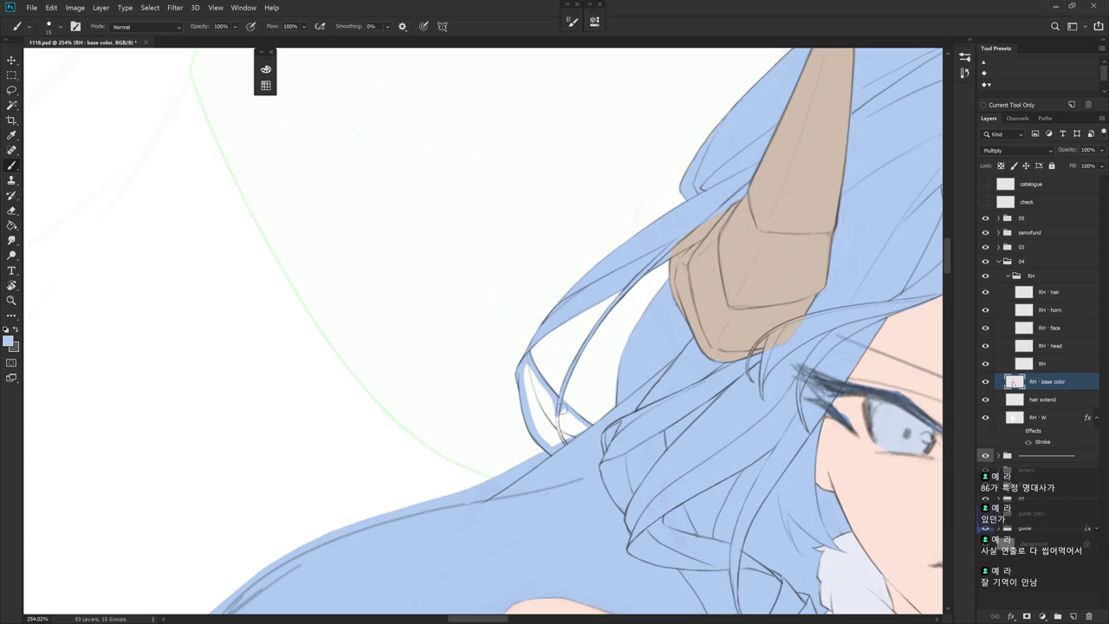
Select and expand the white gap between strands, fill it with base blue, and deselect
{"action": "key", "text": "w"}
{"action": "left_click", "coordinate": [563, 423]}
{"action": "key", "text": "Return"}
{"action": "key", "text": "alt+BackSpace"}
{"action": "key", "text": "ctrl+d"}
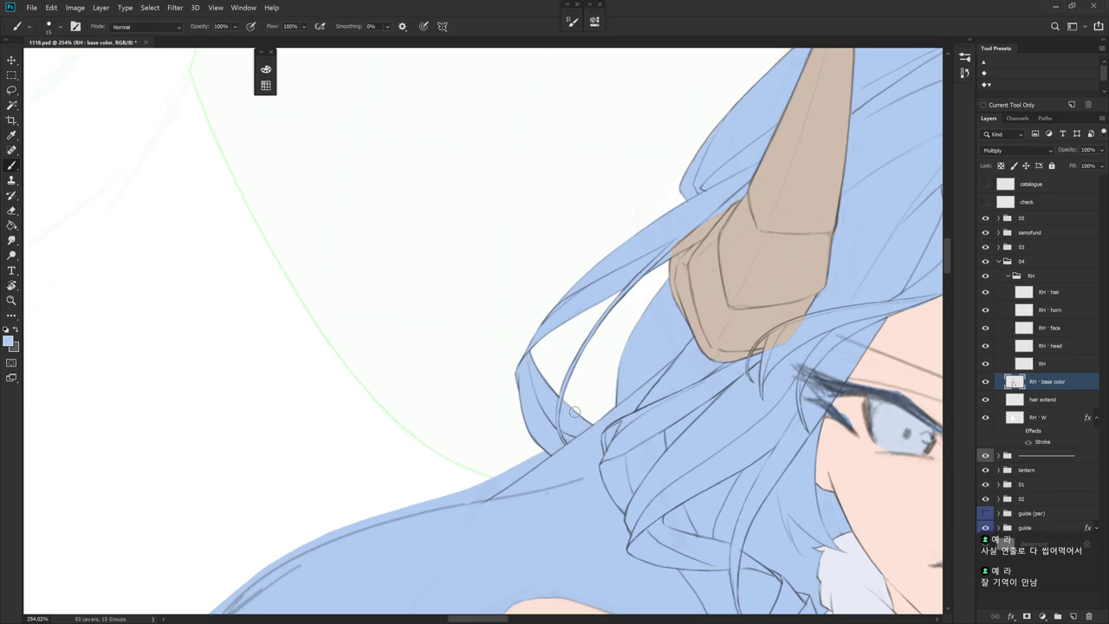
{"action": "scroll", "coordinate": [574, 411], "scroll_direction": "down", "scroll_amount": 3}
{"action": "scroll", "coordinate": [574, 411], "scroll_direction": "down", "scroll_amount": 3}
{"action": "key", "text": "r"}
{"action": "left_click_drag", "start_coordinate": [672, 460], "coordinate": [607, 416]}
{"action": "scroll", "coordinate": [584, 355], "scroll_direction": "up", "scroll_amount": 5}
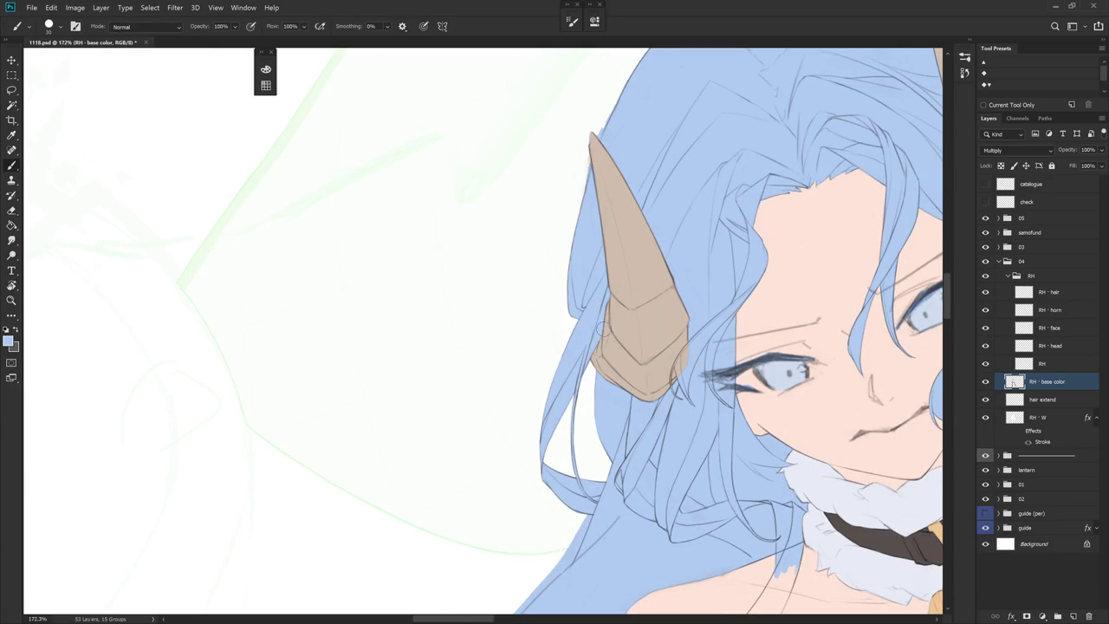
{"action": "left_click_drag", "start_coordinate": [613, 310], "coordinate": [697, 309]}
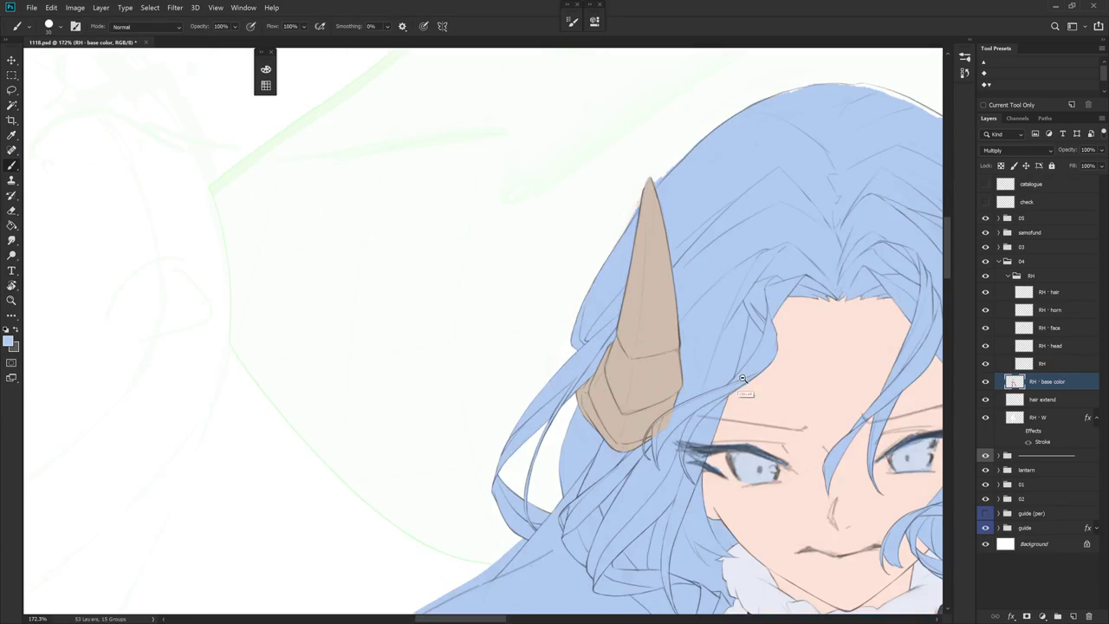
{"action": "left_click_drag", "start_coordinate": [749, 369], "coordinate": [639, 314]}
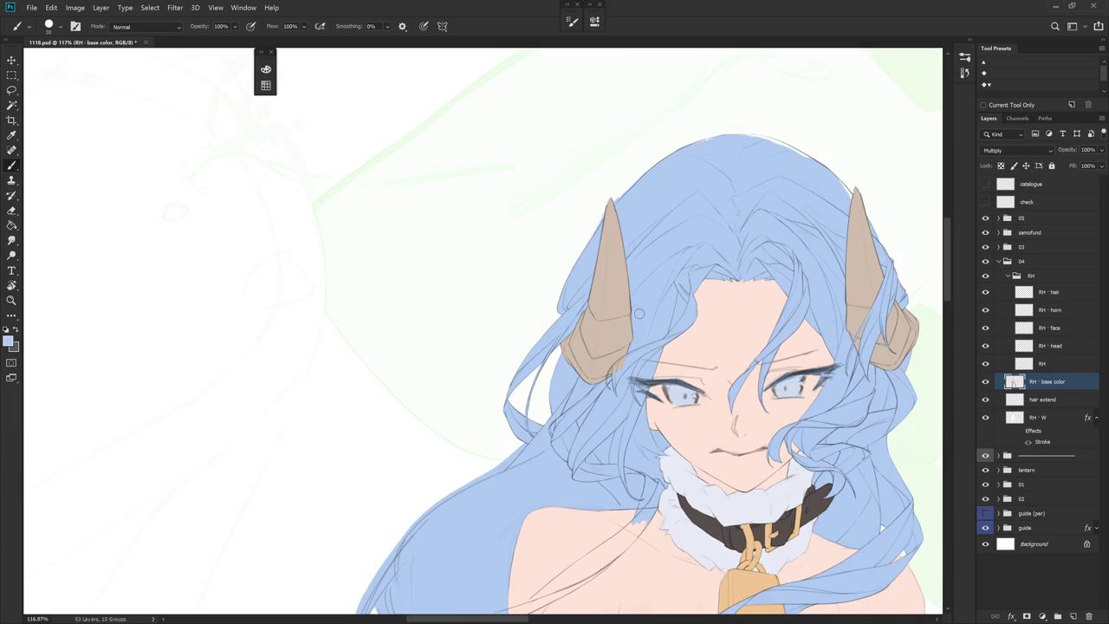
{"action": "left_click_drag", "start_coordinate": [640, 314], "coordinate": [684, 316]}
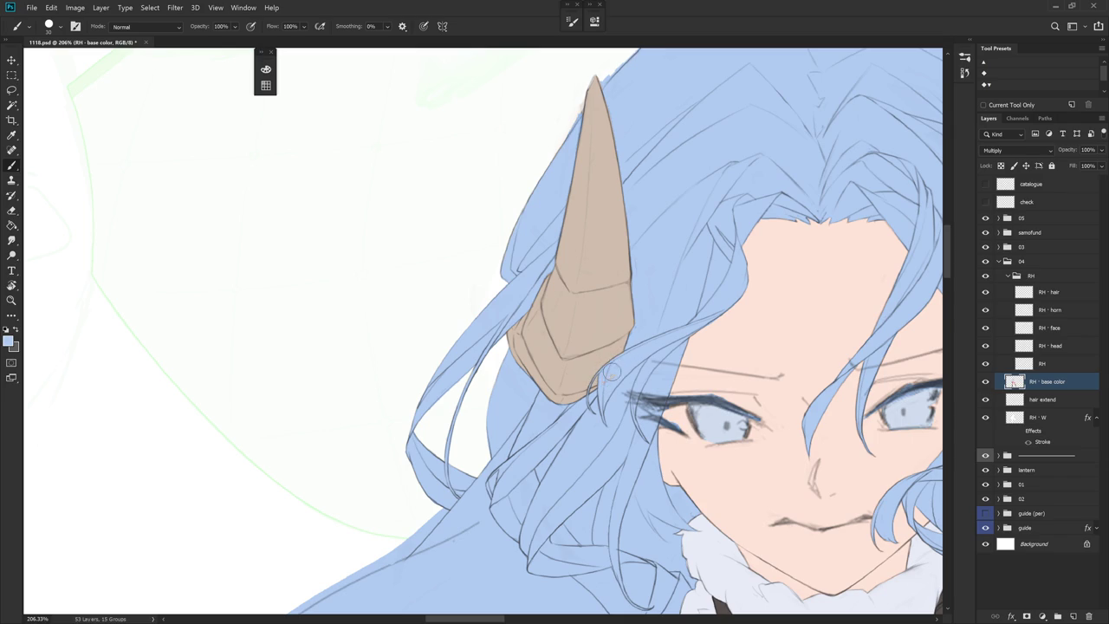
{"action": "scroll", "coordinate": [485, 312], "scroll_direction": "down", "scroll_amount": 5}
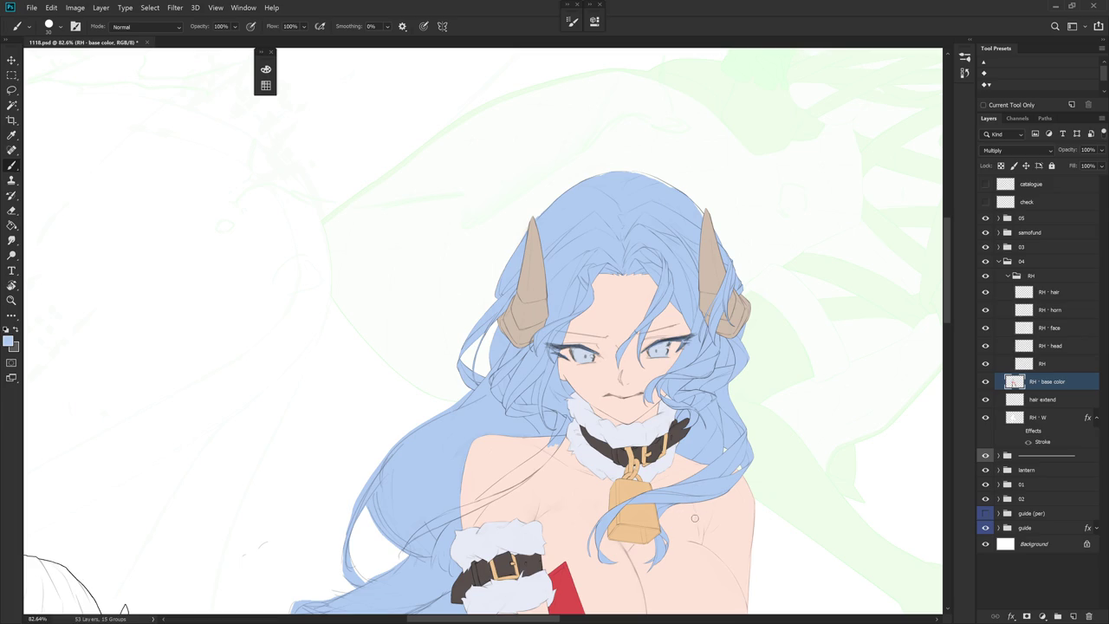
{"action": "scroll", "coordinate": [599, 407], "scroll_direction": "down", "scroll_amount": 3}
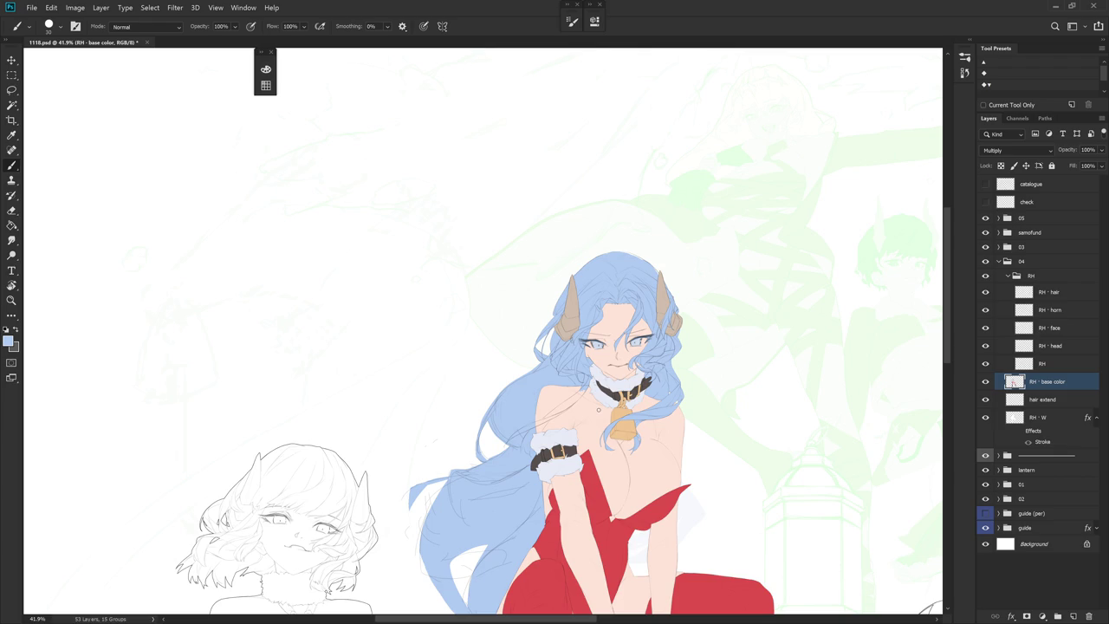
{"action": "scroll", "coordinate": [598, 409], "scroll_direction": "up", "scroll_amount": 5}
{"action": "left_click_drag", "start_coordinate": [631, 287], "coordinate": [471, 310]}
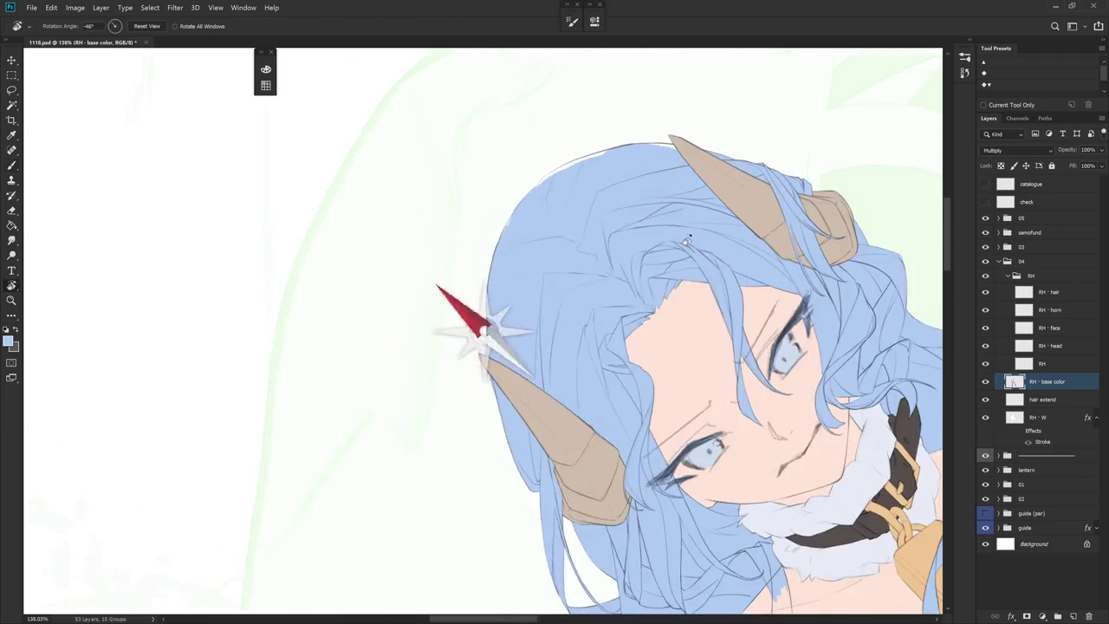
{"action": "scroll", "coordinate": [546, 332], "scroll_direction": "up", "scroll_amount": 2}
{"action": "key", "text": "e"}
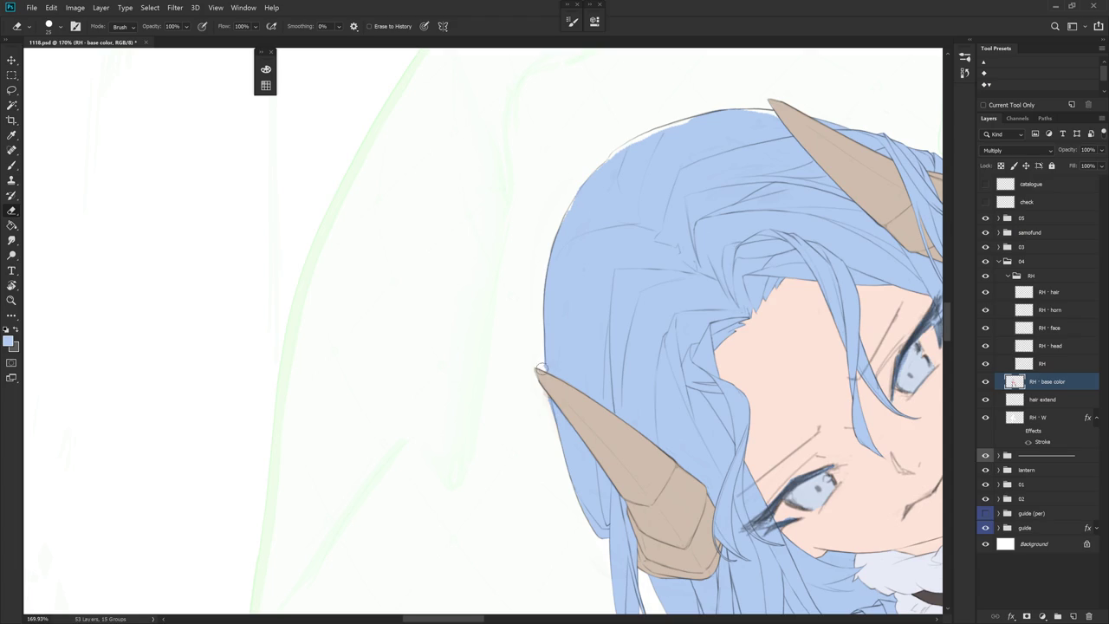
{"action": "key", "text": "b"}
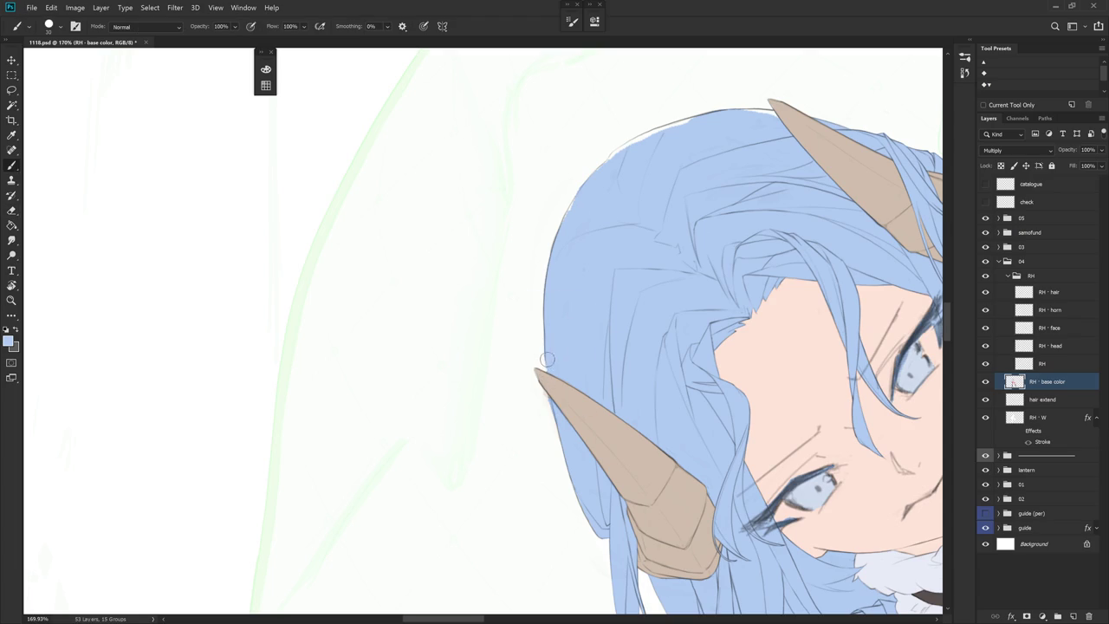
{"action": "key", "text": "e"}
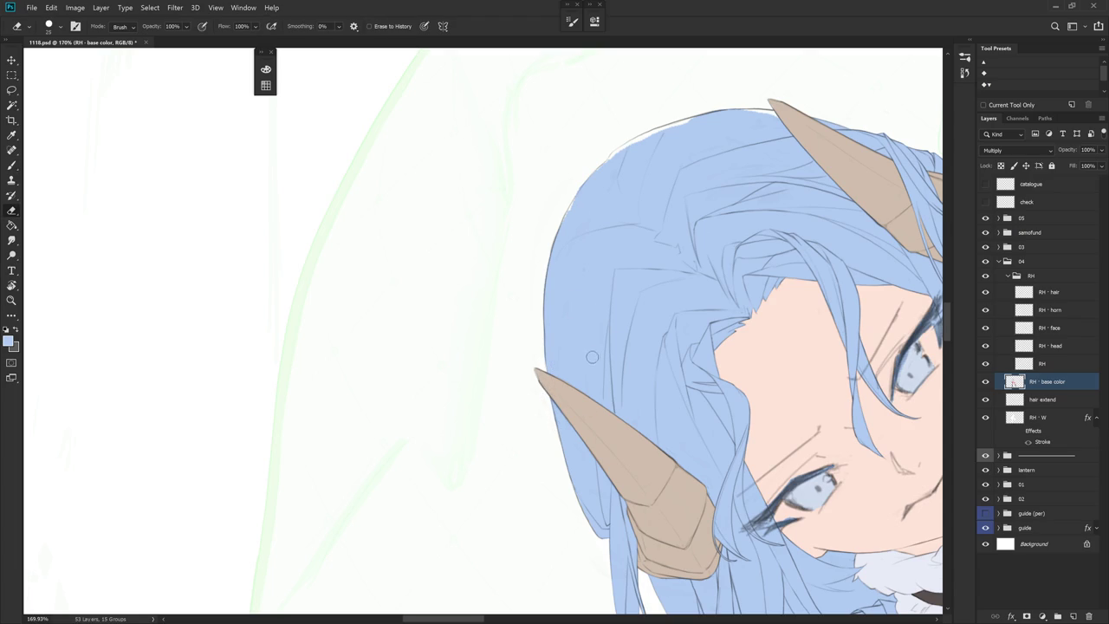
{"action": "scroll", "coordinate": [587, 307], "scroll_direction": "down", "scroll_amount": 1}
{"action": "key", "text": "b"}
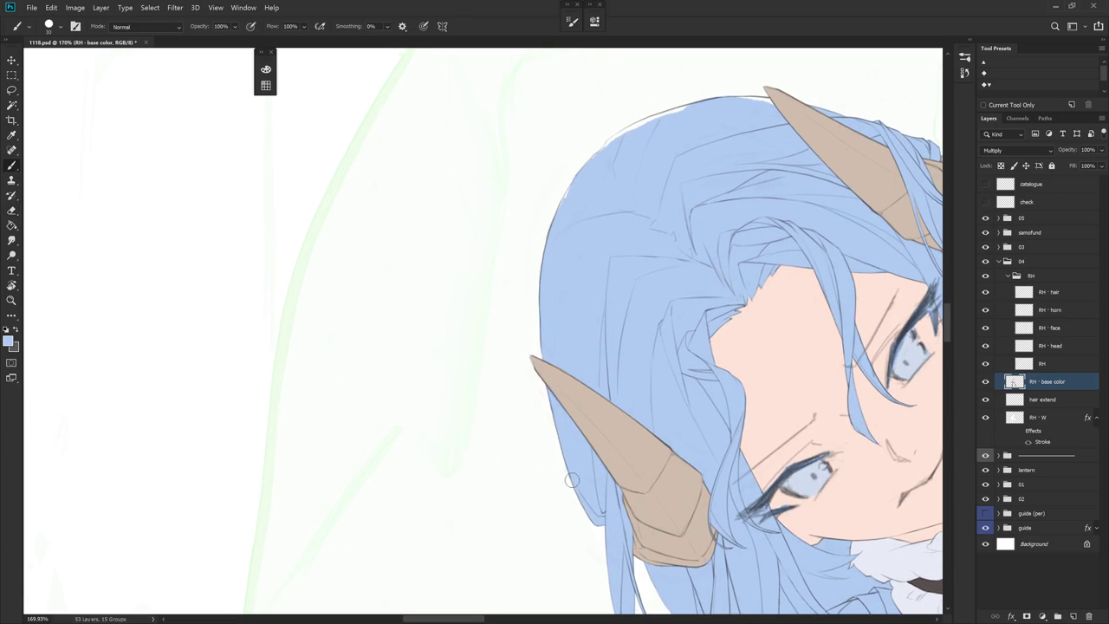
{"action": "mouse_move", "coordinate": [665, 192]}
{"action": "left_mouse_down"}
{"action": "mouse_move", "coordinate": [609, 352]}
{"action": "mouse_move", "coordinate": [610, 285]}
{"action": "left_mouse_up"}
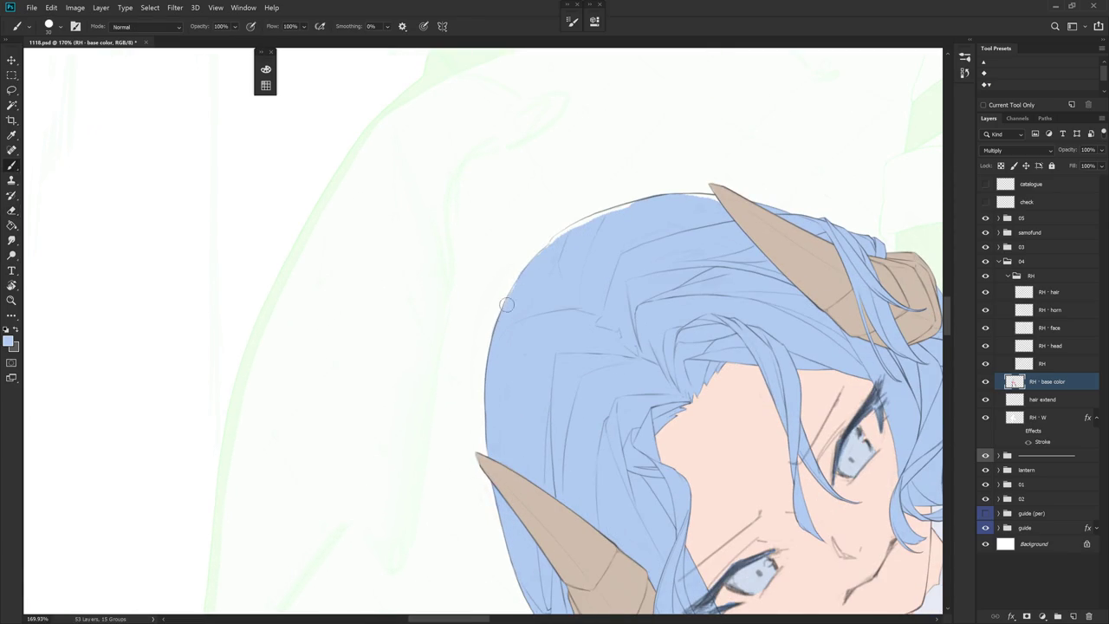
{"action": "left_click_drag", "start_coordinate": [541, 250], "coordinate": [628, 205]}
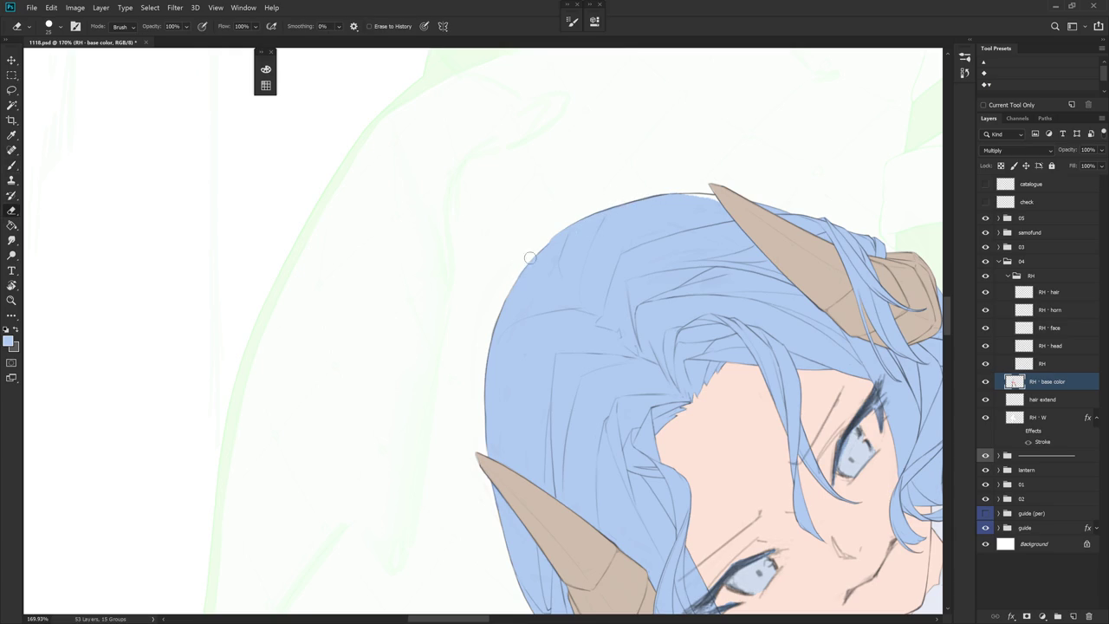
{"action": "left_click_drag", "start_coordinate": [624, 248], "coordinate": [619, 361]}
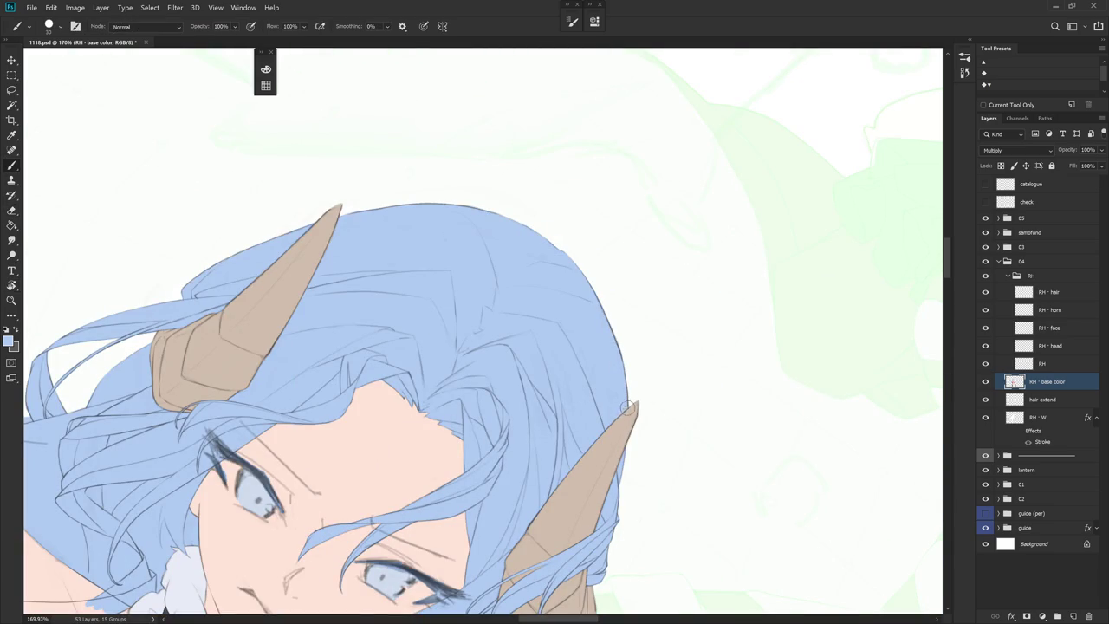
{"action": "key", "text": "e"}
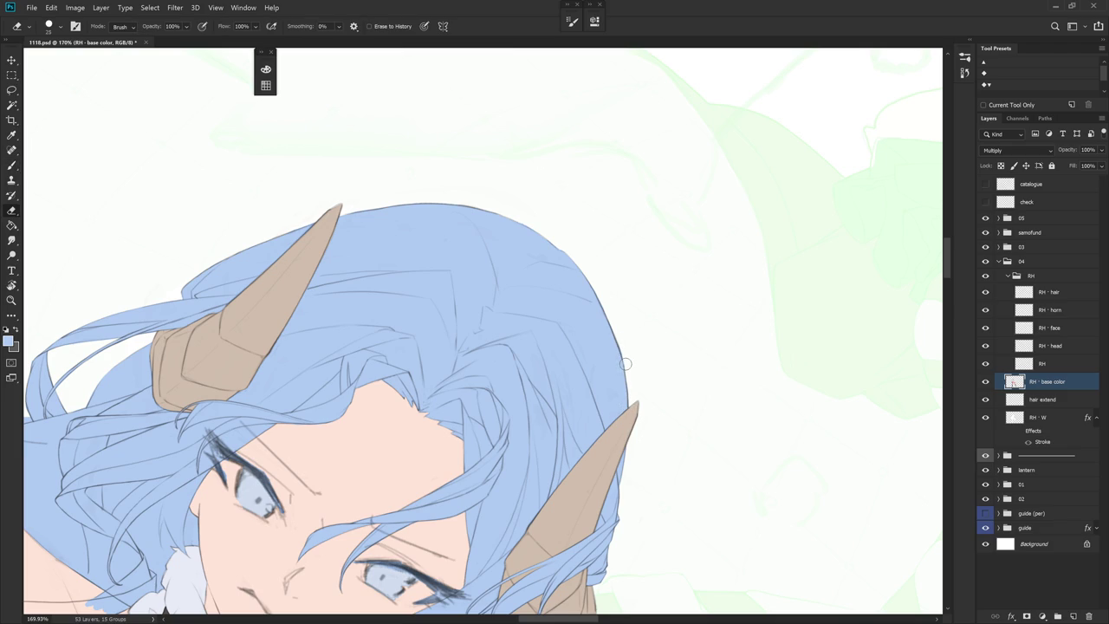
{"action": "scroll", "coordinate": [658, 303], "scroll_direction": "down", "scroll_amount": 3}
{"action": "left_click_drag", "start_coordinate": [689, 279], "coordinate": [656, 359]}
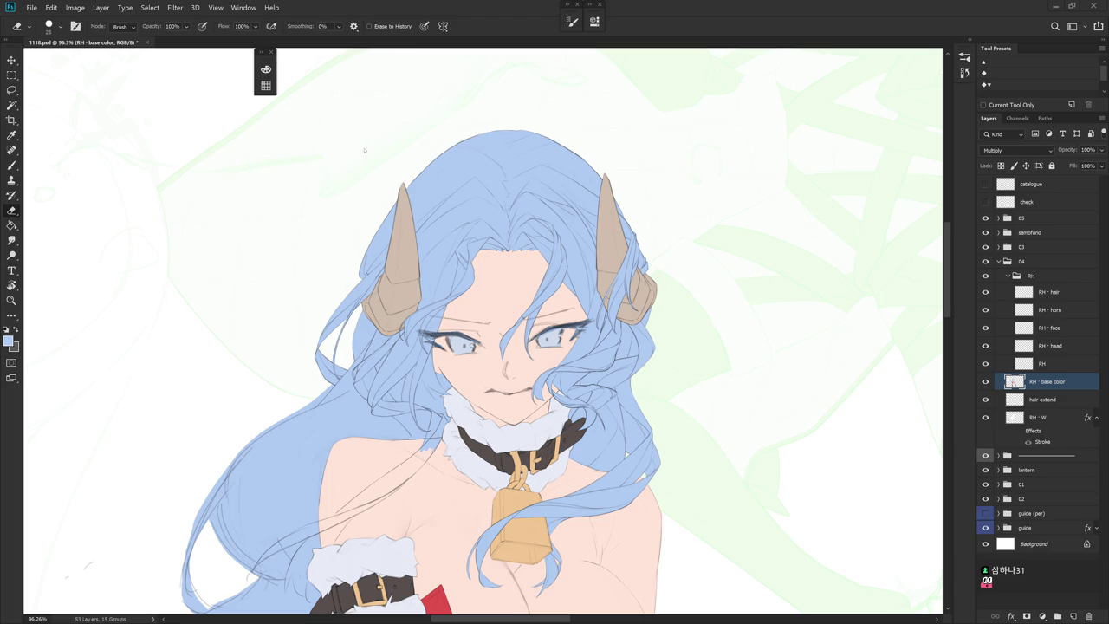
Save 1118.psd with Ctrl+S and zoom out across the full figure
{"action": "scroll", "coordinate": [488, 87], "scroll_direction": "down", "scroll_amount": 2}
{"action": "key", "text": "ctrl+s"}
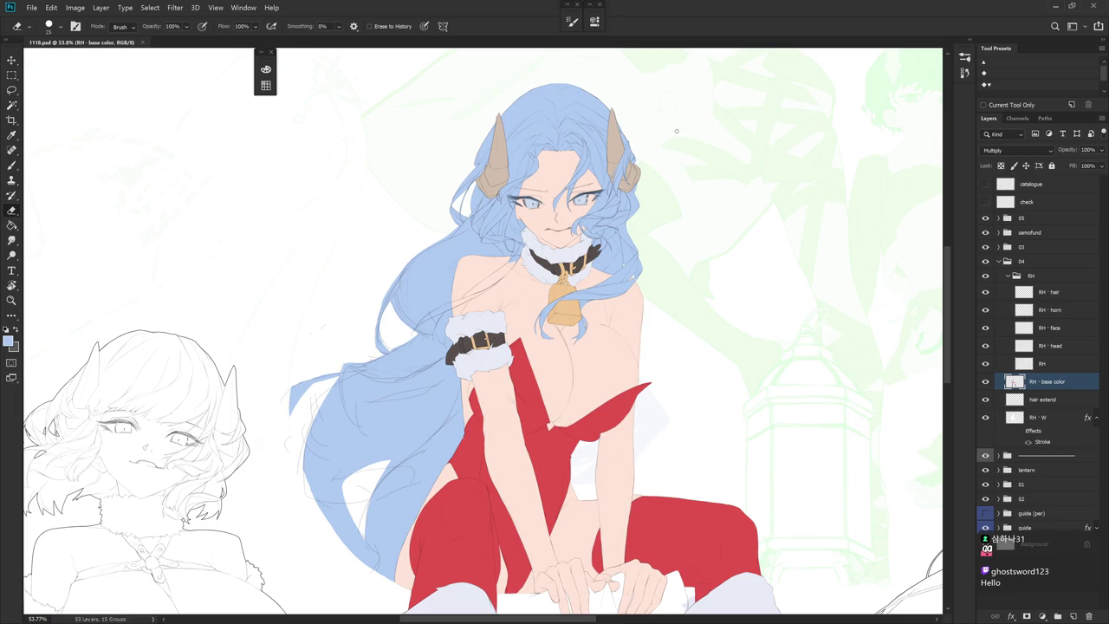
{"action": "scroll", "coordinate": [344, 412], "scroll_direction": "down", "scroll_amount": 2}
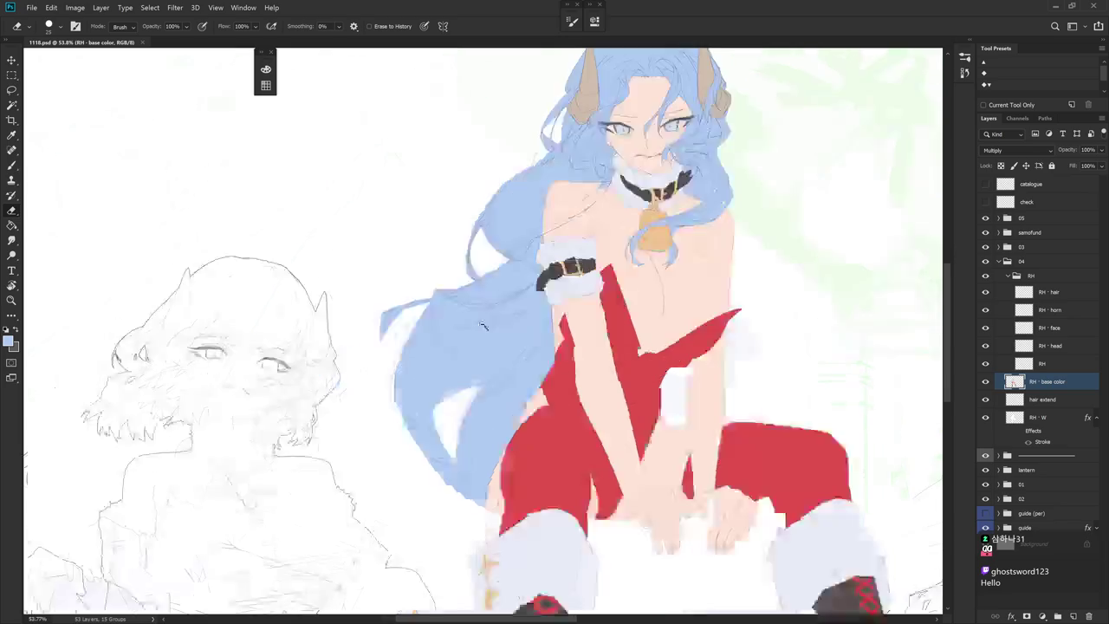
{"action": "scroll", "coordinate": [416, 373], "scroll_direction": "down", "scroll_amount": 2}
{"action": "scroll", "coordinate": [485, 343], "scroll_direction": "down", "scroll_amount": 1}
{"action": "left_click_drag", "start_coordinate": [489, 337], "coordinate": [427, 331]}
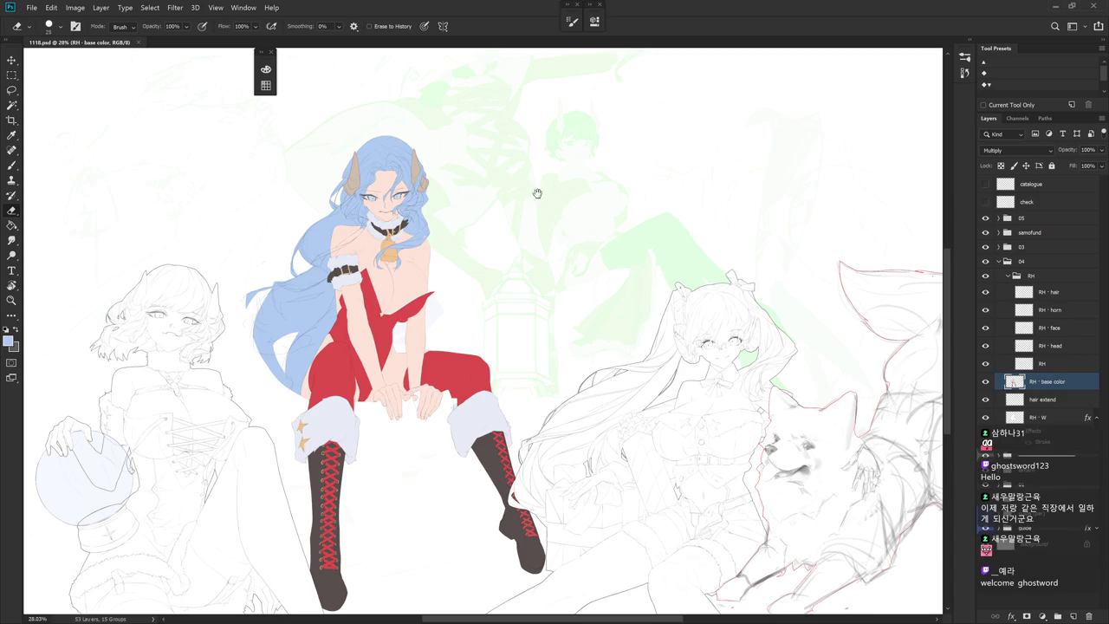
Expand group 05 and show the pink-haired and white-haired characters' colour layers
{"action": "left_click_drag", "start_coordinate": [525, 158], "coordinate": [550, 170]}
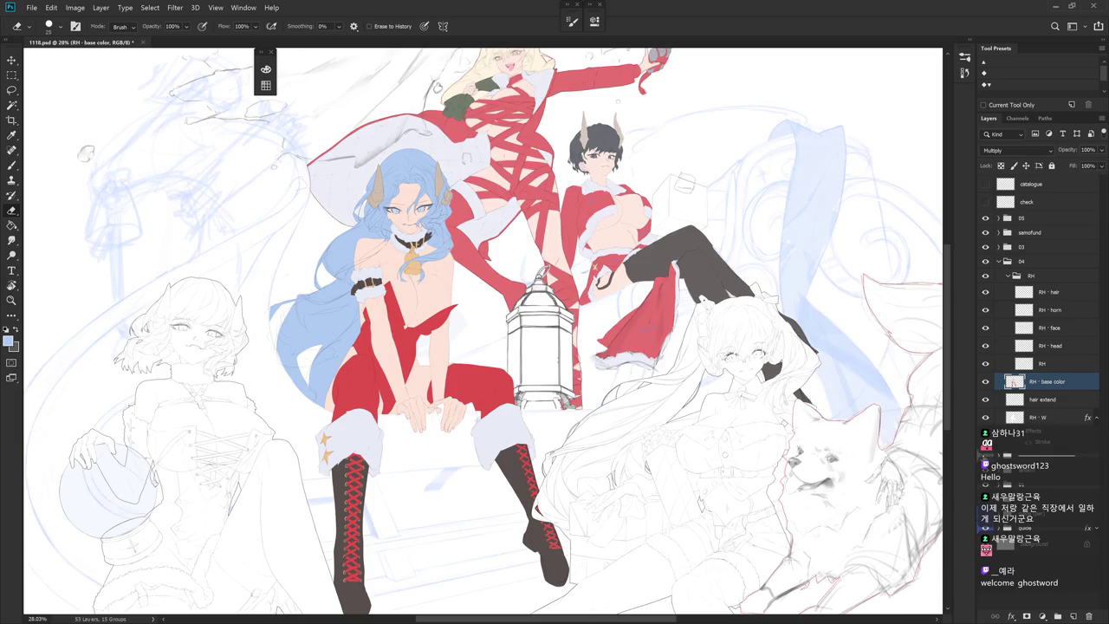
{"action": "left_click_drag", "start_coordinate": [652, 348], "coordinate": [679, 372]}
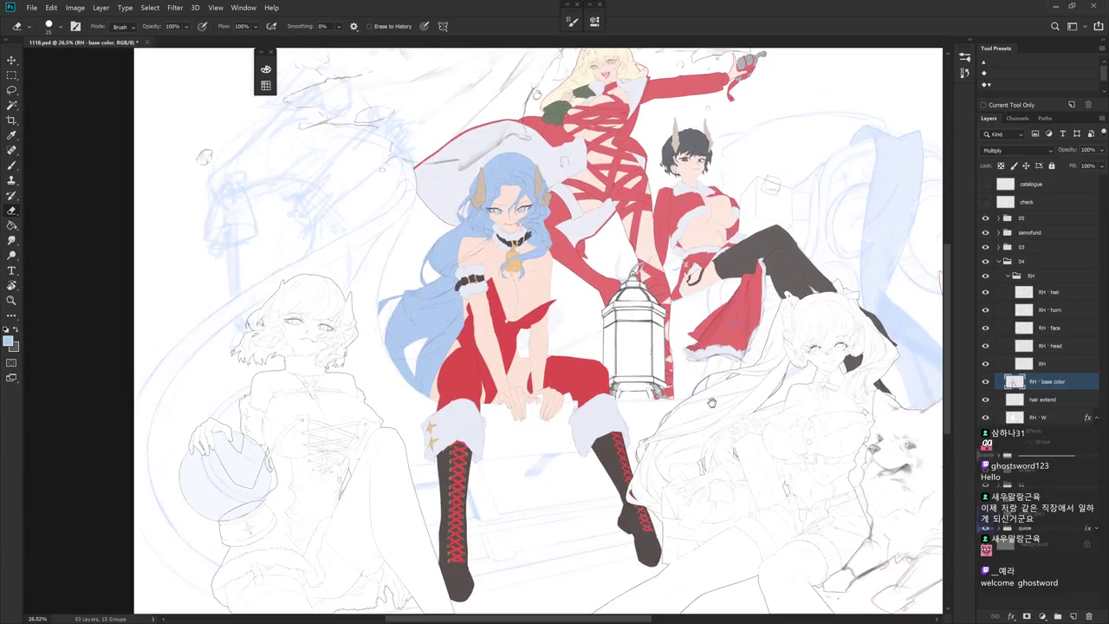
{"action": "scroll", "coordinate": [679, 373], "scroll_direction": "down", "scroll_amount": 2}
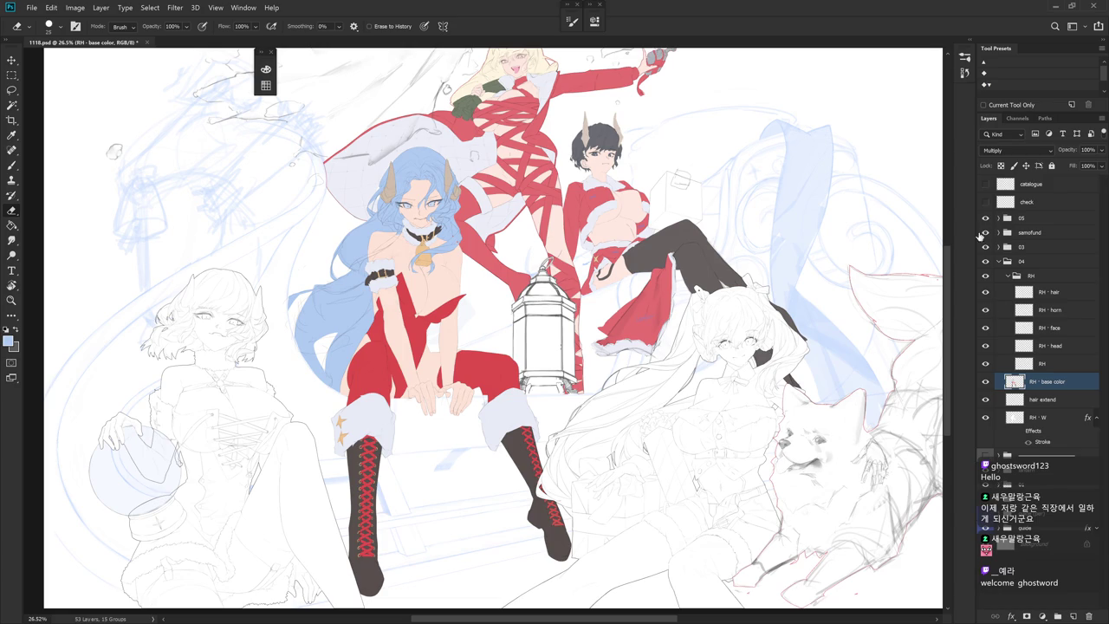
{"action": "left_click", "coordinate": [998, 218]}
{"action": "left_click", "coordinate": [985, 250]}
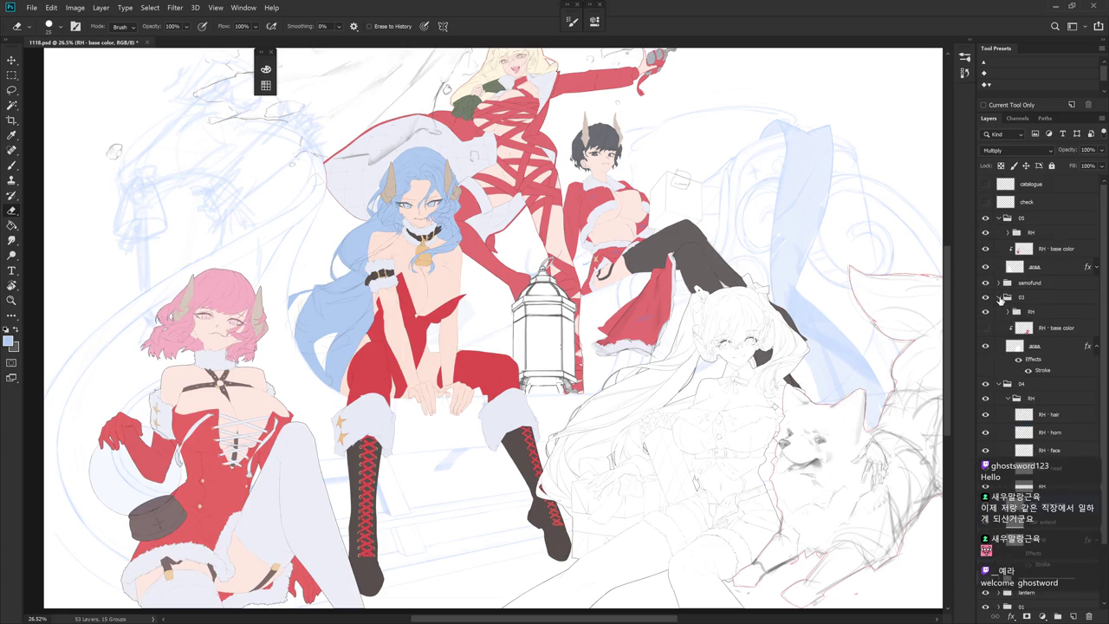
{"action": "left_click", "coordinate": [985, 326]}
{"action": "left_click", "coordinate": [998, 219]}
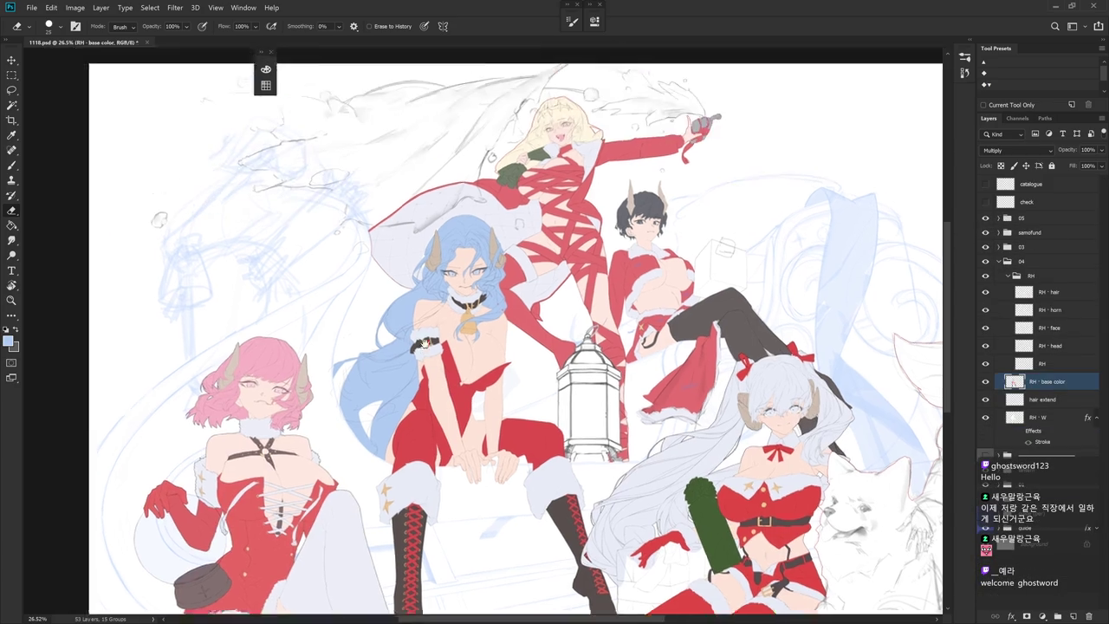
Pan across the illustration and zoom in on the blue-haired girl's face
{"action": "mouse_move", "coordinate": [375, 268]}
{"action": "left_mouse_down"}
{"action": "mouse_move", "coordinate": [613, 320]}
{"action": "mouse_move", "coordinate": [531, 269]}
{"action": "mouse_move", "coordinate": [538, 278]}
{"action": "left_mouse_up"}
{"action": "left_click_drag", "start_coordinate": [462, 203], "coordinate": [485, 208]}
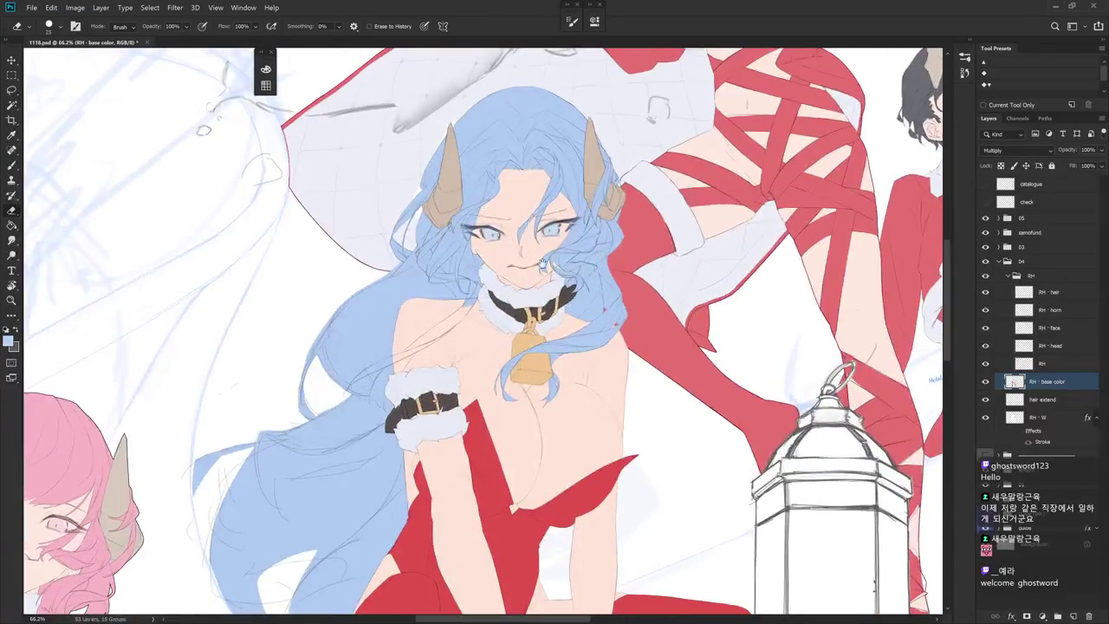
{"action": "scroll", "coordinate": [576, 297], "scroll_direction": "down", "scroll_amount": 1}
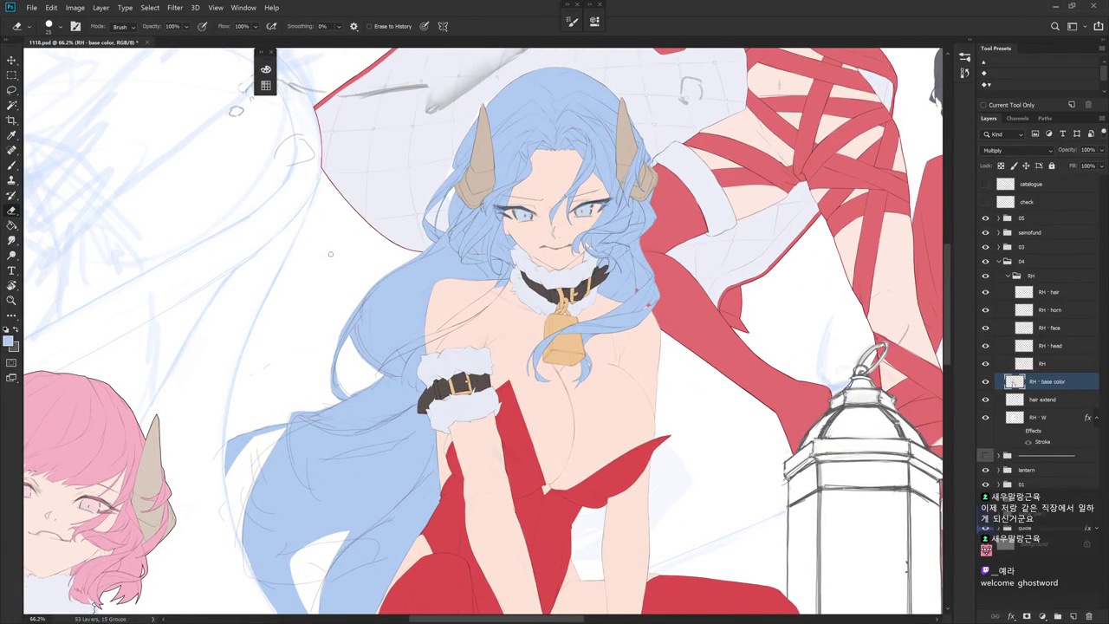
{"action": "scroll", "coordinate": [368, 330], "scroll_direction": "down", "scroll_amount": 3}
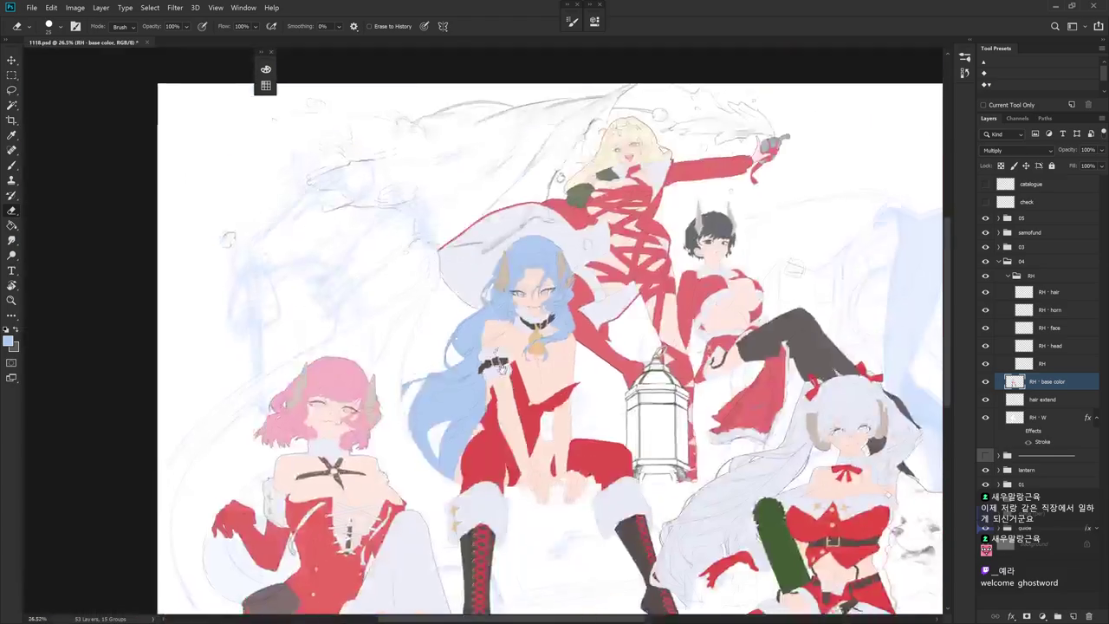
{"action": "scroll", "coordinate": [368, 330], "scroll_direction": "down", "scroll_amount": 3}
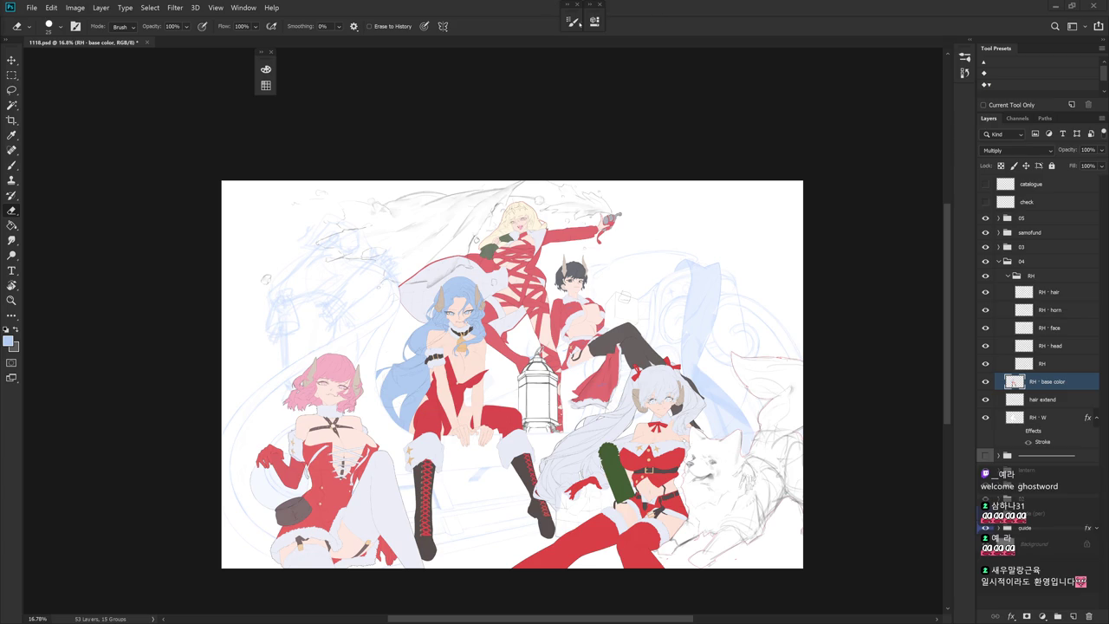
{"action": "key", "text": "h"}
{"action": "scroll", "coordinate": [547, 275], "scroll_direction": "down", "scroll_amount": 2}
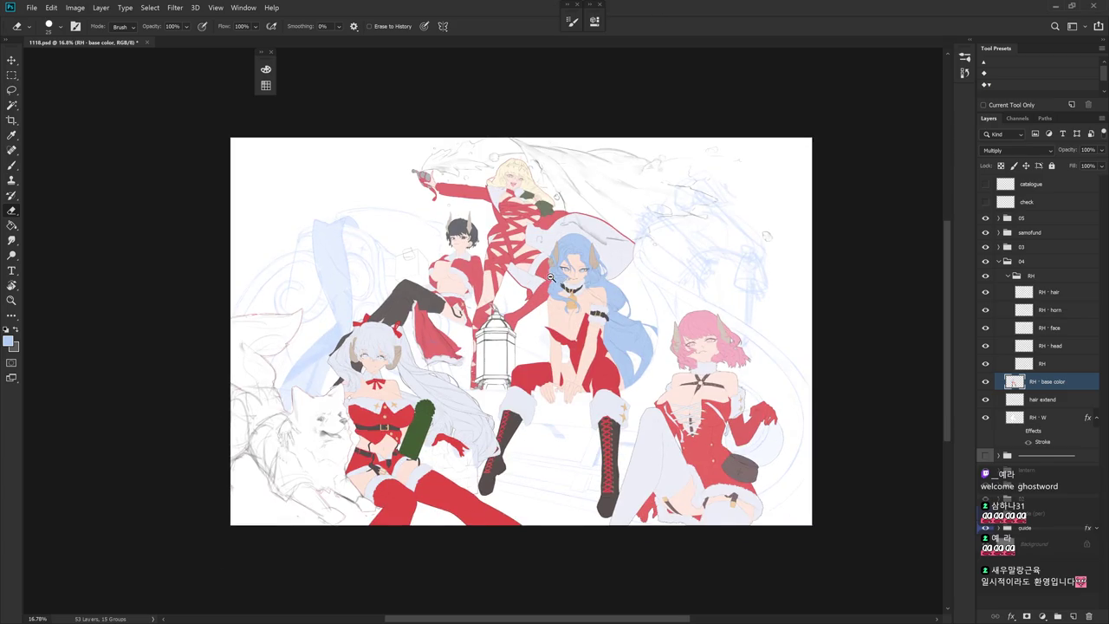
{"action": "scroll", "coordinate": [548, 276], "scroll_direction": "up", "scroll_amount": 2}
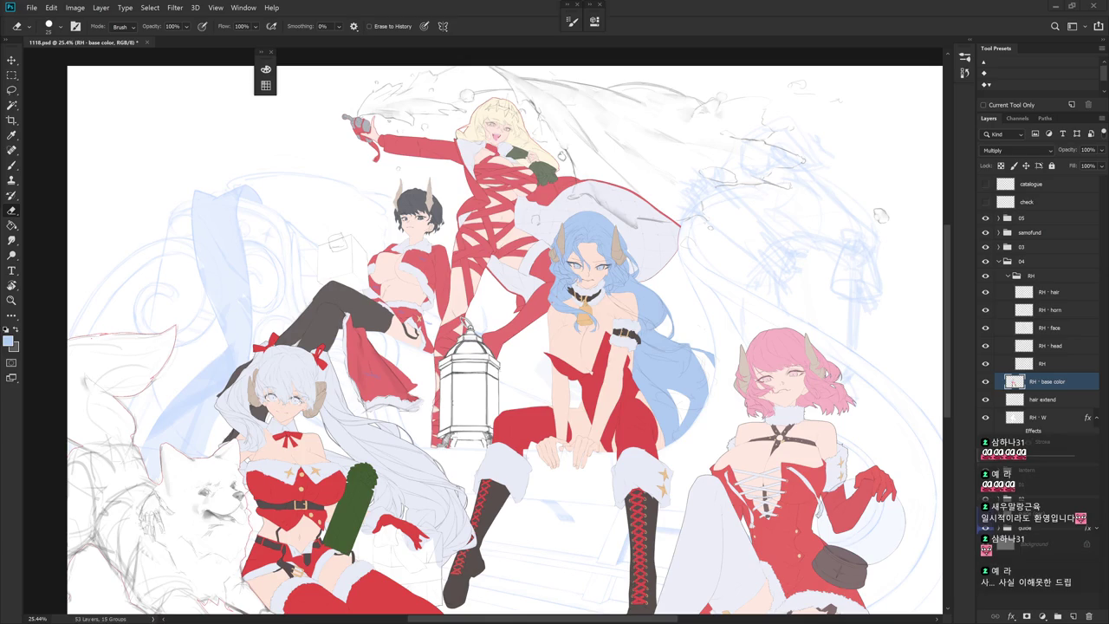
{"action": "key", "text": "ctrl+shift+h"}
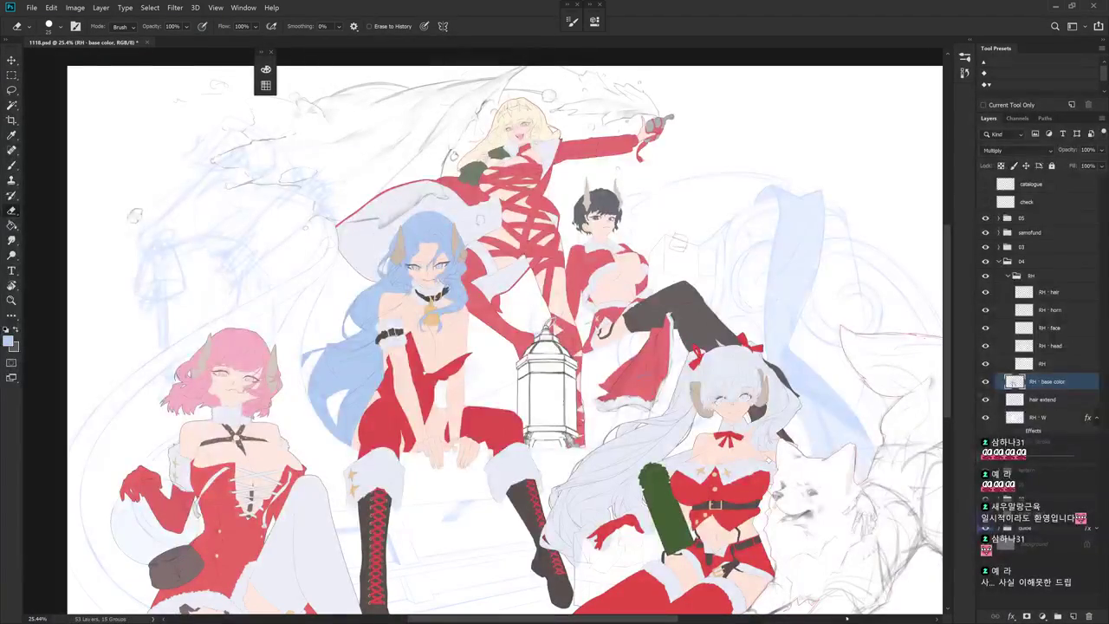
{"action": "mouse_move", "coordinate": [762, 579]}
{"action": "left_mouse_down"}
{"action": "mouse_move", "coordinate": [787, 564]}
{"action": "mouse_move", "coordinate": [765, 542]}
{"action": "left_mouse_up"}
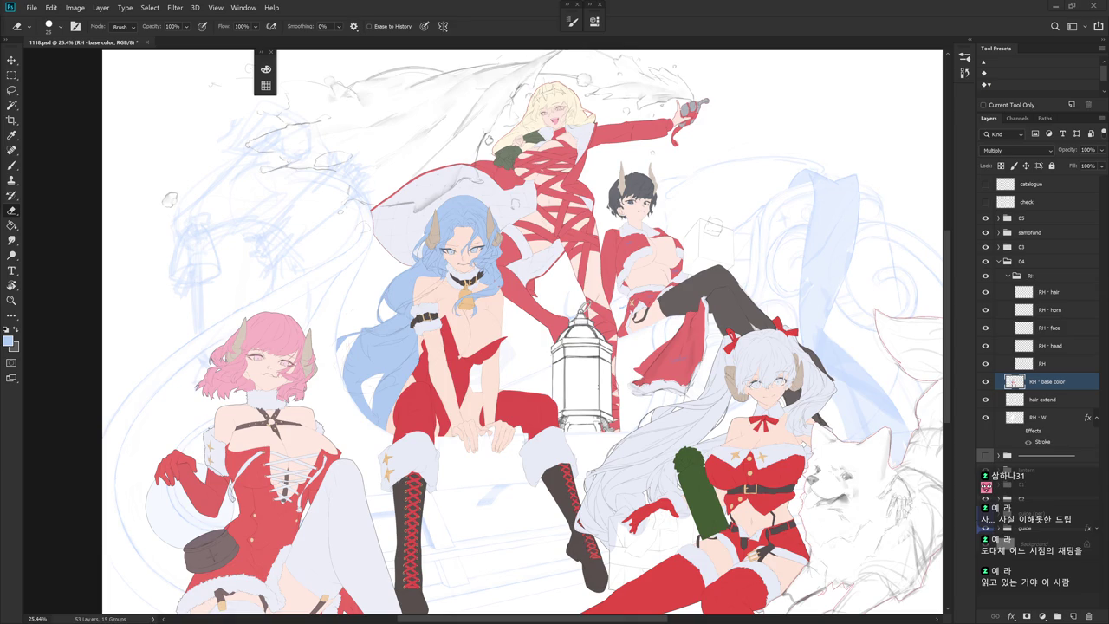
Hide the red-ribboned character and background layers and centre the blue-haired girl
{"action": "scroll", "coordinate": [532, 257], "scroll_direction": "up", "scroll_amount": 2}
{"action": "scroll", "coordinate": [533, 257], "scroll_direction": "up", "scroll_amount": 4}
{"action": "key", "text": "b"}
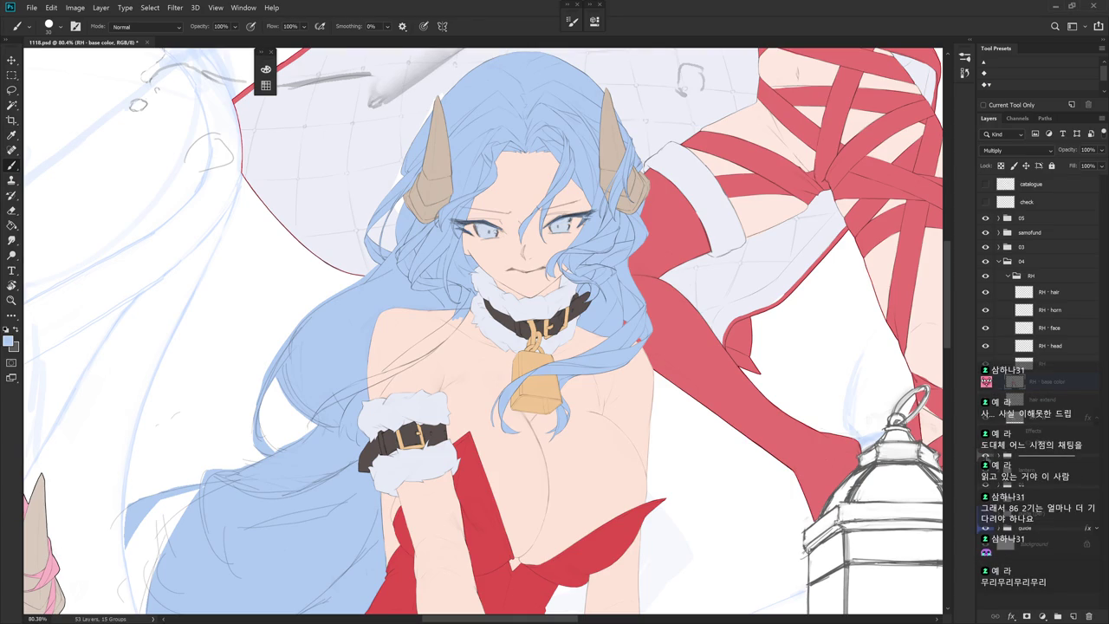
{"action": "mouse_move", "coordinate": [649, 269]}
{"action": "left_mouse_down"}
{"action": "mouse_move", "coordinate": [658, 323]}
{"action": "mouse_move", "coordinate": [696, 327]}
{"action": "left_mouse_up"}
{"action": "left_click_drag", "start_coordinate": [520, 328], "coordinate": [574, 275]}
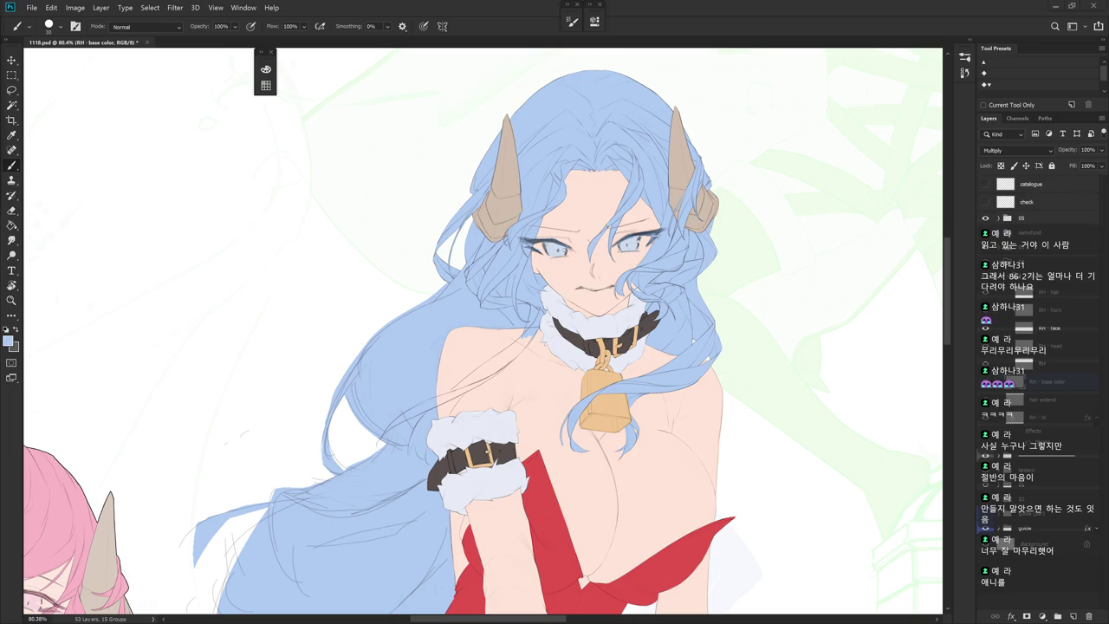
Select the RH - hair layer, tilt the view, and review the brush presets
{"action": "left_click", "coordinate": [1068, 301]}
{"action": "key", "text": "r"}
{"action": "left_click_drag", "start_coordinate": [658, 364], "coordinate": [655, 323]}
{"action": "scroll", "coordinate": [655, 323], "scroll_direction": "up", "scroll_amount": 3}
{"action": "key", "text": "Escape"}
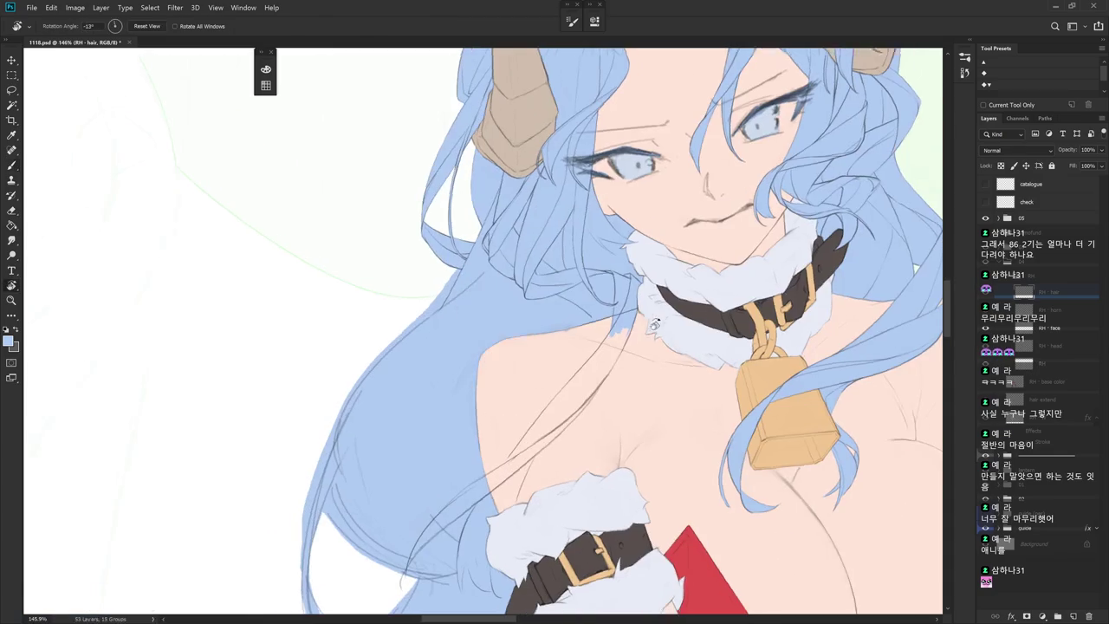
{"action": "right_click", "coordinate": [655, 323]}
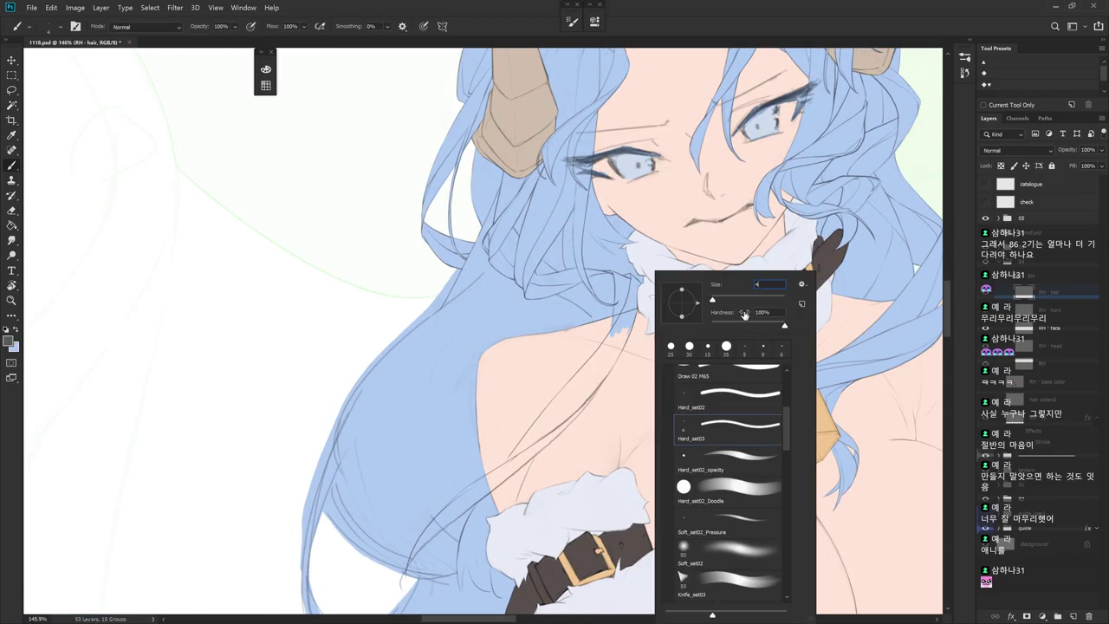
{"action": "key", "text": "Escape"}
Work near the collar with the Eraser and Brush, undoing the last hair stroke
{"action": "left_click_drag", "start_coordinate": [630, 390], "coordinate": [646, 369]}
{"action": "left_click_drag", "start_coordinate": [665, 351], "coordinate": [670, 348]}
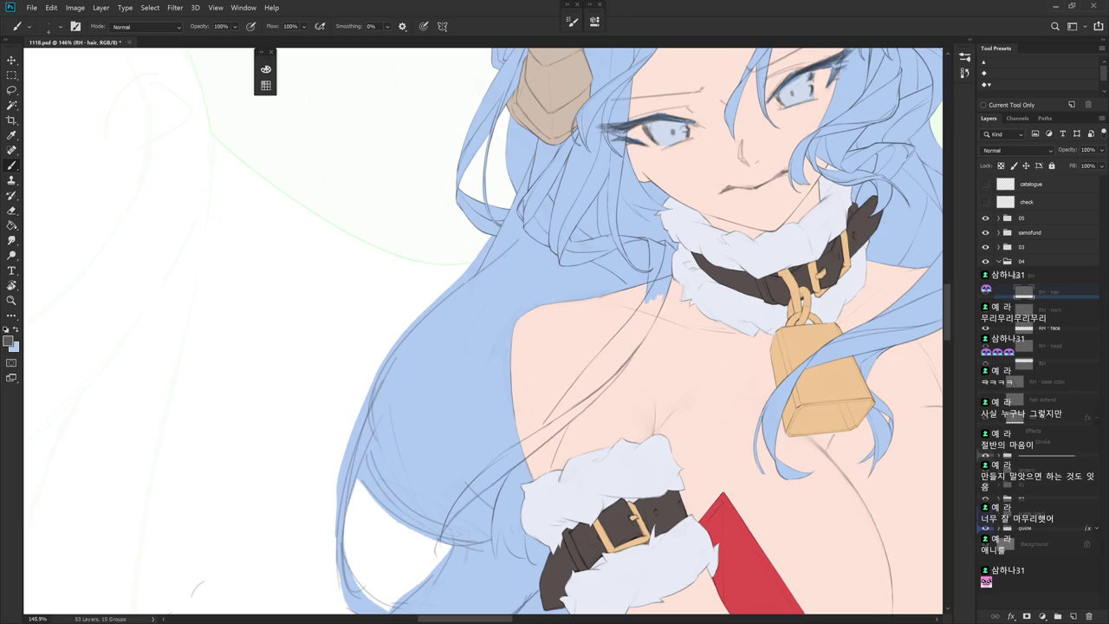
{"action": "key", "text": "e"}
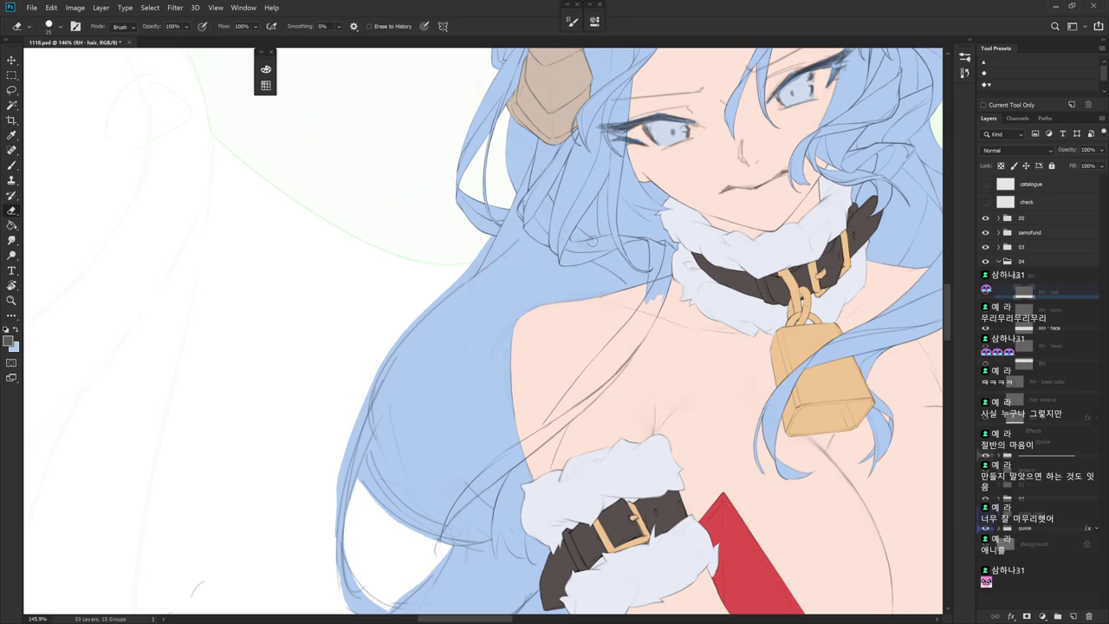
{"action": "mouse_move", "coordinate": [604, 244]}
{"action": "left_mouse_down"}
{"action": "mouse_move", "coordinate": [604, 530]}
{"action": "mouse_move", "coordinate": [520, 416]}
{"action": "mouse_move", "coordinate": [496, 260]}
{"action": "mouse_move", "coordinate": [482, 310]}
{"action": "left_mouse_up"}
{"action": "scroll", "coordinate": [495, 210], "scroll_direction": "up", "scroll_amount": 3}
{"action": "key", "text": "b"}
{"action": "key", "text": "ctrl+z"}
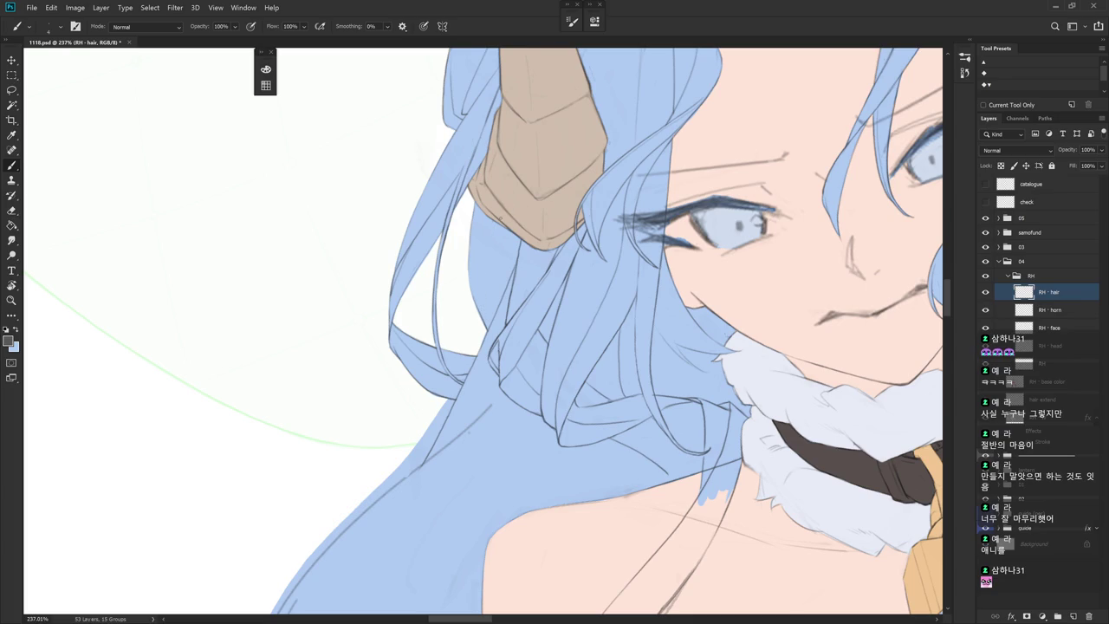
Draw a thin strand line down the hair and reframe the view on head and dress
{"action": "left_click_drag", "start_coordinate": [498, 232], "coordinate": [504, 286]}
{"action": "scroll", "coordinate": [627, 284], "scroll_direction": "down", "scroll_amount": 3}
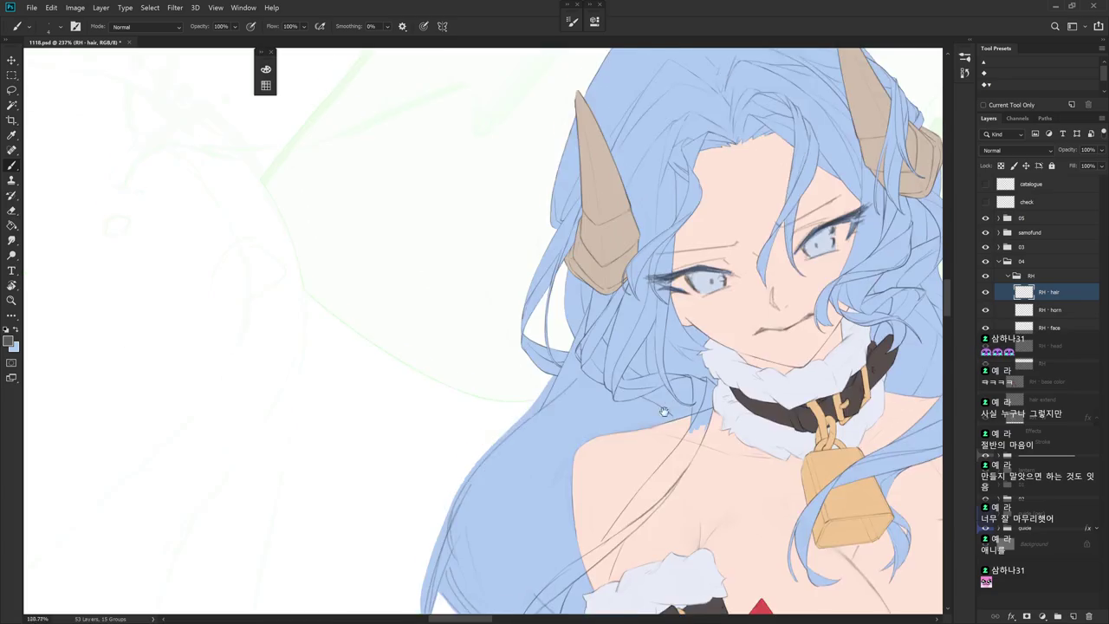
{"action": "mouse_move", "coordinate": [711, 450]}
{"action": "left_mouse_down"}
{"action": "mouse_move", "coordinate": [712, 535]}
{"action": "mouse_move", "coordinate": [729, 483]}
{"action": "left_mouse_up"}
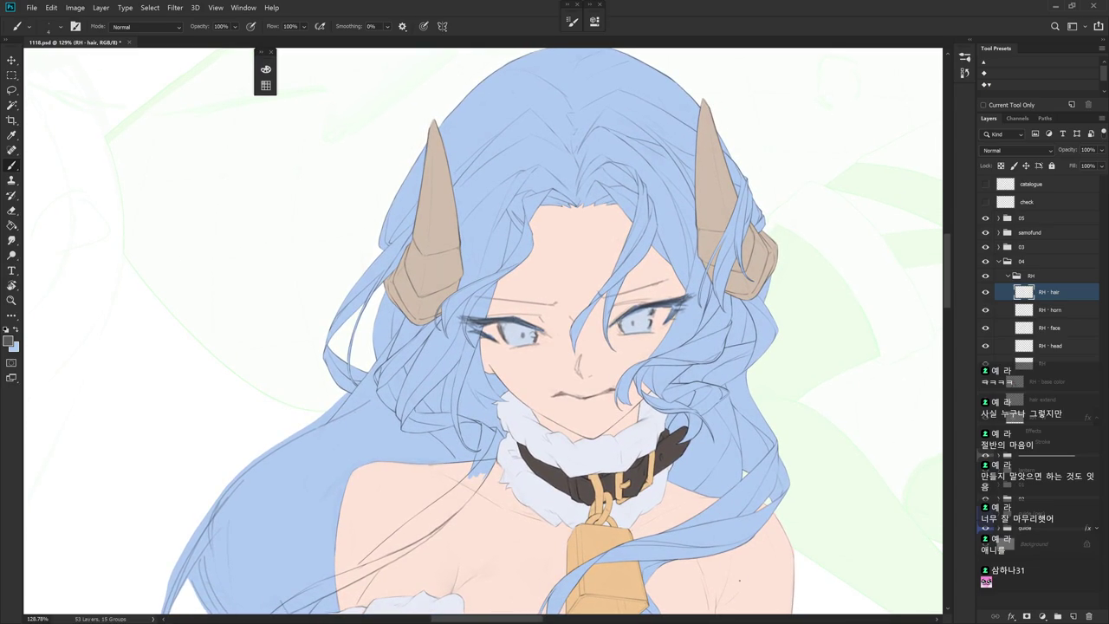
{"action": "scroll", "coordinate": [642, 517], "scroll_direction": "down", "scroll_amount": 1}
{"action": "scroll", "coordinate": [659, 494], "scroll_direction": "down", "scroll_amount": 1}
{"action": "scroll", "coordinate": [685, 459], "scroll_direction": "down", "scroll_amount": 1}
{"action": "scroll", "coordinate": [718, 414], "scroll_direction": "down", "scroll_amount": 1}
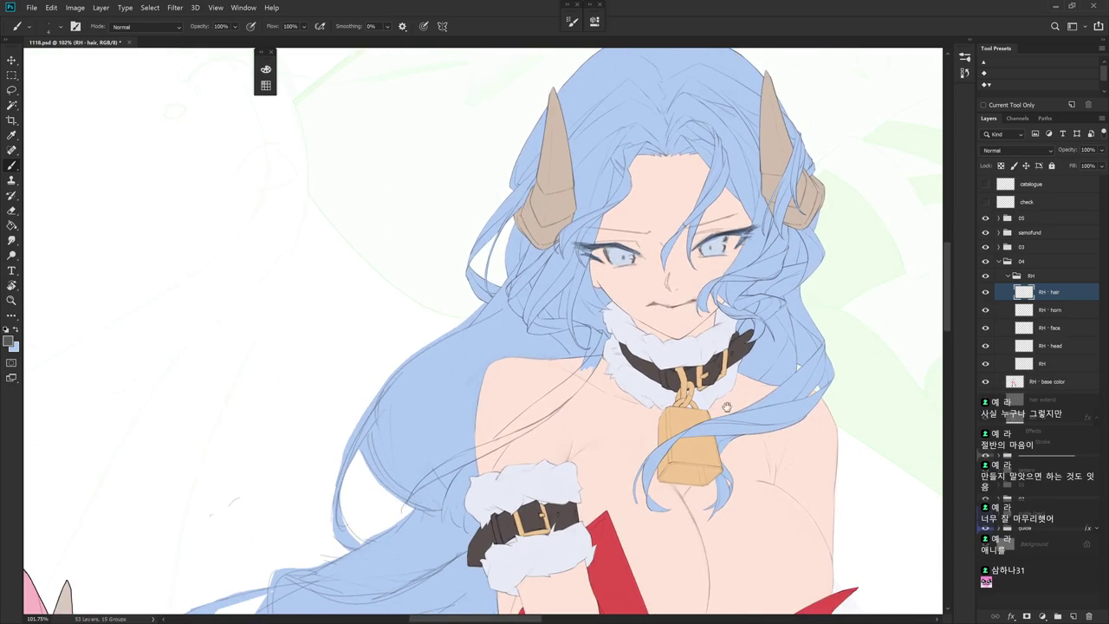
{"action": "left_click_drag", "start_coordinate": [718, 414], "coordinate": [738, 323]}
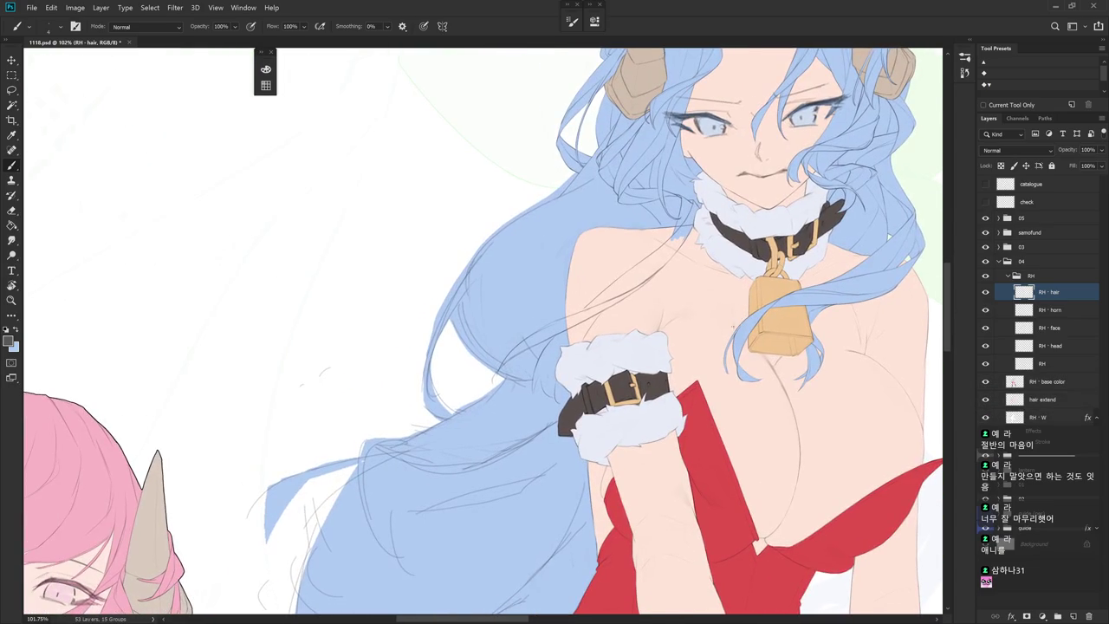
Make a brief lasso selection, deselect it, and zoom out to see both girls
{"action": "key", "text": "l"}
{"action": "left_click_drag", "start_coordinate": [373, 338], "coordinate": [334, 429]}
{"action": "key", "text": "ctrl+d"}
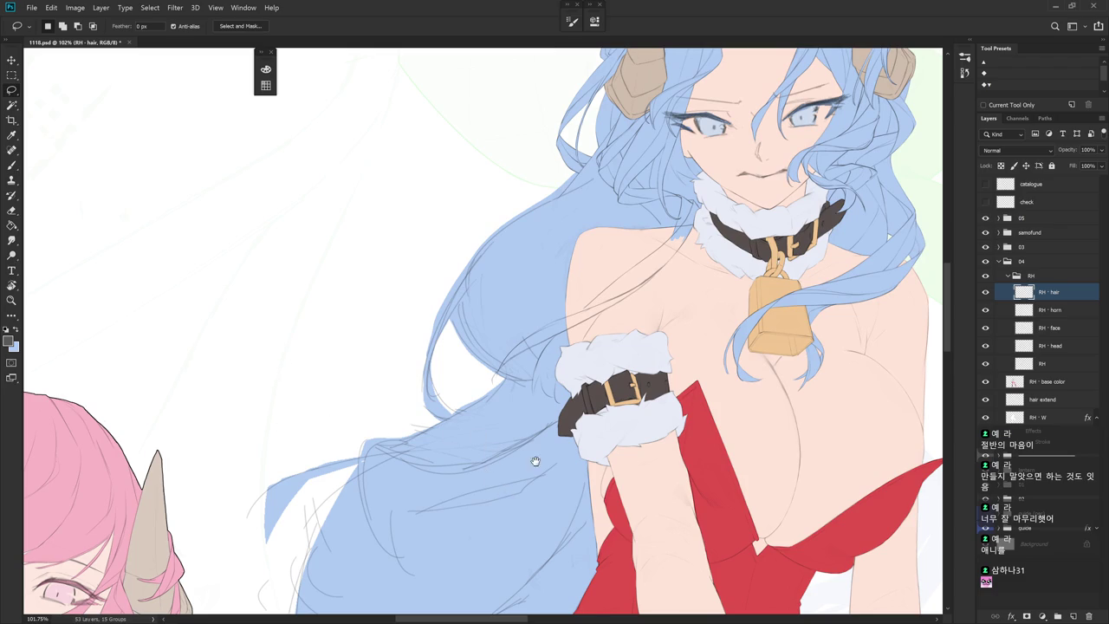
{"action": "left_click_drag", "start_coordinate": [525, 481], "coordinate": [596, 390]}
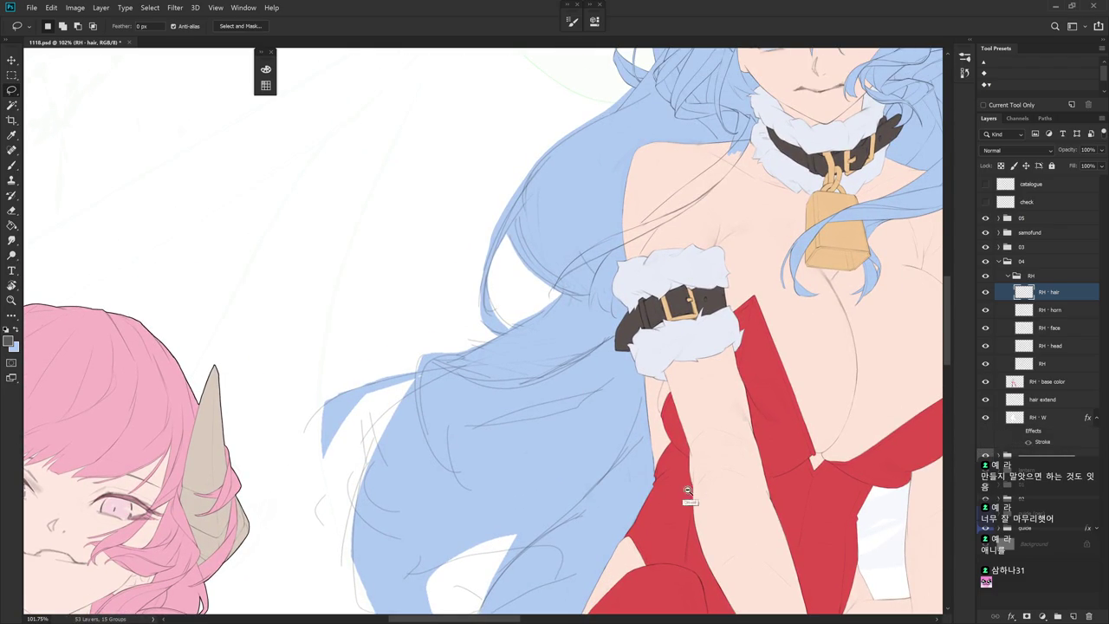
{"action": "left_click_drag", "start_coordinate": [693, 470], "coordinate": [623, 470]}
Show the hidden blue sketch layer and create a new Layer 1 above RH - hair
{"action": "key", "text": "b"}
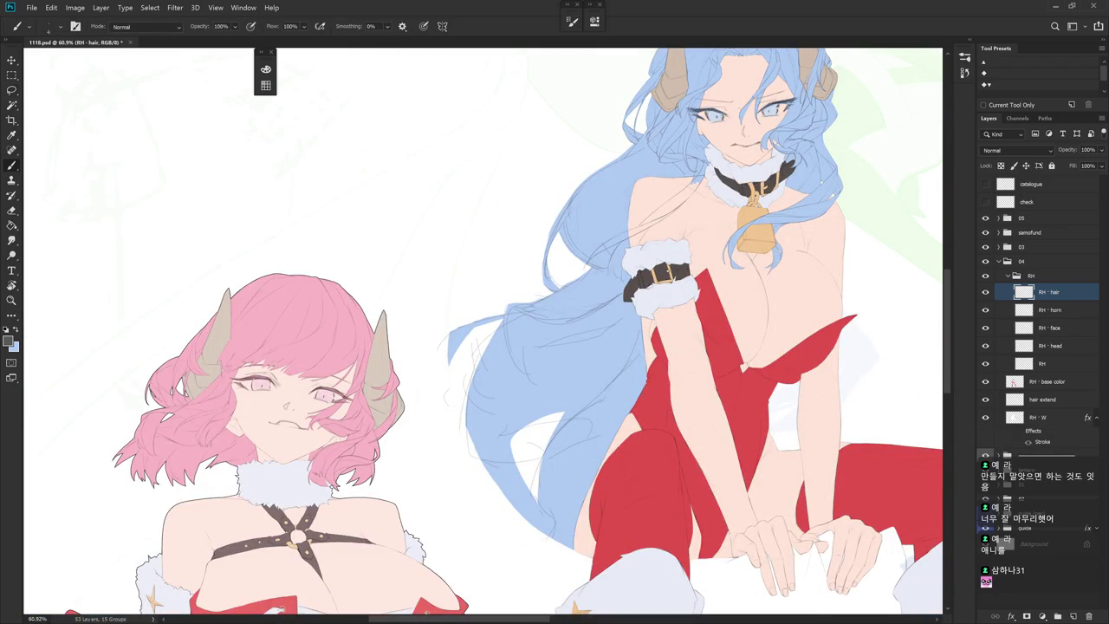
{"action": "left_click", "coordinate": [985, 456]}
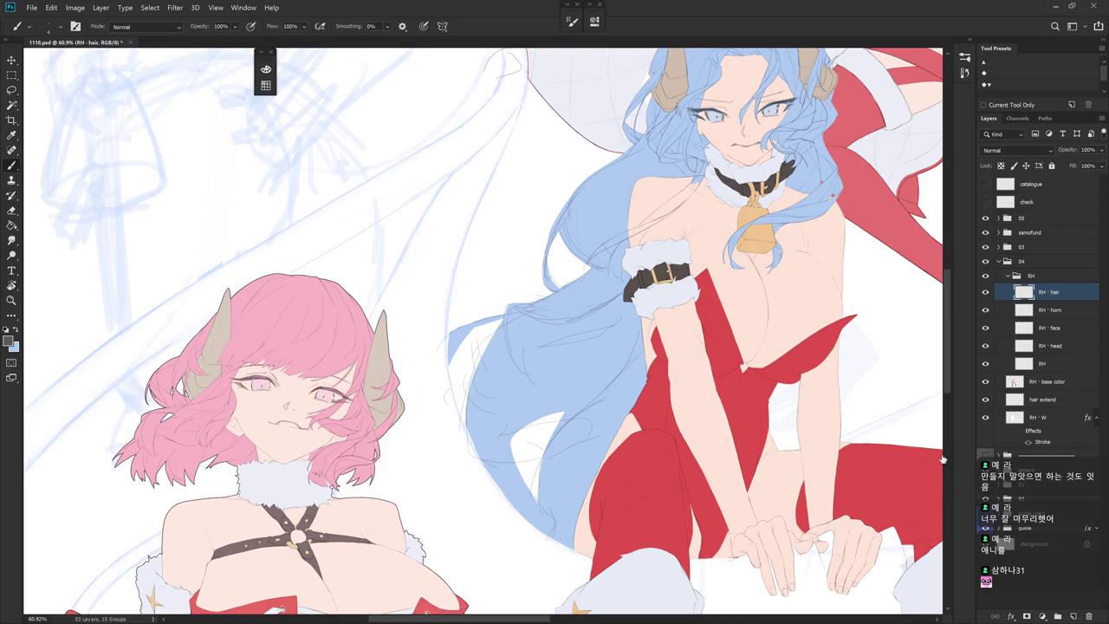
{"action": "key", "text": "ctrl+shift+n"}
{"action": "key", "text": "Return"}
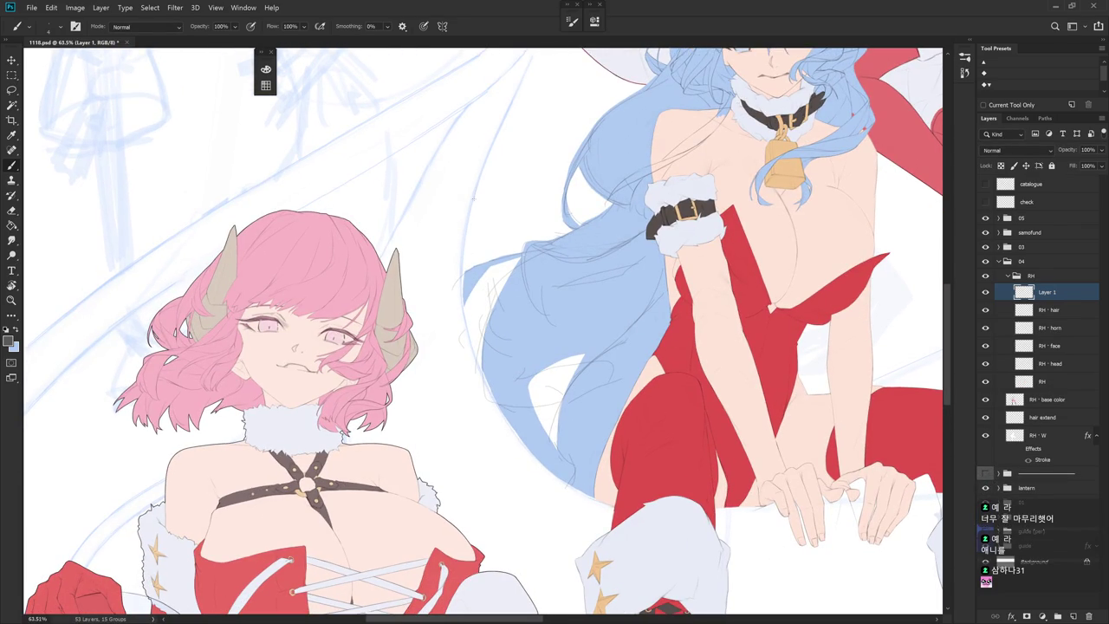
Trace short dark strokes along the blue hair's left edge on Layer 1
{"action": "left_click_drag", "start_coordinate": [482, 174], "coordinate": [499, 177]}
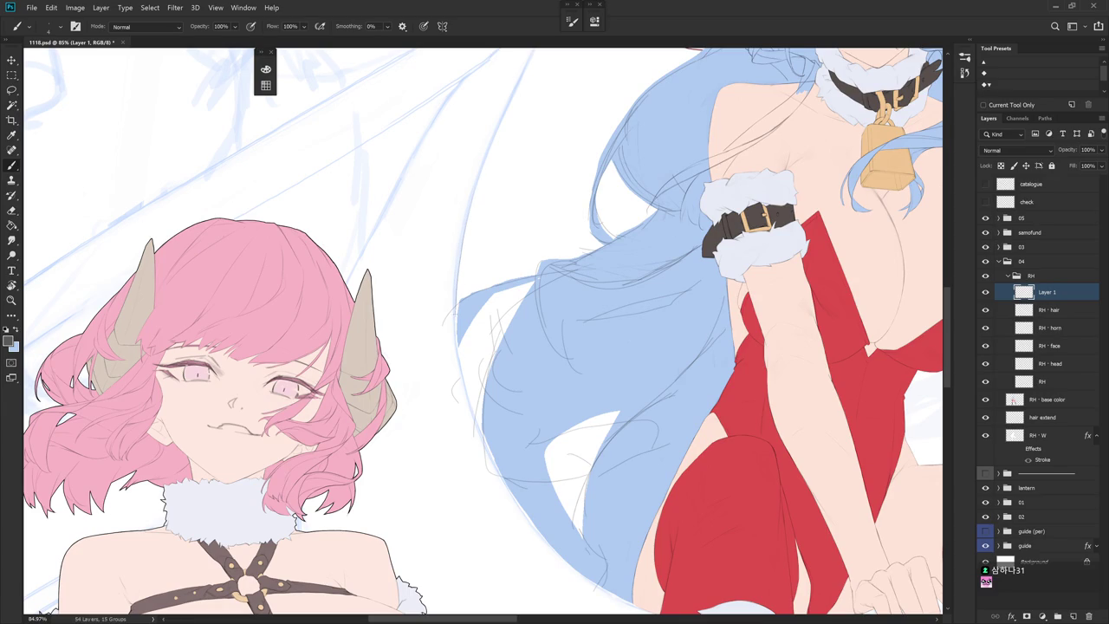
{"action": "left_click_drag", "start_coordinate": [460, 347], "coordinate": [456, 361]}
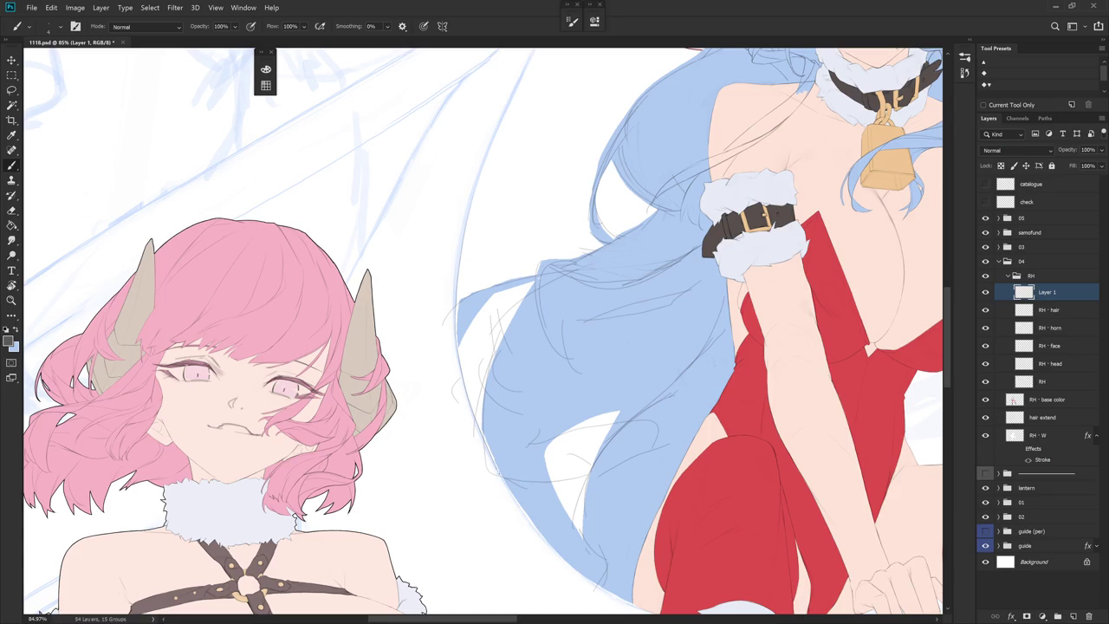
{"action": "left_click_drag", "start_coordinate": [548, 510], "coordinate": [500, 288]}
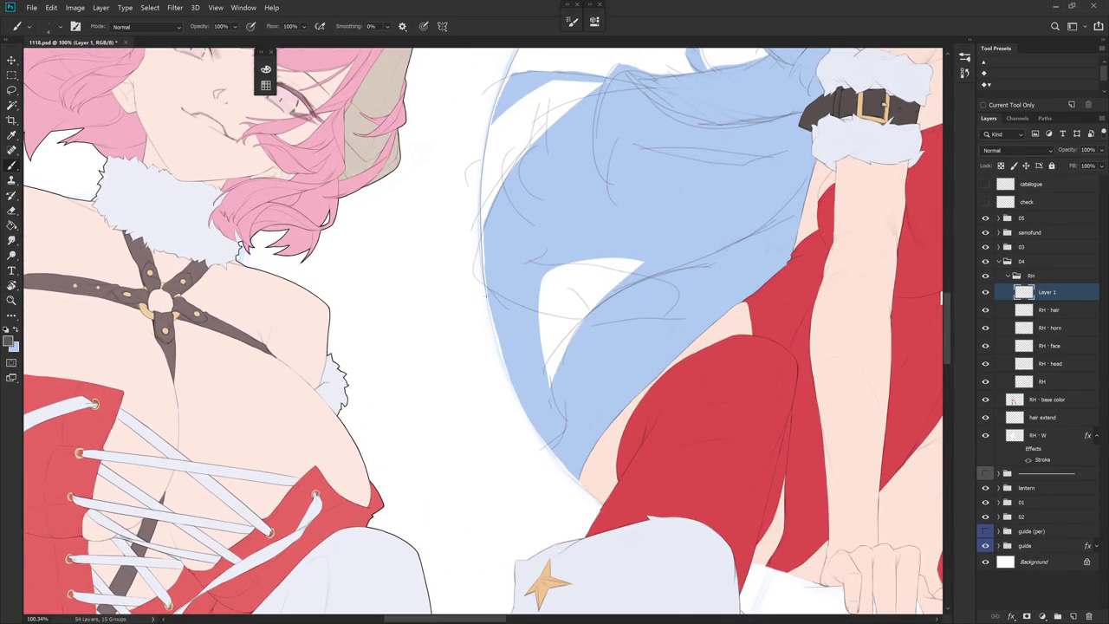
{"action": "mouse_move", "coordinate": [487, 307]}
{"action": "left_mouse_down"}
{"action": "mouse_move", "coordinate": [530, 427]}
{"action": "mouse_move", "coordinate": [578, 485]}
{"action": "left_mouse_up"}
{"action": "left_click_drag", "start_coordinate": [591, 420], "coordinate": [518, 227]}
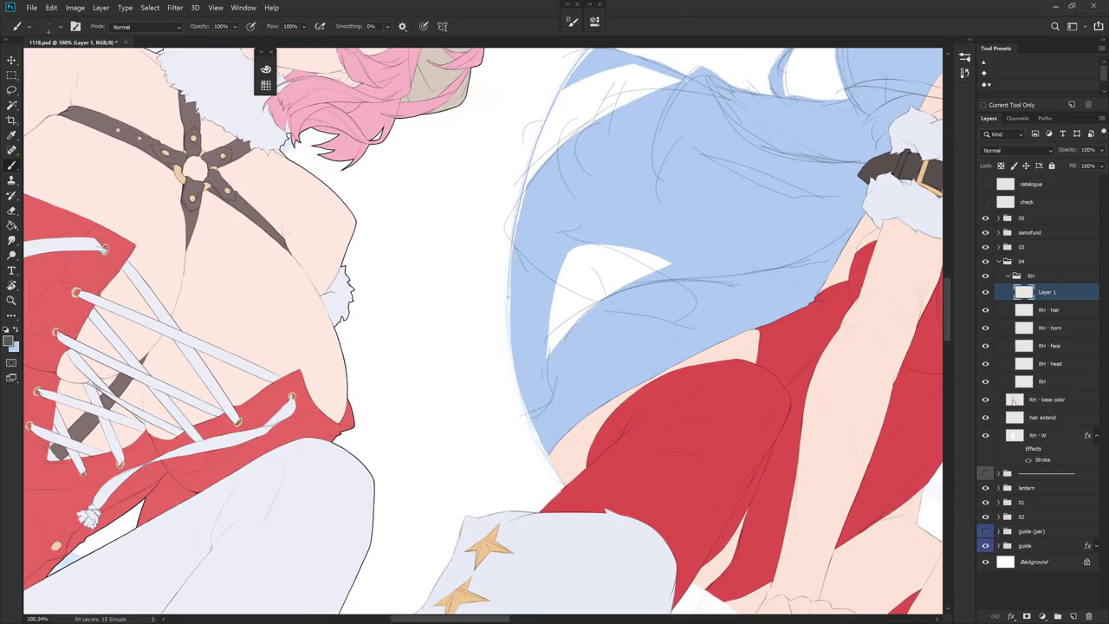
{"action": "left_click_drag", "start_coordinate": [510, 345], "coordinate": [531, 421]}
{"action": "left_click_drag", "start_coordinate": [621, 569], "coordinate": [598, 531]}
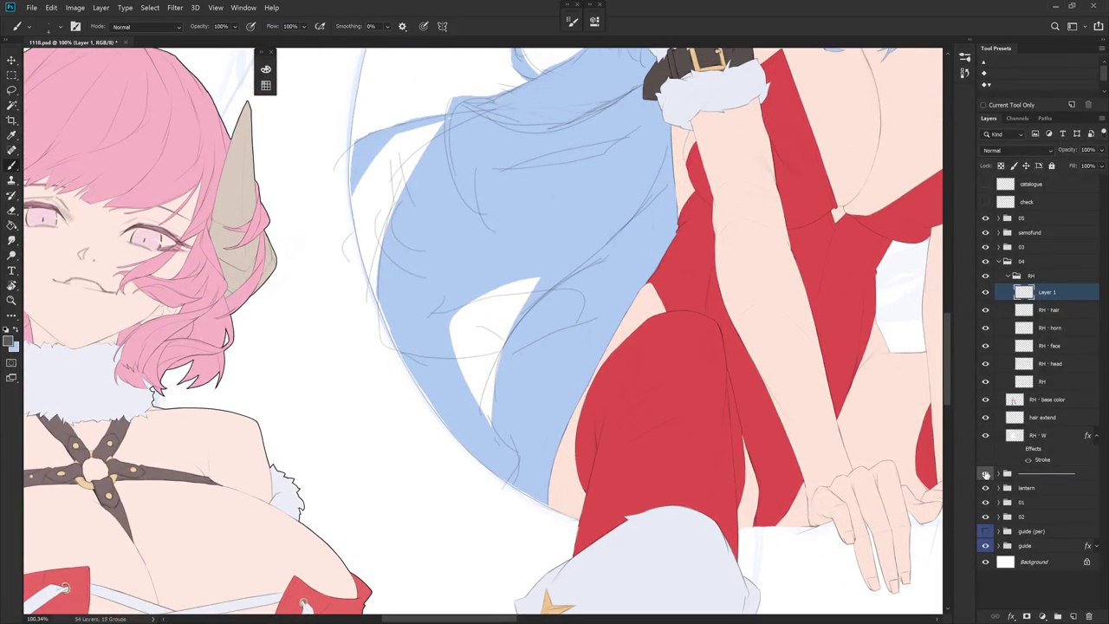
Toggle the sketch group's visibility and lock Layer 1's transparent pixels
{"action": "left_click", "coordinate": [985, 474]}
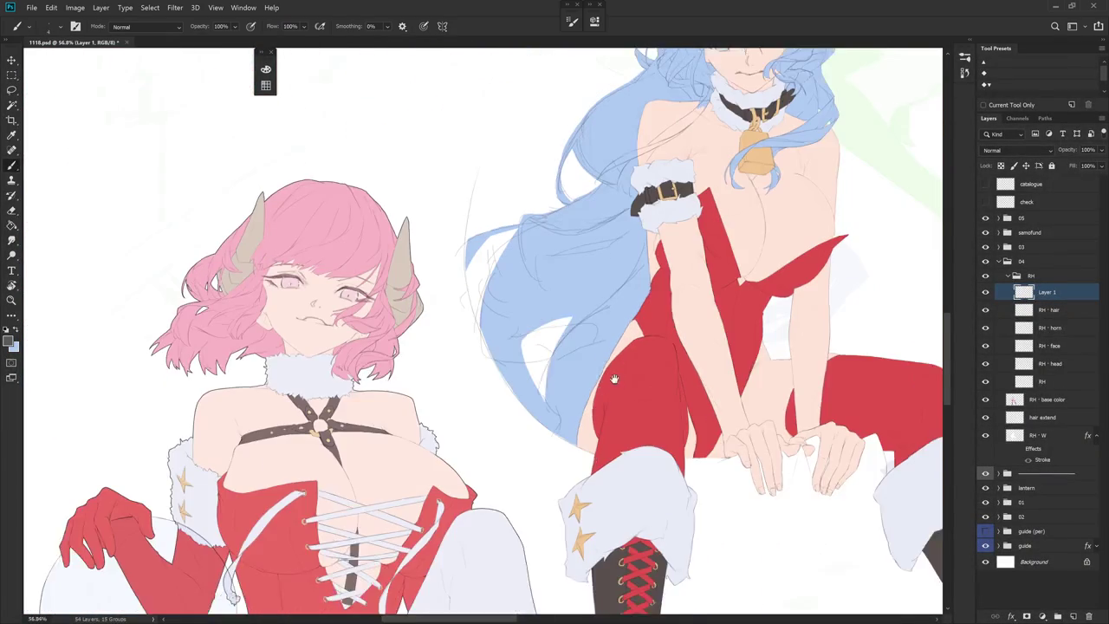
{"action": "left_click_drag", "start_coordinate": [606, 388], "coordinate": [564, 372]}
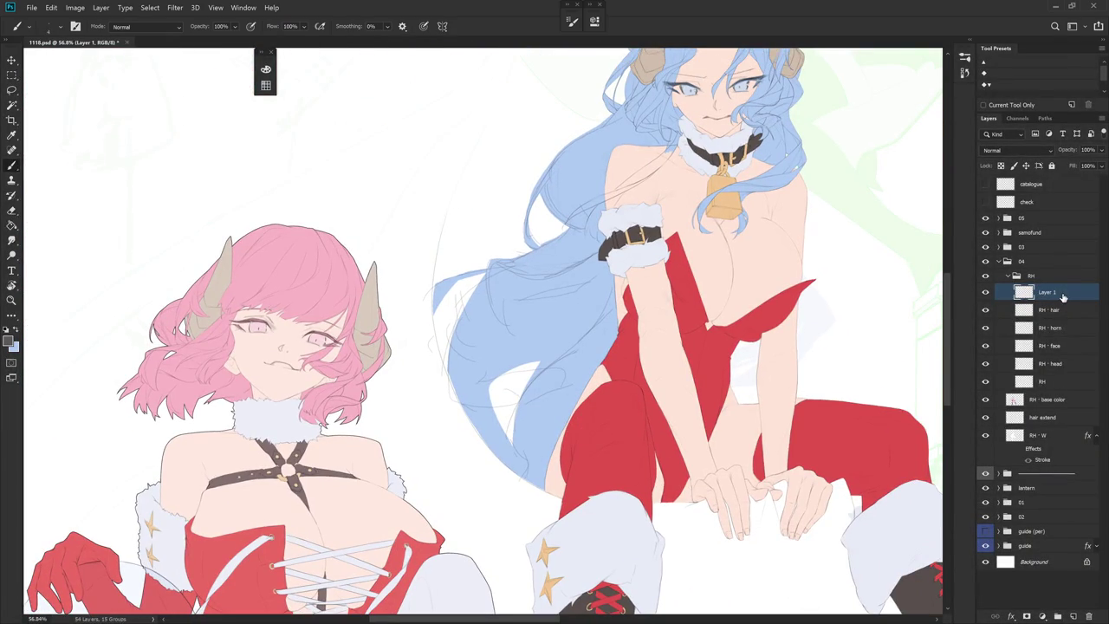
{"action": "left_click", "coordinate": [1002, 166]}
Set the foreground colour to red and hide the RH - base color layer
{"action": "key", "text": "x"}
{"action": "left_click", "coordinate": [266, 69]}
{"action": "left_click_drag", "start_coordinate": [440, 122], "coordinate": [440, 227]}
{"action": "left_click", "coordinate": [415, 71]}
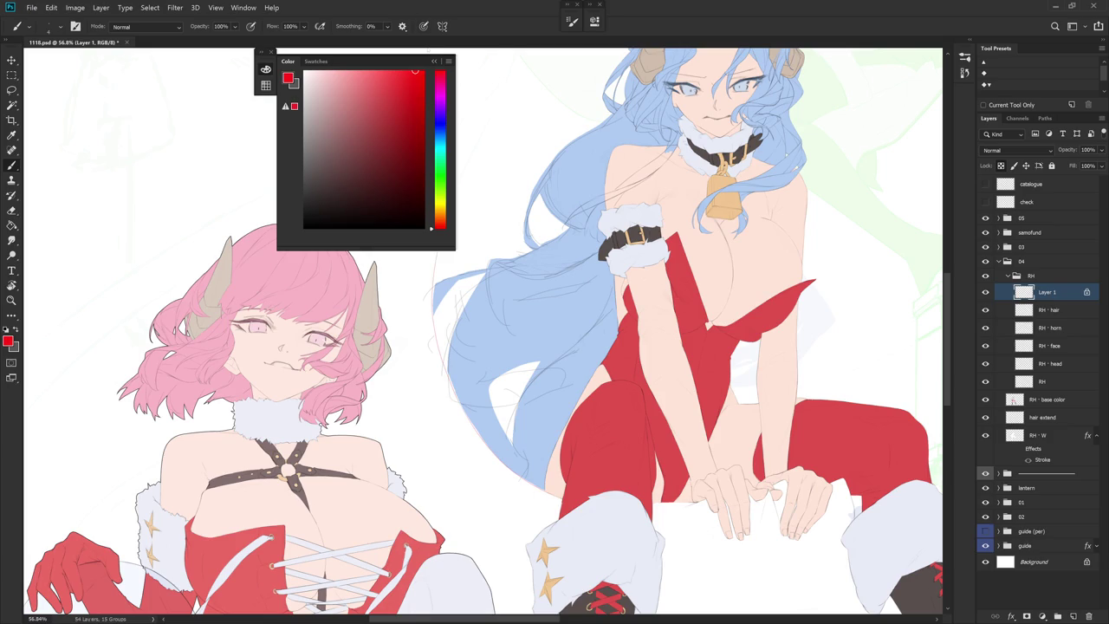
{"action": "left_click", "coordinate": [480, 115]}
{"action": "key", "text": "x"}
{"action": "scroll", "coordinate": [608, 309], "scroll_direction": "up", "scroll_amount": 1}
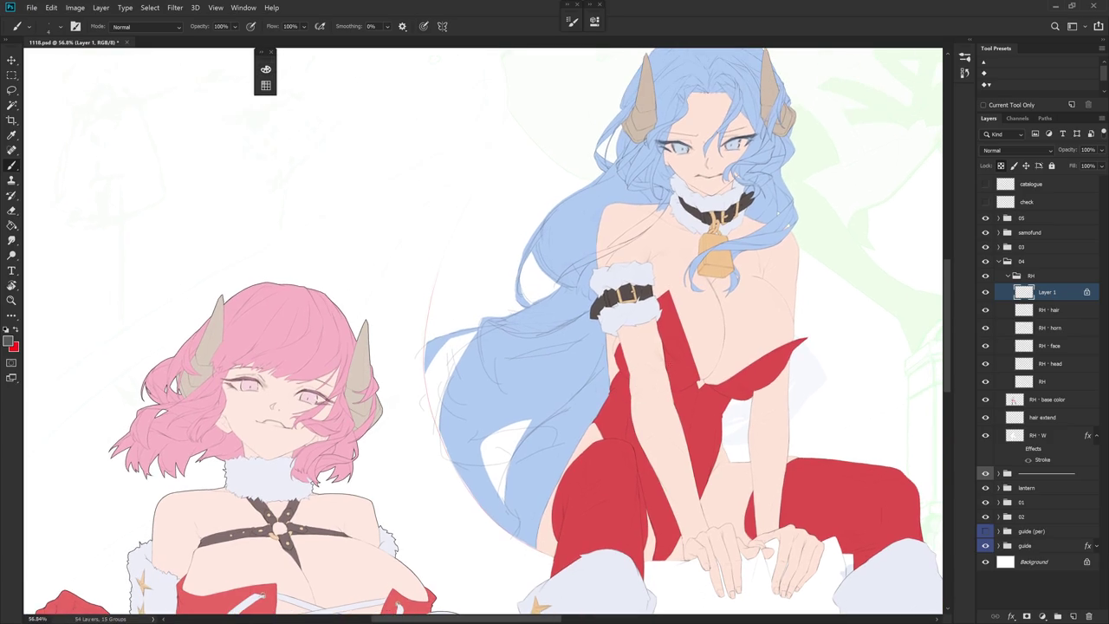
{"action": "left_click", "coordinate": [985, 400]}
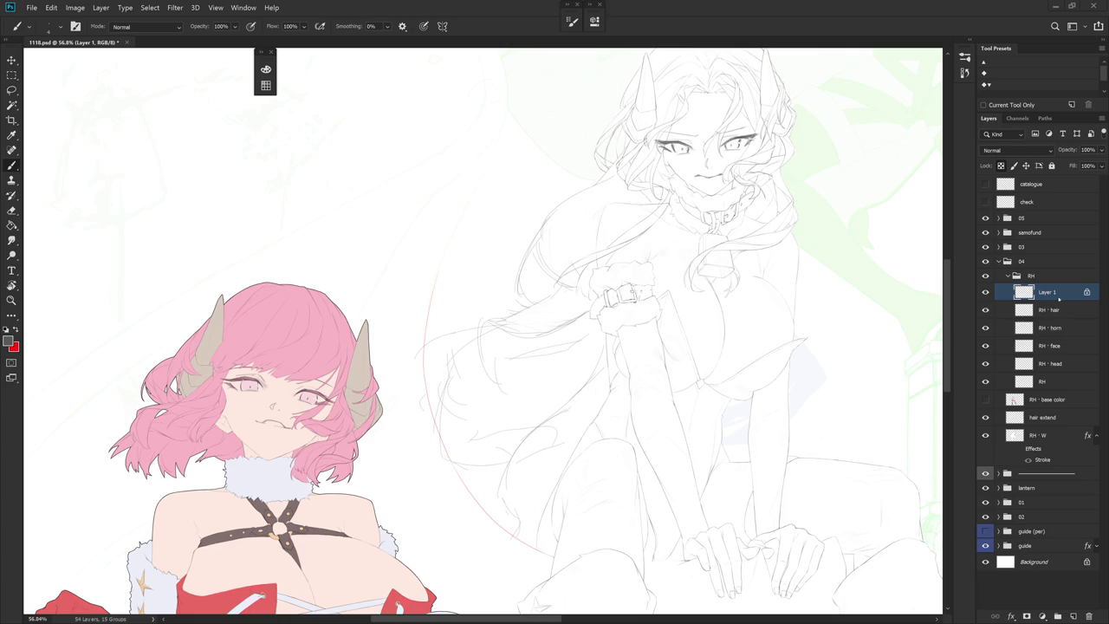
{"action": "mouse_move", "coordinate": [815, 396]}
{"action": "left_mouse_down"}
{"action": "mouse_move", "coordinate": [722, 394]}
{"action": "mouse_move", "coordinate": [742, 348]}
{"action": "left_mouse_up"}
{"action": "key", "text": "alt+["}
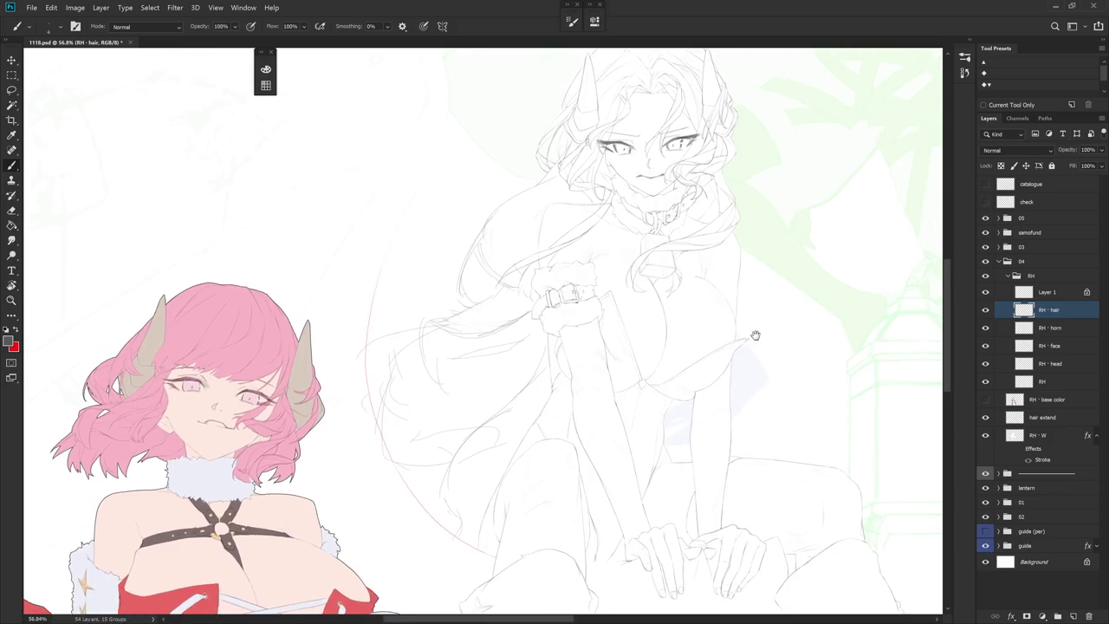
{"action": "scroll", "coordinate": [766, 295], "scroll_direction": "up", "scroll_amount": 6}
{"action": "key", "text": "l"}
{"action": "mouse_move", "coordinate": [541, 511]}
{"action": "left_mouse_down"}
{"action": "mouse_move", "coordinate": [517, 280]}
{"action": "mouse_move", "coordinate": [537, 507]}
{"action": "left_mouse_up"}
{"action": "left_click", "coordinate": [1065, 378]}
{"action": "key", "text": "b"}
{"action": "key", "text": "ctrl+d"}
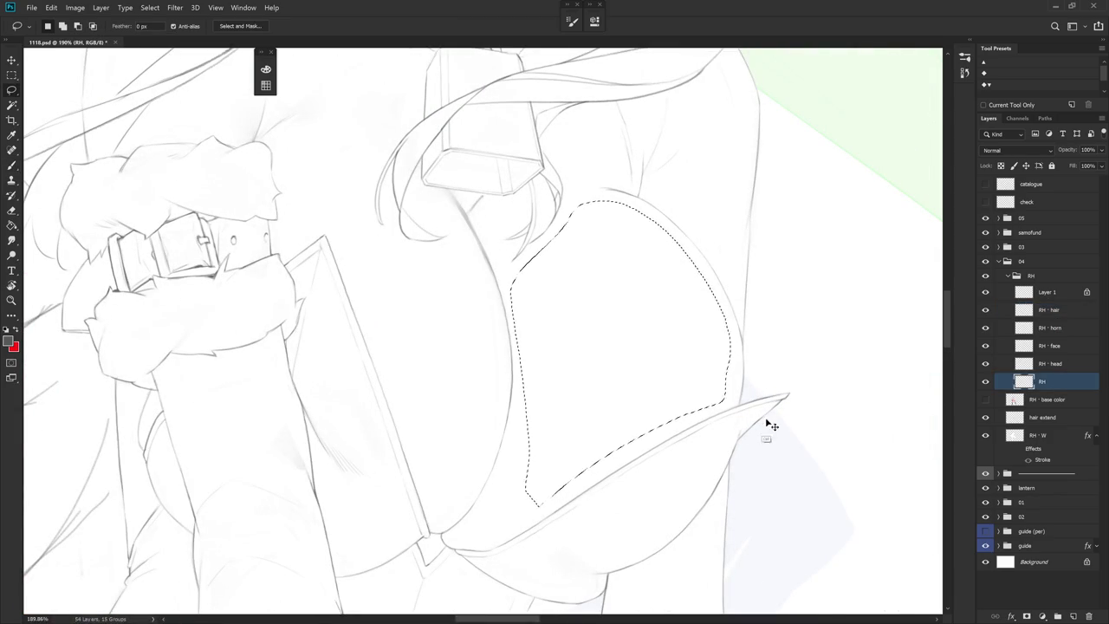
{"action": "scroll", "coordinate": [821, 474], "scroll_direction": "down", "scroll_amount": 5}
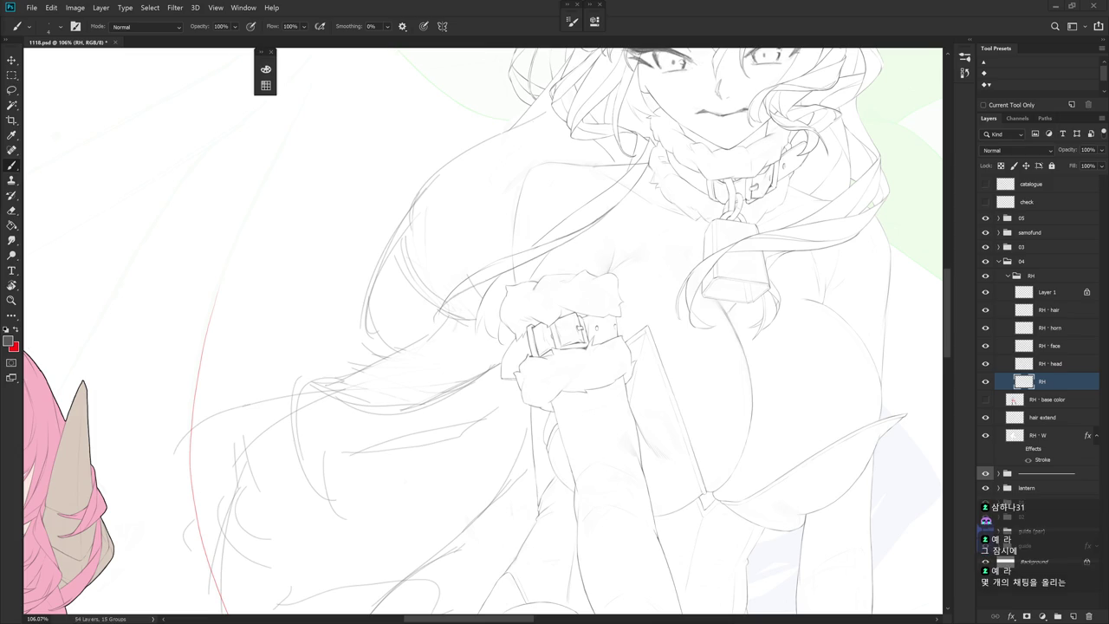
{"action": "left_click", "coordinate": [1050, 310]}
Zoom onto the torso line art and erase and redraw lines there
{"action": "left_click_drag", "start_coordinate": [639, 325], "coordinate": [650, 437]}
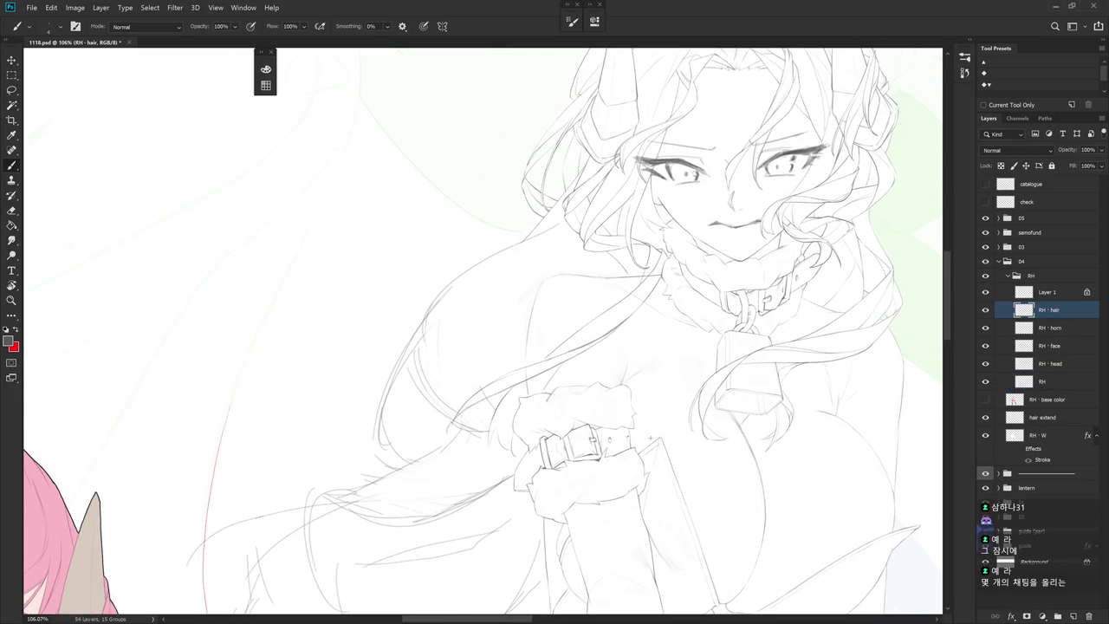
{"action": "left_click_drag", "start_coordinate": [693, 525], "coordinate": [761, 379]}
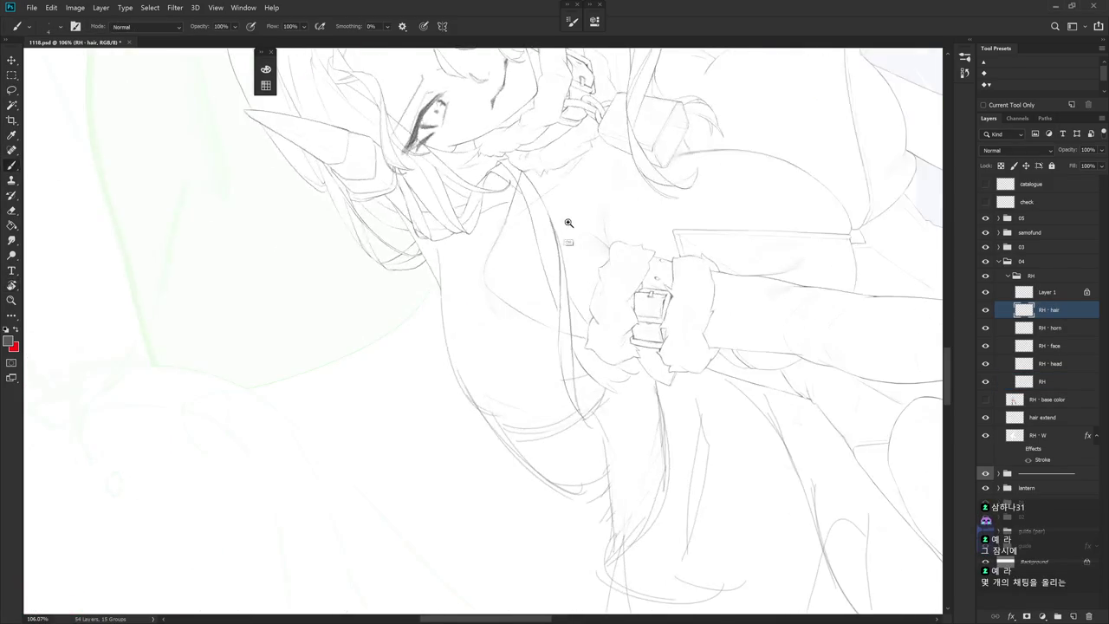
{"action": "scroll", "coordinate": [569, 212], "scroll_direction": "up", "scroll_amount": 3}
{"action": "key", "text": "e"}
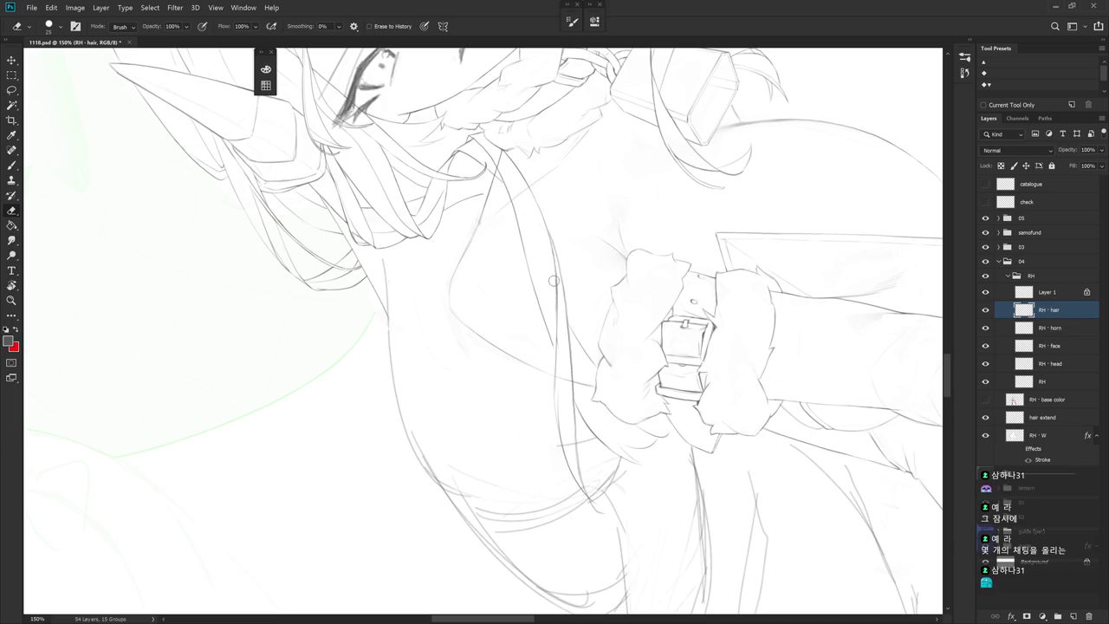
{"action": "key", "text": "b"}
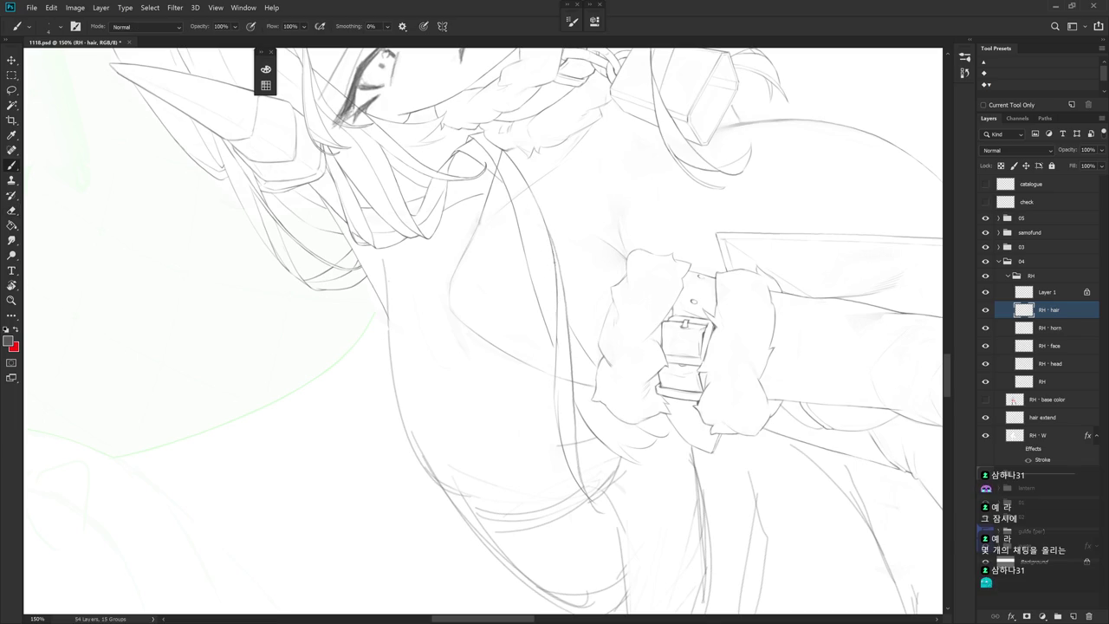
{"action": "key", "text": "r"}
{"action": "left_click_drag", "start_coordinate": [532, 247], "coordinate": [511, 238]}
{"action": "key", "text": "e"}
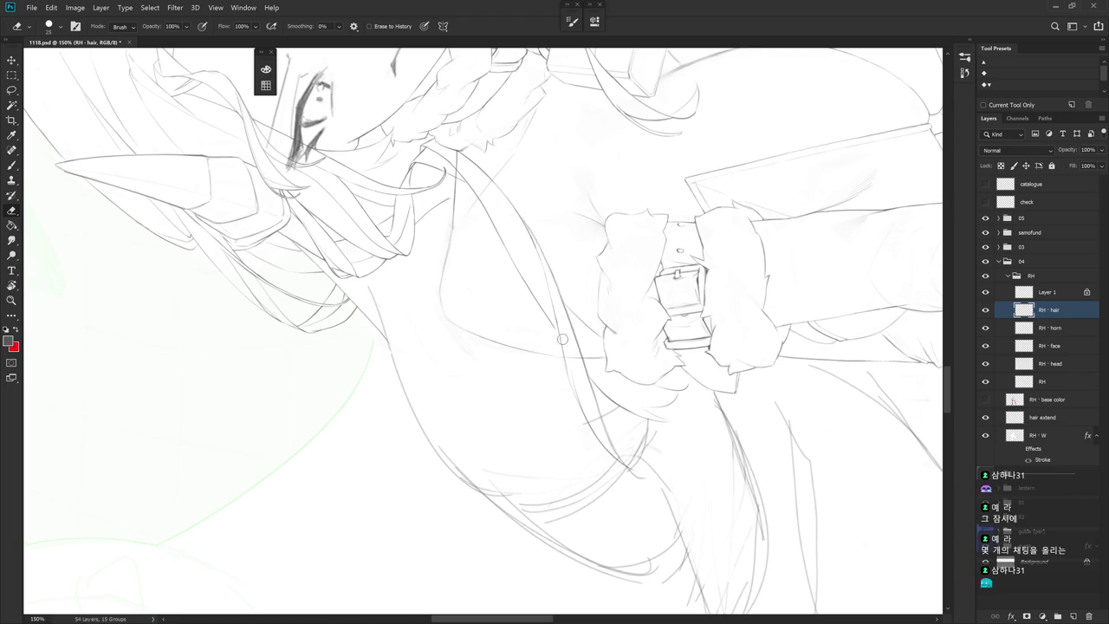
{"action": "key", "text": "b"}
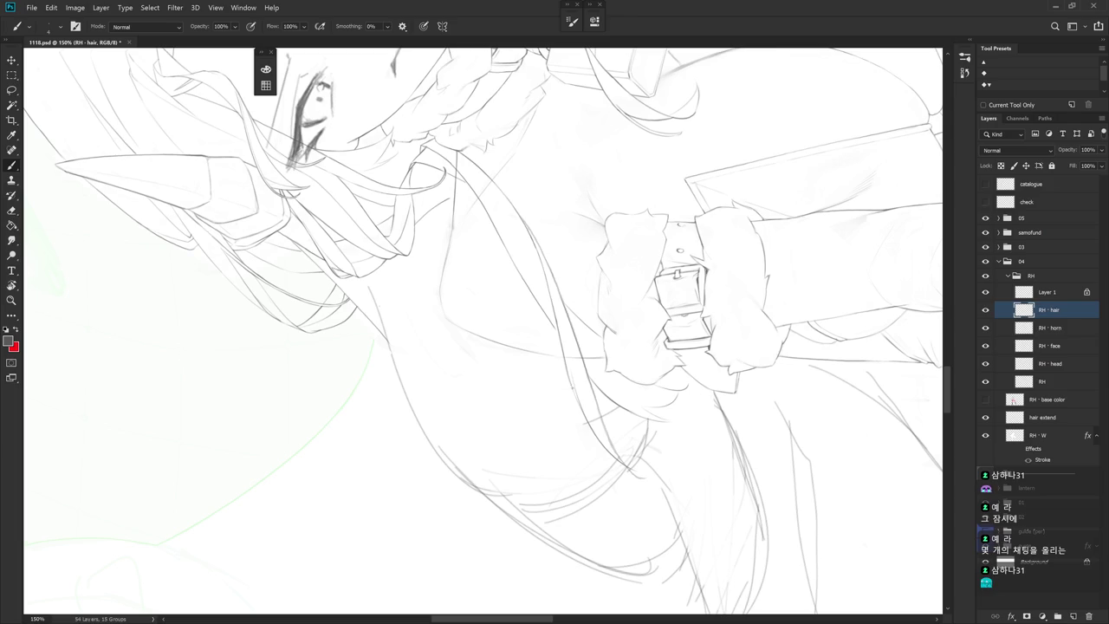
Rotate the view through several angles (-41°, -20°) while drawing torso lines
{"action": "mouse_move", "coordinate": [537, 407]}
{"action": "left_mouse_down"}
{"action": "mouse_move", "coordinate": [602, 409]}
{"action": "mouse_move", "coordinate": [654, 340]}
{"action": "mouse_move", "coordinate": [656, 292]}
{"action": "mouse_move", "coordinate": [661, 335]}
{"action": "left_mouse_up"}
{"action": "key", "text": "r"}
{"action": "key", "text": "b"}
{"action": "key", "text": "r"}
{"action": "left_click_drag", "start_coordinate": [471, 334], "coordinate": [480, 312]}
{"action": "key", "text": "b"}
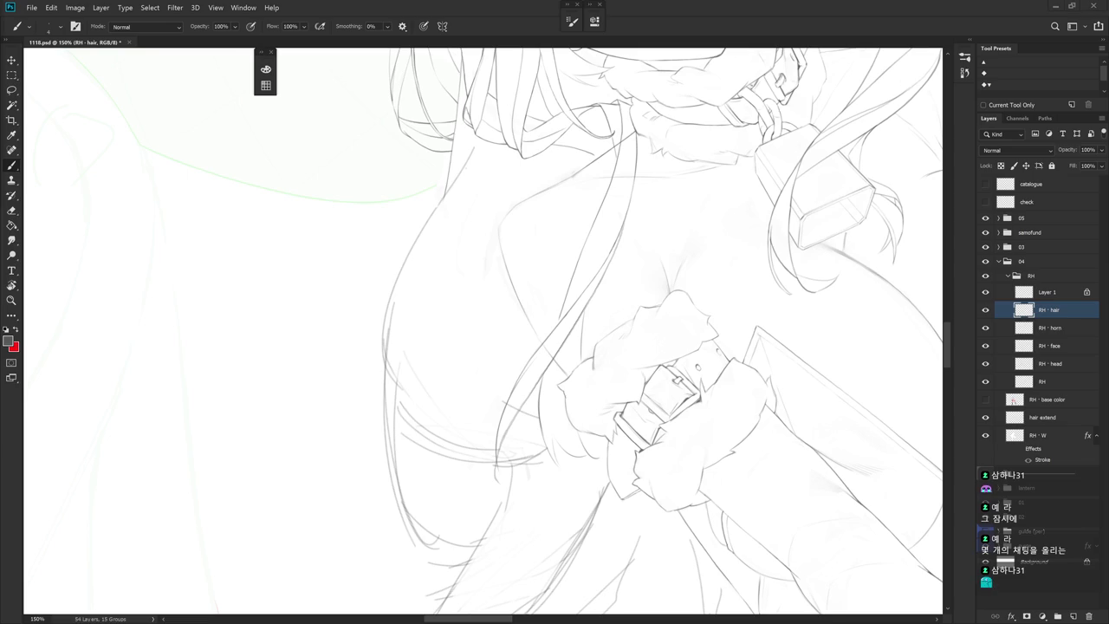
{"action": "key", "text": "r"}
{"action": "left_click_drag", "start_coordinate": [700, 415], "coordinate": [645, 422]}
{"action": "left_click_drag", "start_coordinate": [481, 329], "coordinate": [530, 355]}
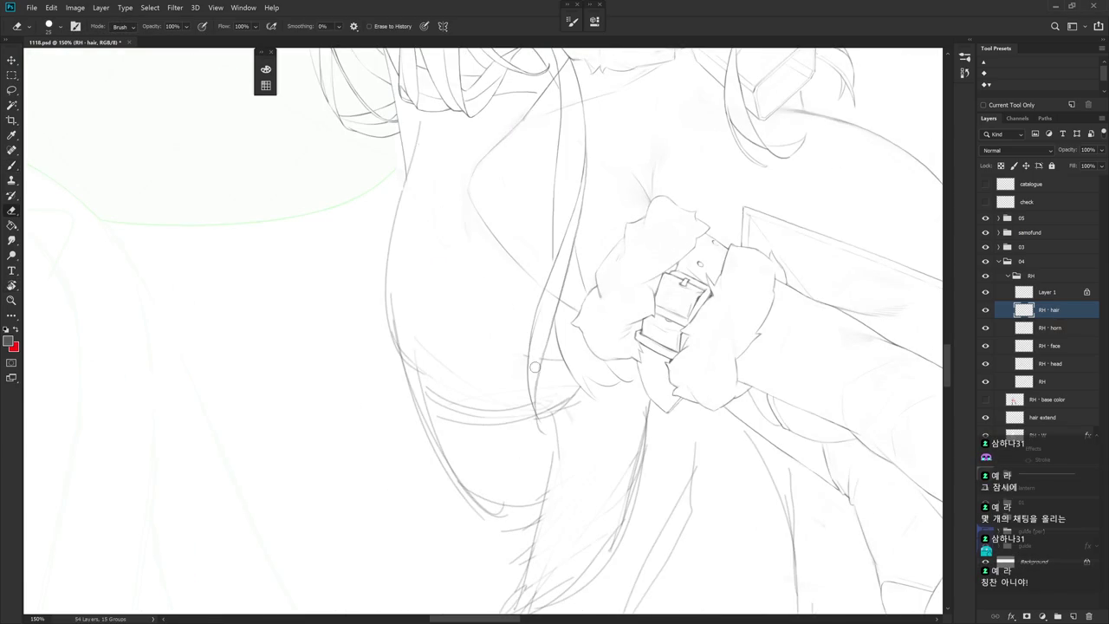
{"action": "key", "text": "r"}
{"action": "left_click_drag", "start_coordinate": [607, 329], "coordinate": [565, 241]}
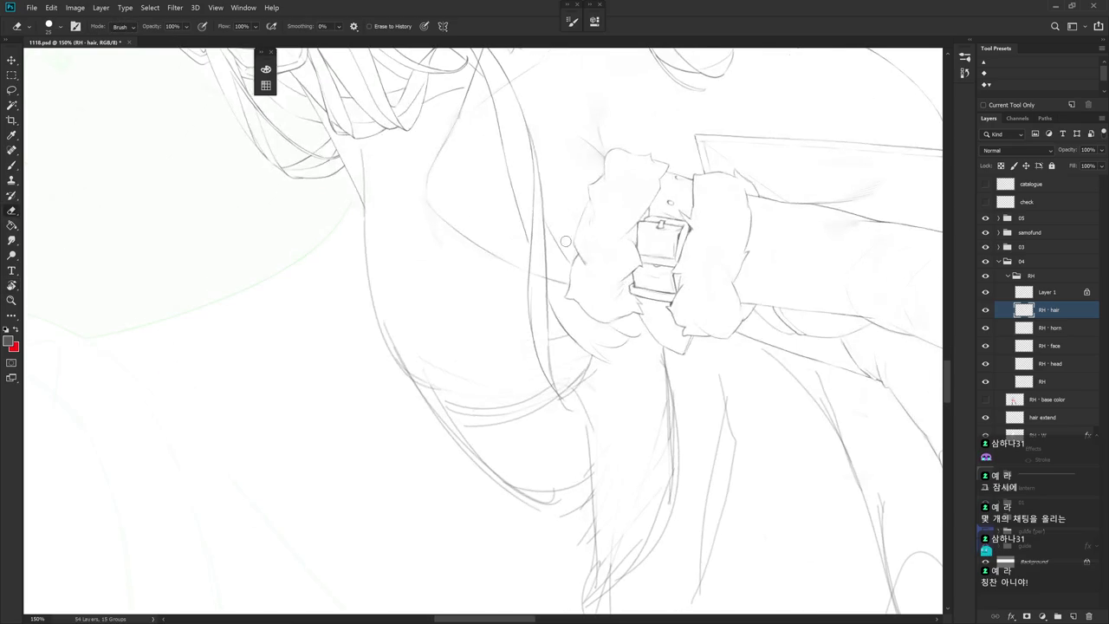
{"action": "scroll", "coordinate": [532, 109], "scroll_direction": "up", "scroll_amount": 2}
Erase stray torso pencil lines and extend the vertical strand line downward
{"action": "left_click_drag", "start_coordinate": [539, 162], "coordinate": [547, 195]}
{"action": "key", "text": "b"}
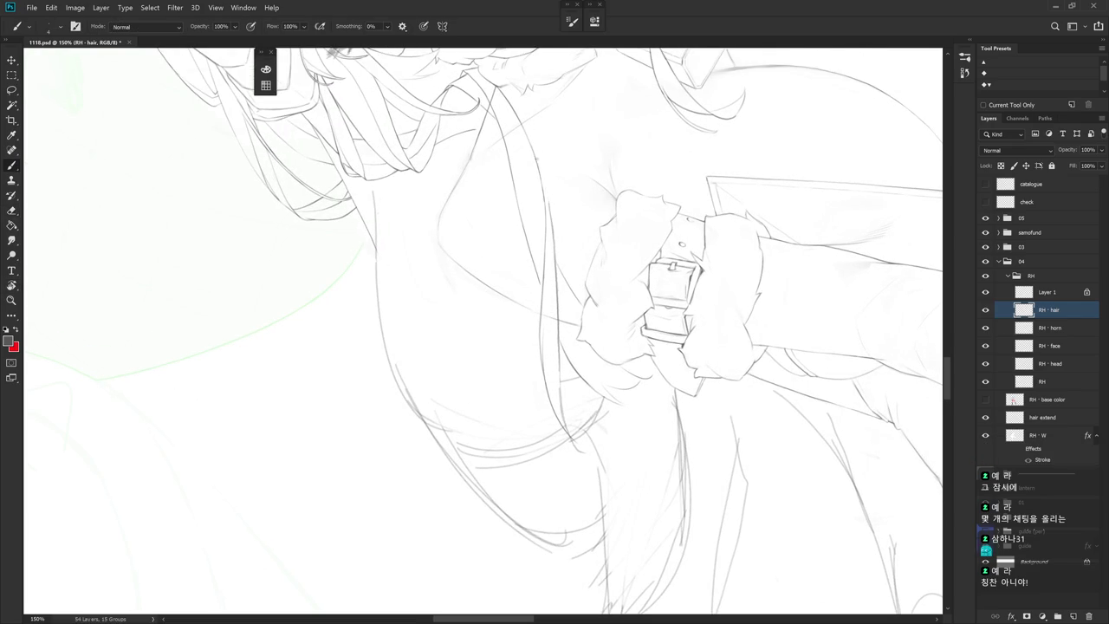
{"action": "key", "text": "e"}
{"action": "left_click_drag", "start_coordinate": [547, 193], "coordinate": [553, 252]}
{"action": "key", "text": "ctrl+z"}
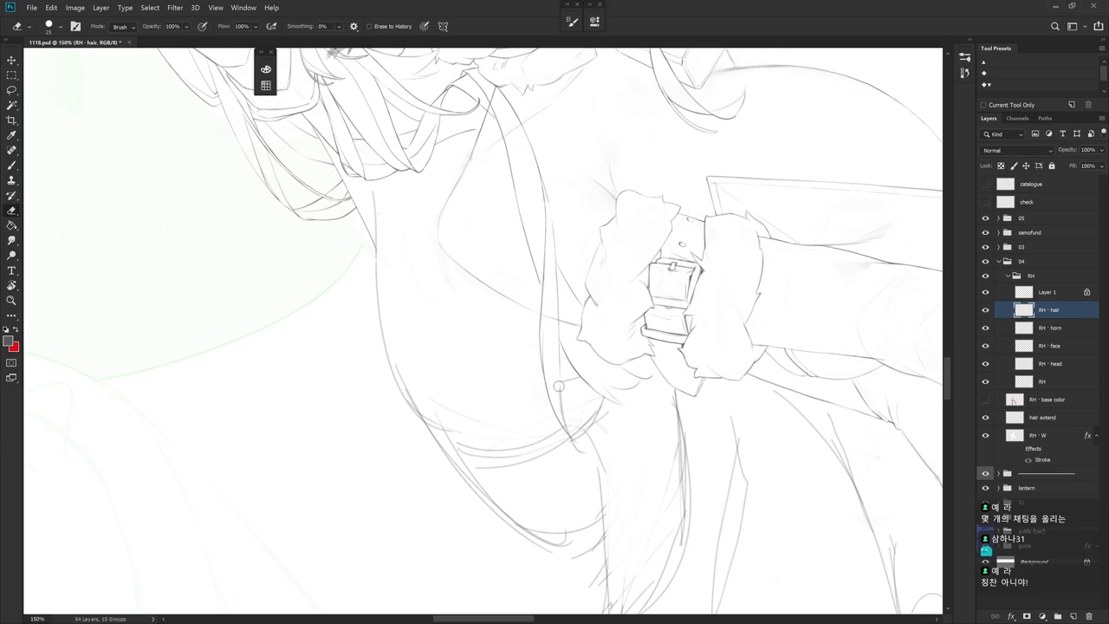
{"action": "left_click_drag", "start_coordinate": [570, 434], "coordinate": [542, 179]}
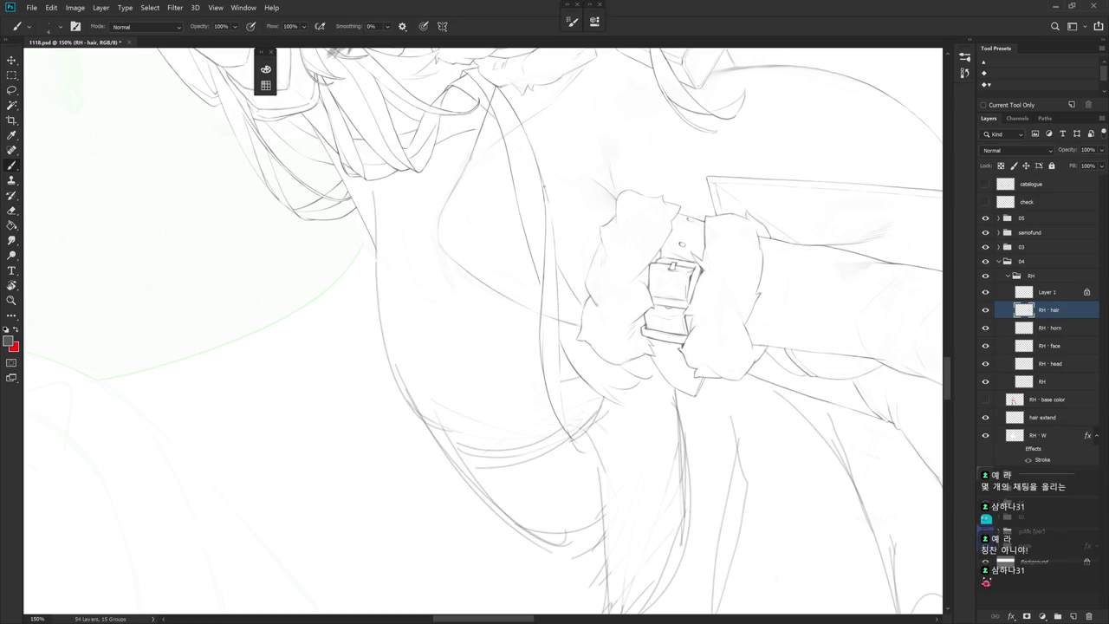
{"action": "key", "text": "b"}
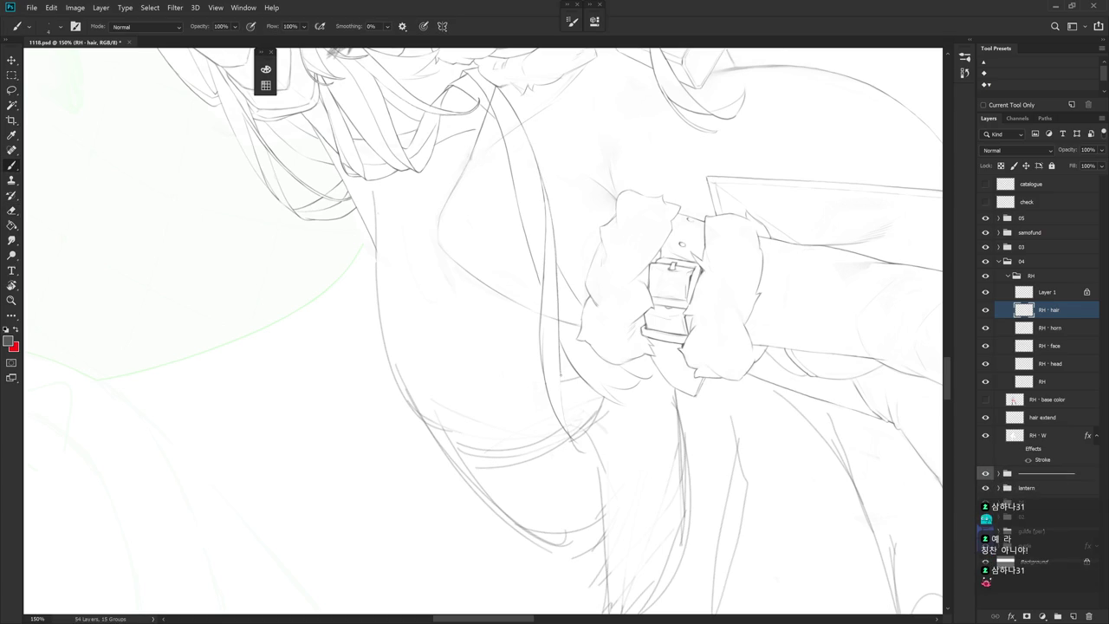
{"action": "mouse_move", "coordinate": [562, 400]}
{"action": "left_mouse_down"}
{"action": "mouse_move", "coordinate": [568, 425]}
{"action": "mouse_move", "coordinate": [510, 455]}
{"action": "left_mouse_up"}
Draw a curved strand line down the chest, undoing two rejected attempts
{"action": "key", "text": "r"}
{"action": "key", "text": "b"}
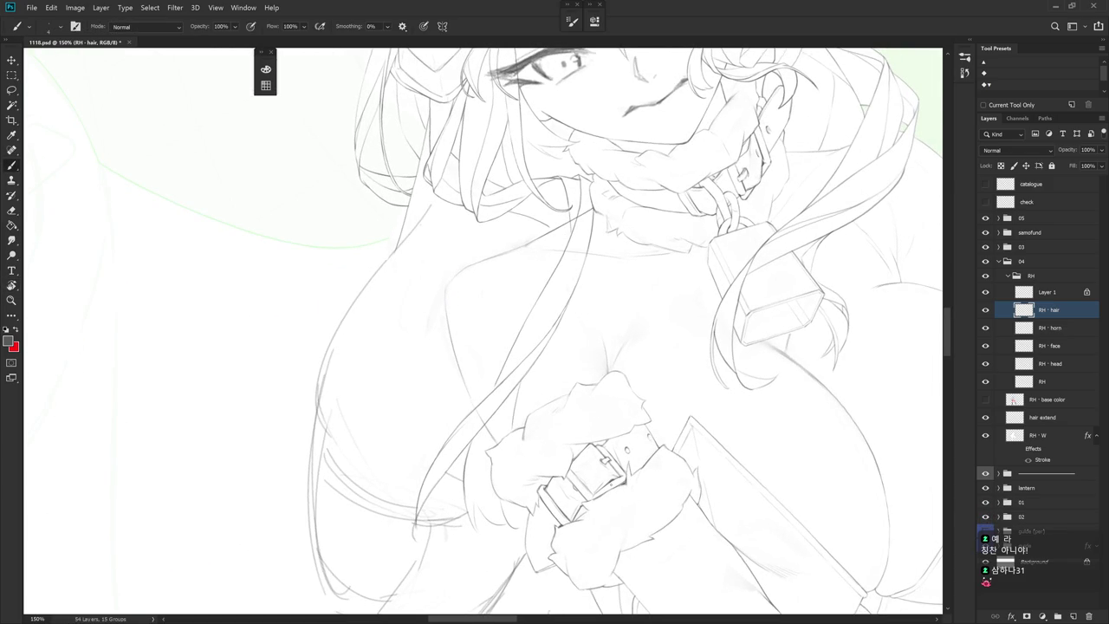
{"action": "scroll", "coordinate": [555, 243], "scroll_direction": "up", "scroll_amount": 3}
{"action": "key", "text": "e"}
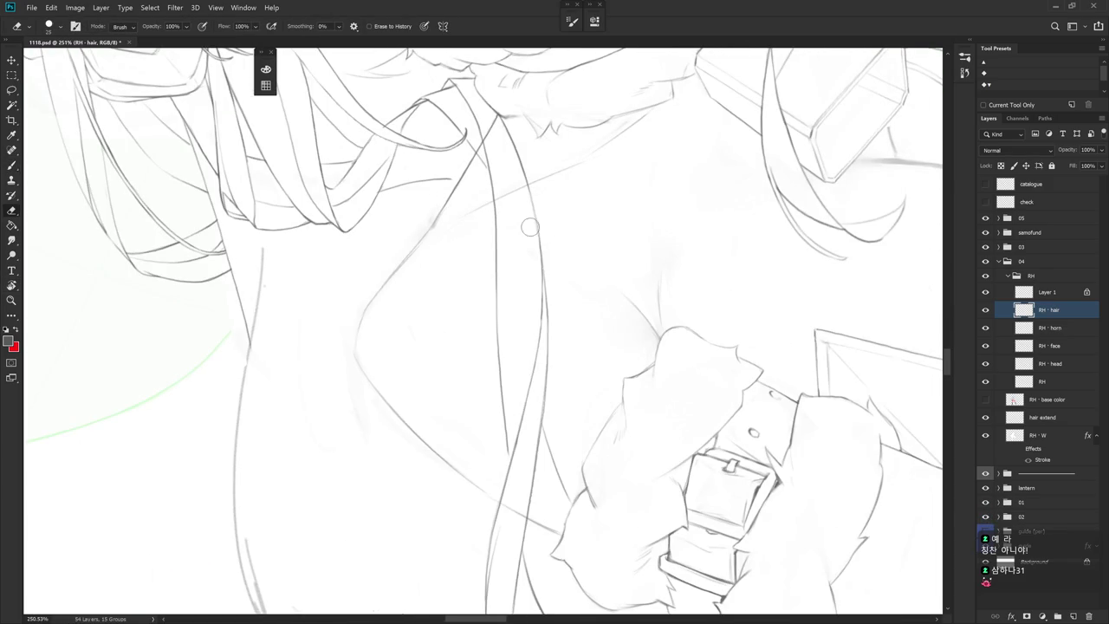
{"action": "key", "text": "b"}
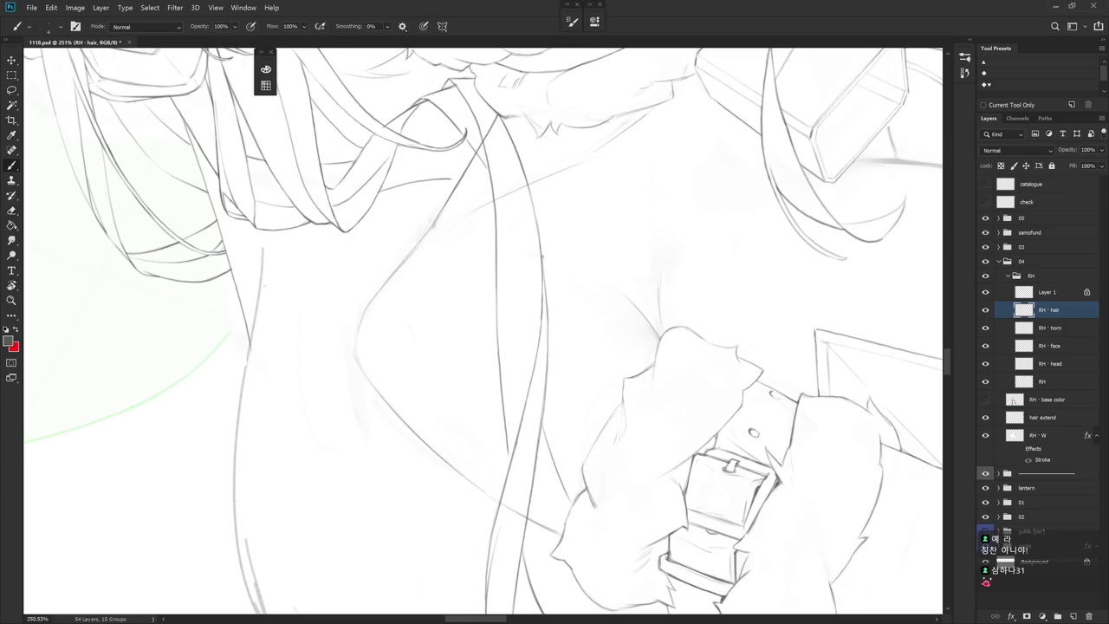
{"action": "scroll", "coordinate": [547, 313], "scroll_direction": "down", "scroll_amount": 2}
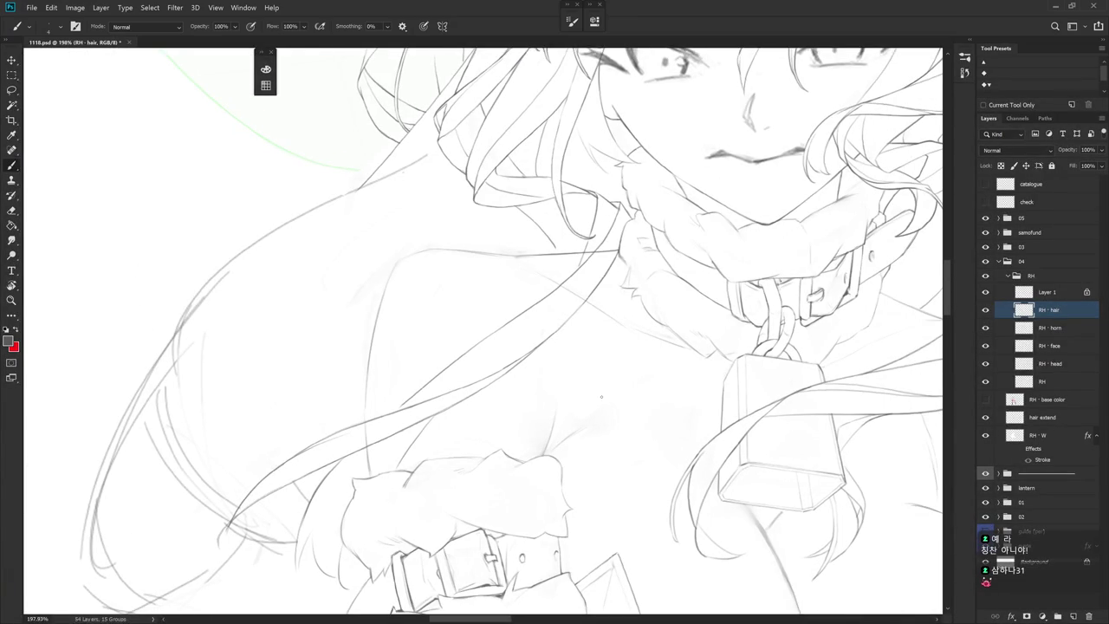
{"action": "scroll", "coordinate": [626, 451], "scroll_direction": "down", "scroll_amount": 1}
{"action": "scroll", "coordinate": [673, 421], "scroll_direction": "down", "scroll_amount": 1}
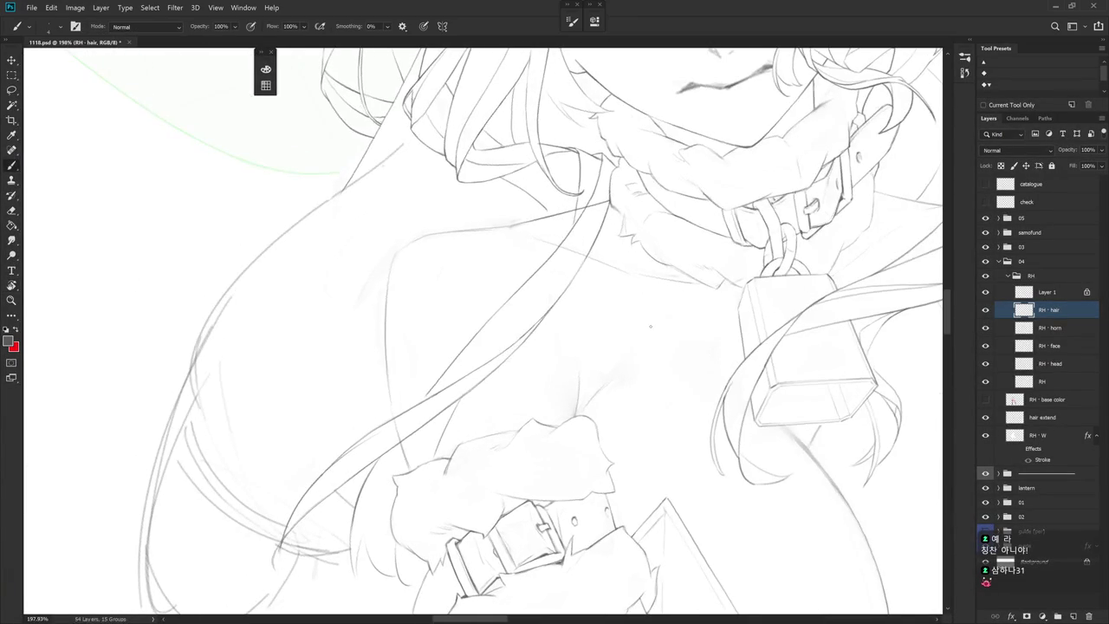
{"action": "left_click_drag", "start_coordinate": [595, 235], "coordinate": [606, 365]}
{"action": "key", "text": "ctrl+z"}
{"action": "left_click_drag", "start_coordinate": [587, 261], "coordinate": [568, 385]}
{"action": "key", "text": "ctrl+z"}
{"action": "left_click_drag", "start_coordinate": [589, 252], "coordinate": [551, 392]}
Erase and redraw chest strands with the view rotated so they run diagonally
{"action": "key", "text": "e"}
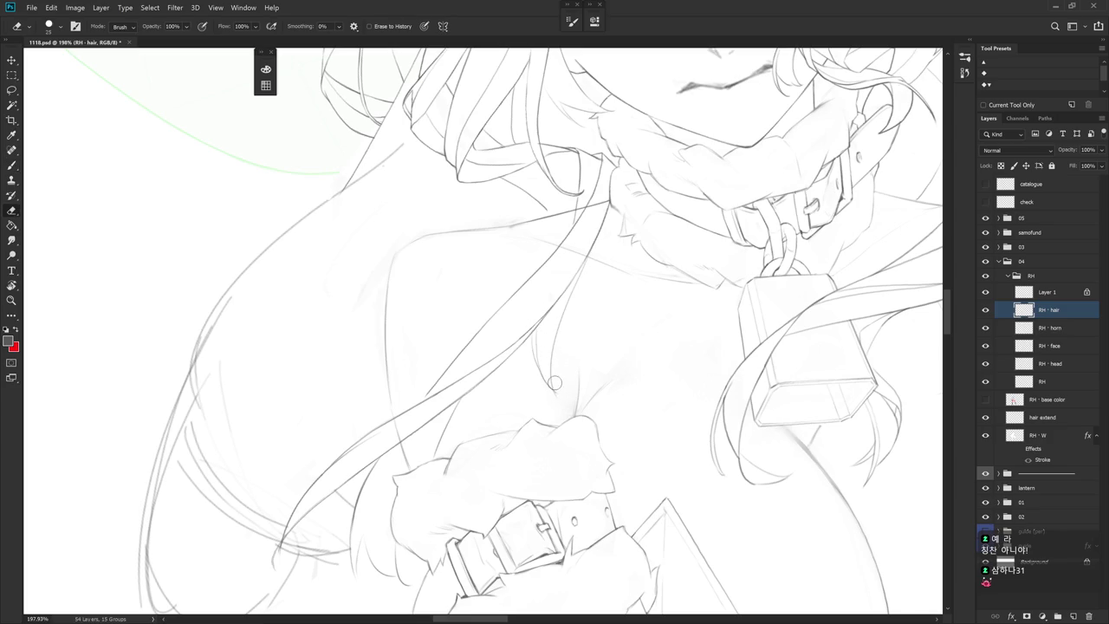
{"action": "key", "text": "r"}
{"action": "left_click_drag", "start_coordinate": [537, 286], "coordinate": [436, 292]}
{"action": "key", "text": "b"}
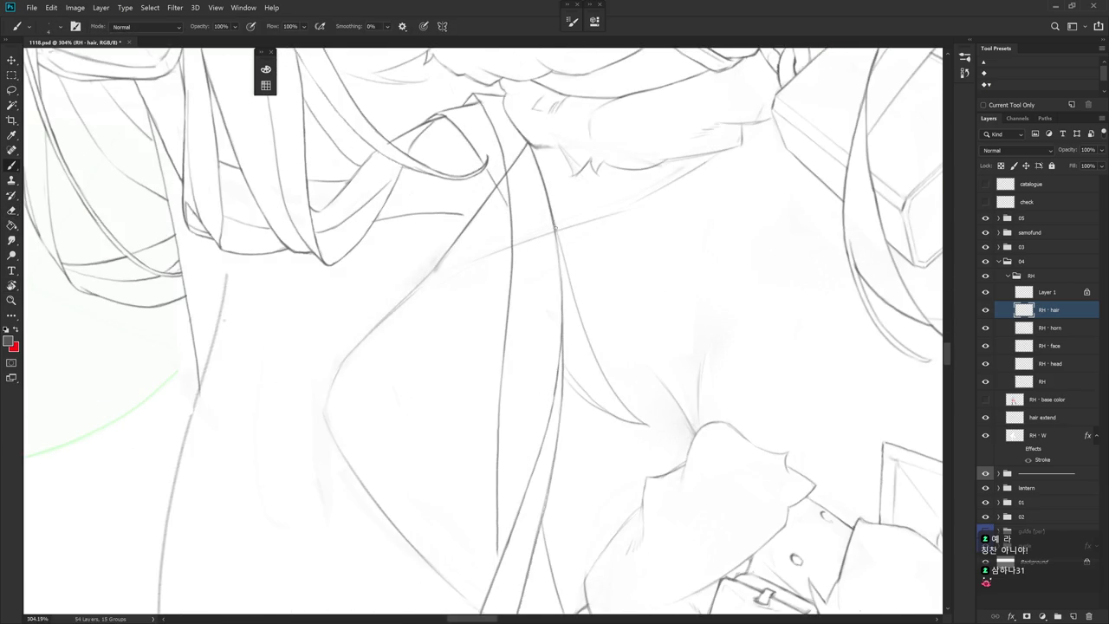
{"action": "key", "text": "r"}
{"action": "mouse_move", "coordinate": [571, 282]}
{"action": "left_mouse_down"}
{"action": "mouse_move", "coordinate": [651, 339]}
{"action": "mouse_move", "coordinate": [603, 251]}
{"action": "left_mouse_up"}
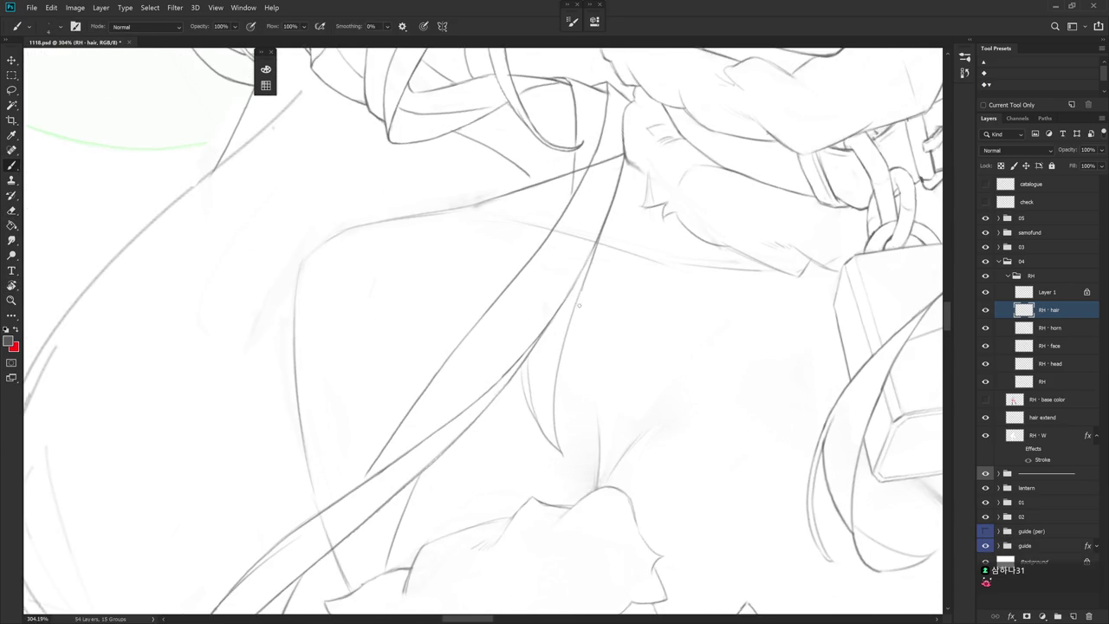
{"action": "key", "text": "e"}
{"action": "key", "text": "r"}
{"action": "left_click_drag", "start_coordinate": [590, 346], "coordinate": [633, 384]}
{"action": "key", "text": "b"}
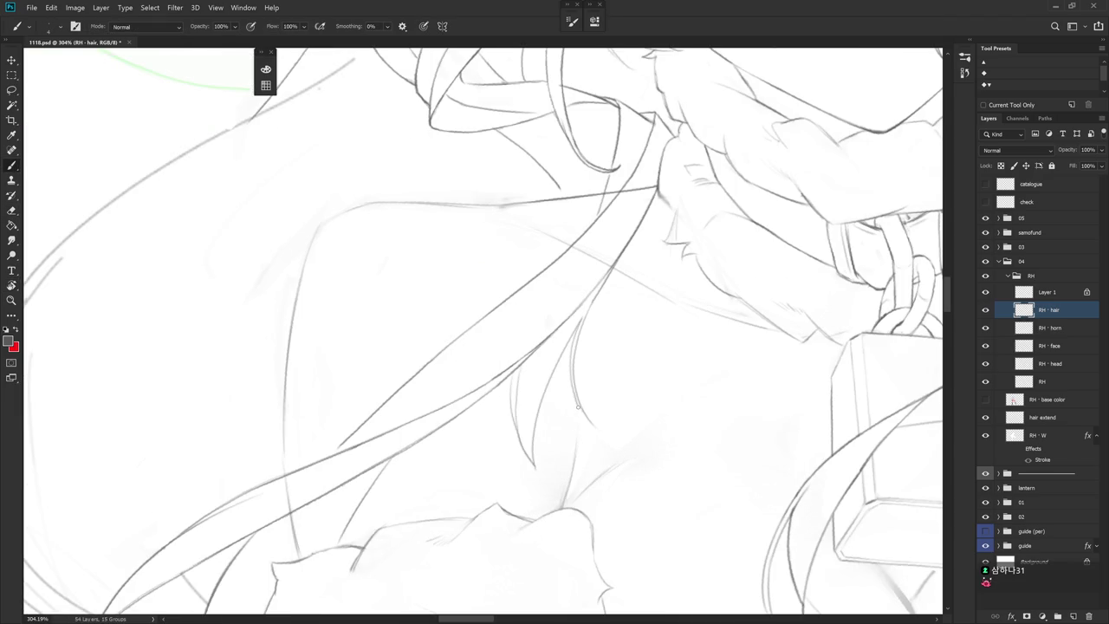
Touch up the chest strand lines, then turn the view back upright over the face
{"action": "scroll", "coordinate": [643, 357], "scroll_direction": "down", "scroll_amount": 5}
{"action": "mouse_move", "coordinate": [549, 385]}
{"action": "left_mouse_down"}
{"action": "mouse_move", "coordinate": [624, 416]}
{"action": "mouse_move", "coordinate": [602, 289]}
{"action": "left_mouse_up"}
{"action": "key", "text": "r"}
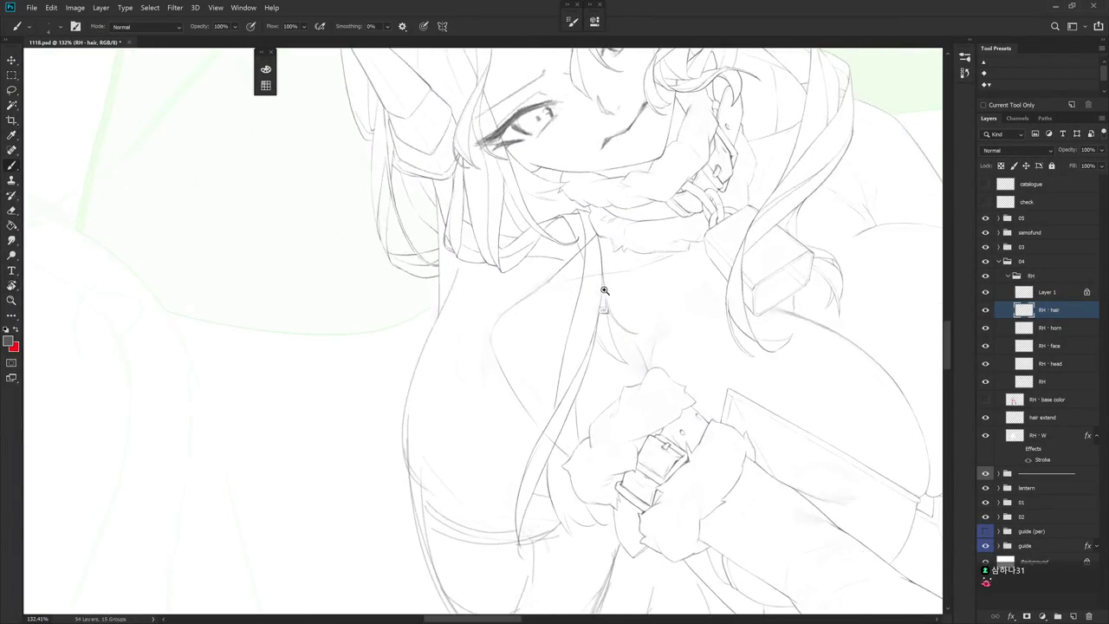
{"action": "scroll", "coordinate": [601, 290], "scroll_direction": "up", "scroll_amount": 2}
{"action": "key", "text": "e"}
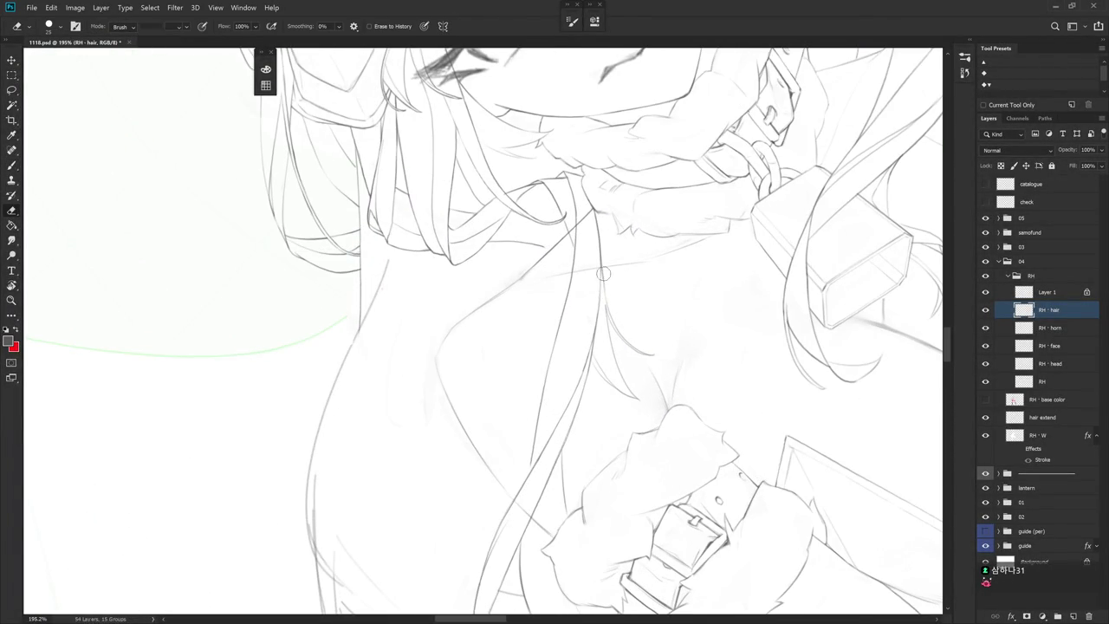
{"action": "key", "text": "b"}
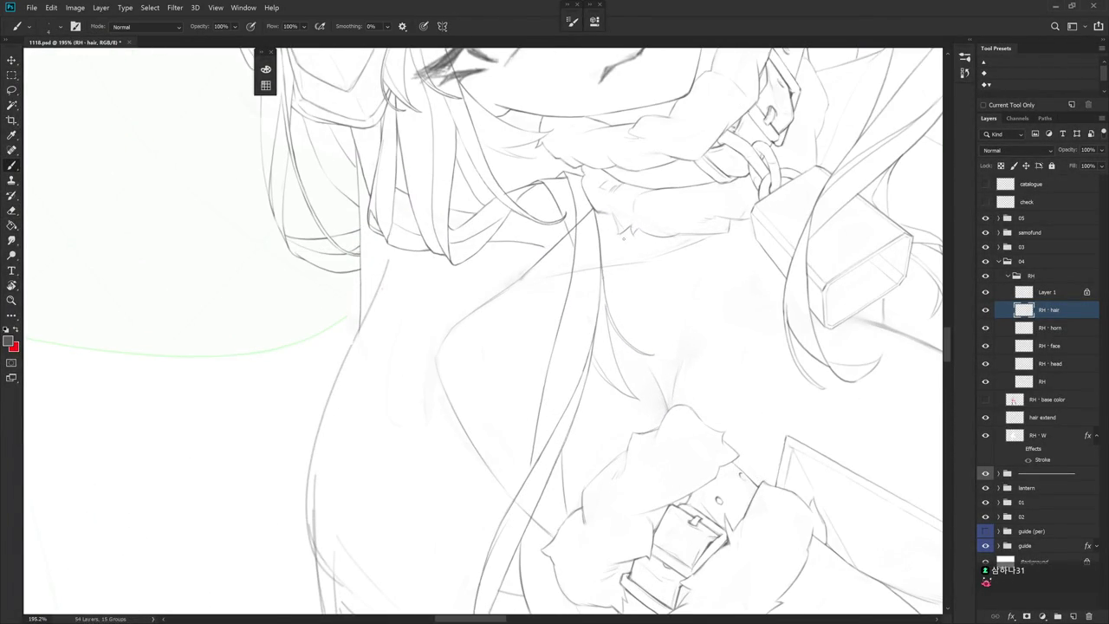
{"action": "left_click_drag", "start_coordinate": [614, 256], "coordinate": [681, 465]}
{"action": "scroll", "coordinate": [681, 465], "scroll_direction": "down", "scroll_amount": 3}
{"action": "scroll", "coordinate": [673, 492], "scroll_direction": "down", "scroll_amount": 2}
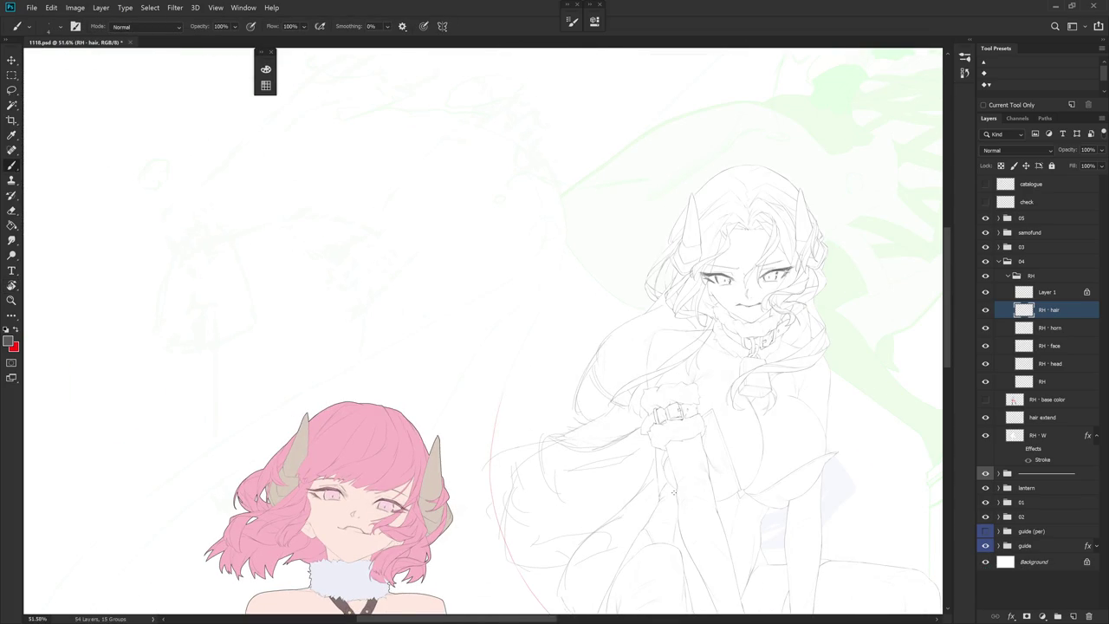
Zoom onto the hands and belt and erase and redraw strand lines there
{"action": "left_click_drag", "start_coordinate": [483, 321], "coordinate": [664, 234]}
{"action": "scroll", "coordinate": [483, 321], "scroll_direction": "up", "scroll_amount": 5}
{"action": "key", "text": "e"}
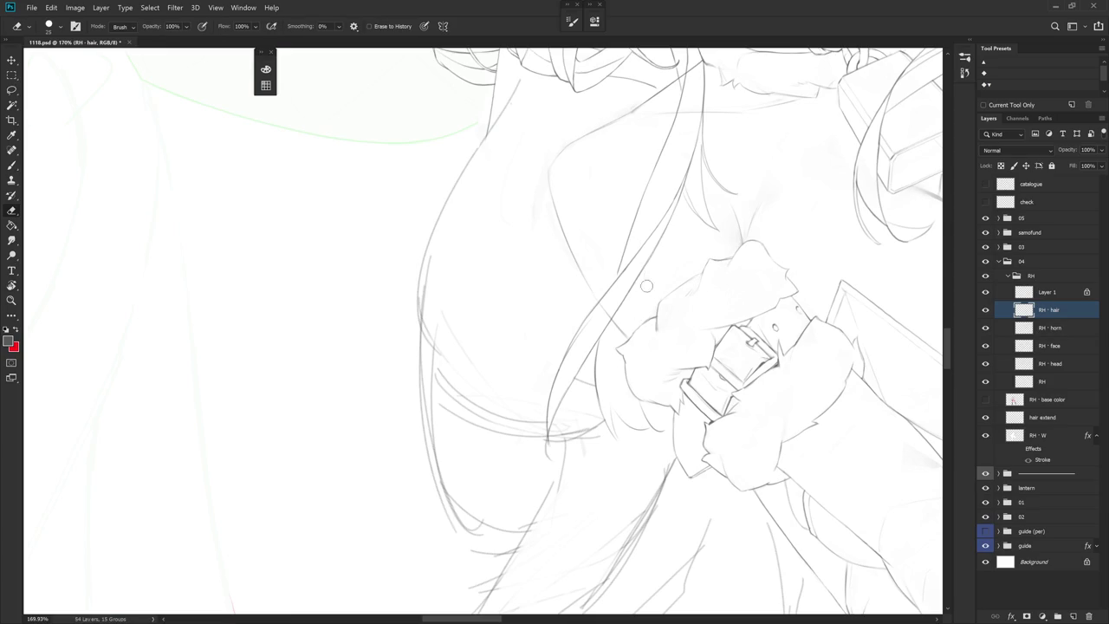
{"action": "scroll", "coordinate": [642, 297], "scroll_direction": "down", "scroll_amount": 3}
{"action": "key", "text": "b"}
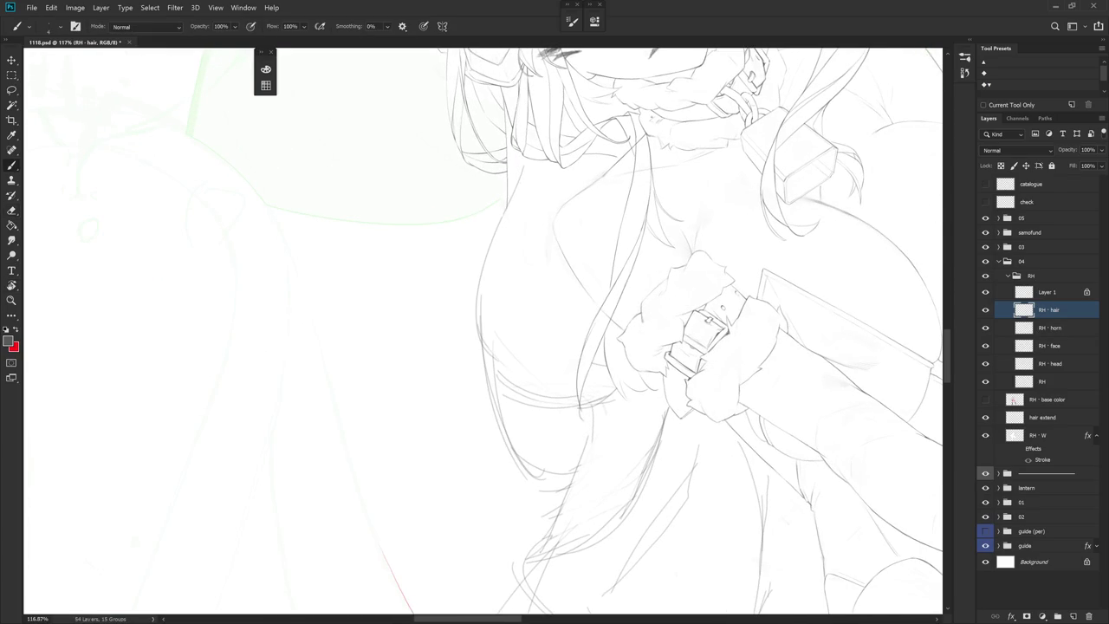
{"action": "key", "text": "e"}
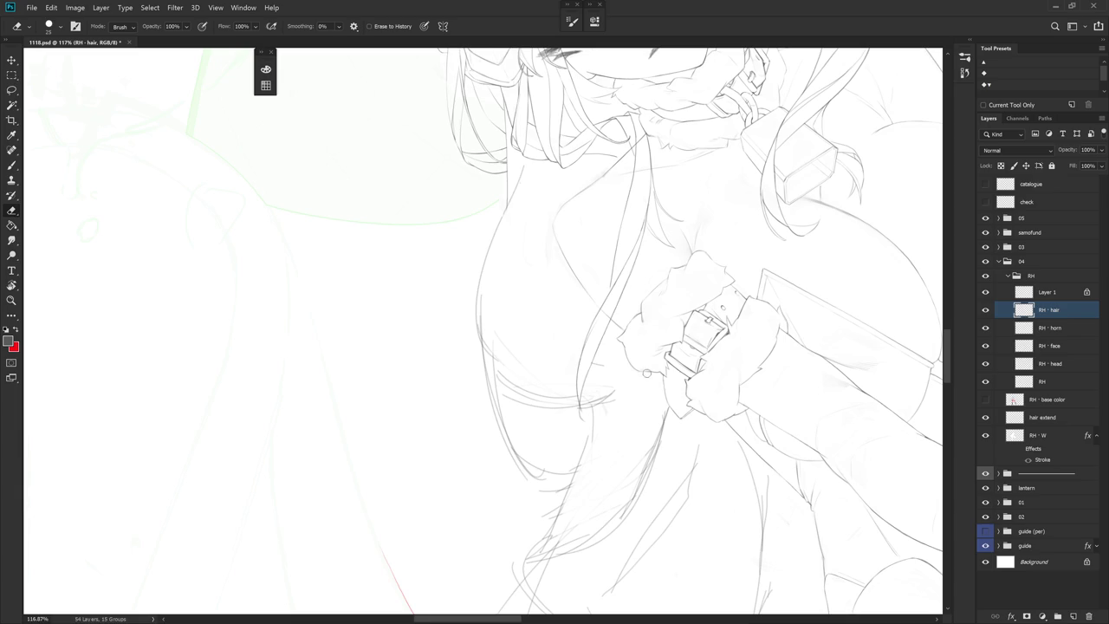
{"action": "key", "text": "b"}
{"action": "scroll", "coordinate": [648, 390], "scroll_direction": "up", "scroll_amount": 3}
Redraw the hair strand beside the arm and shoulder, undoing rejected attempts
{"action": "left_click_drag", "start_coordinate": [725, 441], "coordinate": [646, 493]}
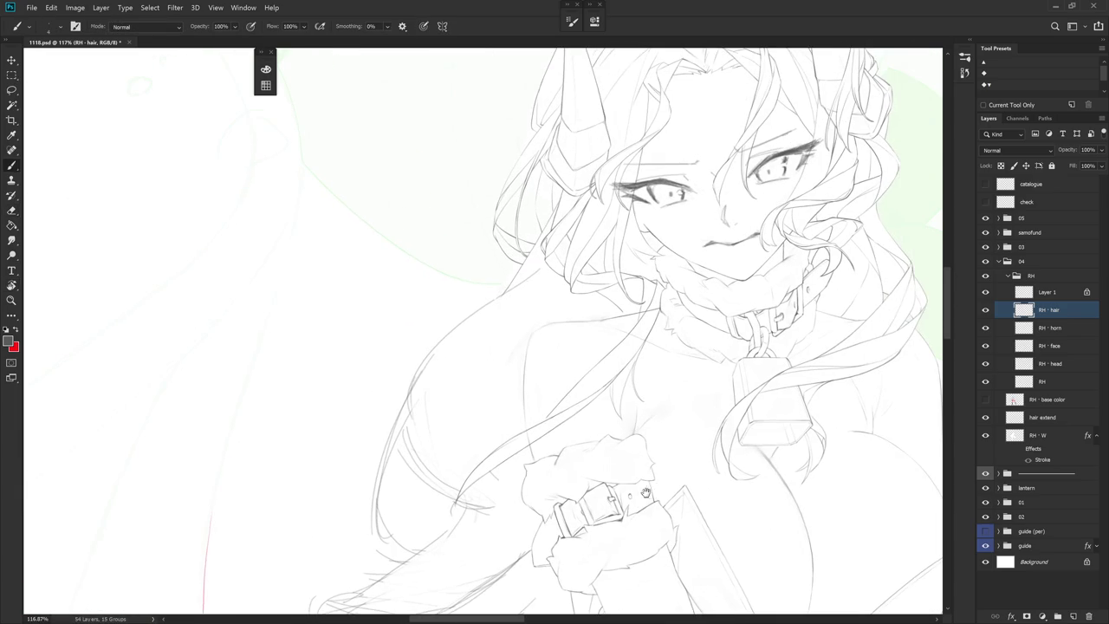
{"action": "left_click_drag", "start_coordinate": [494, 470], "coordinate": [571, 371]}
{"action": "key", "text": "e"}
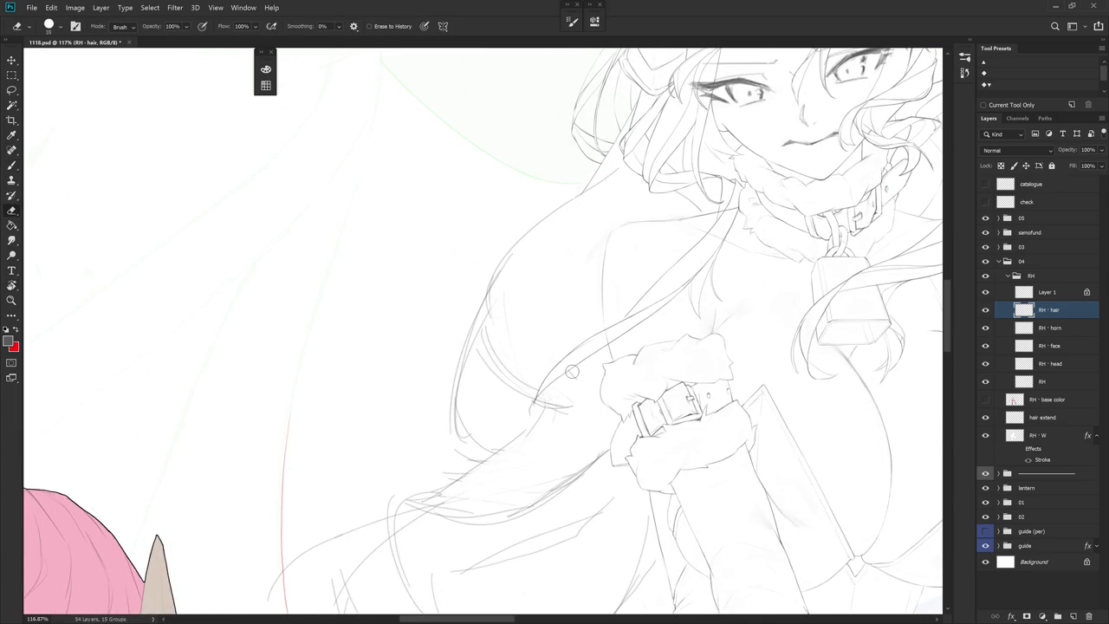
{"action": "scroll", "coordinate": [572, 372], "scroll_direction": "up", "scroll_amount": 2}
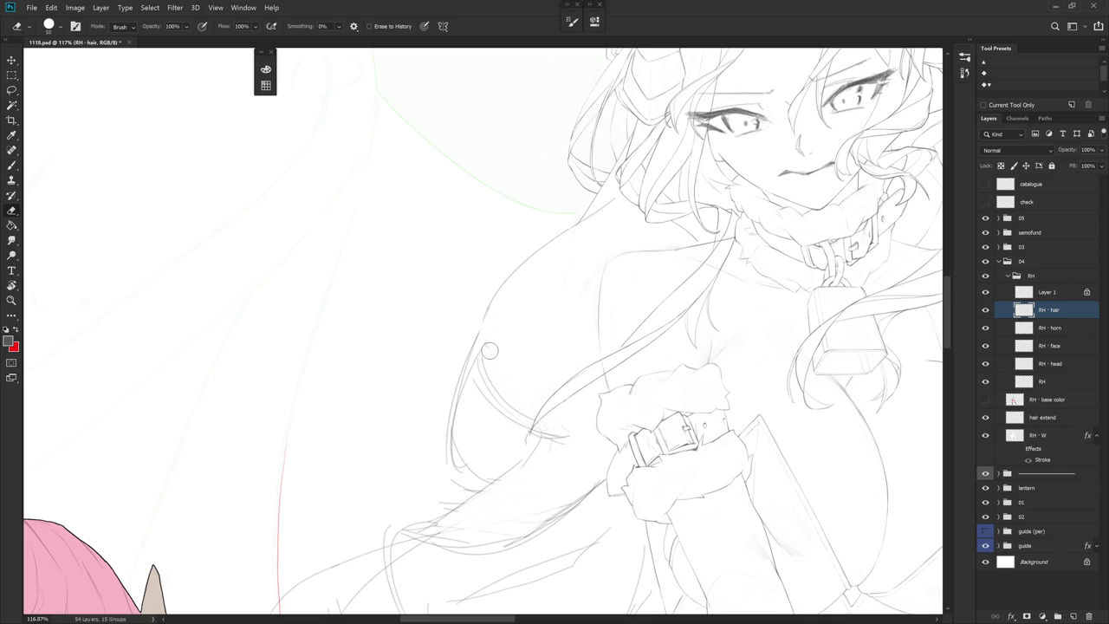
{"action": "key", "text": "b"}
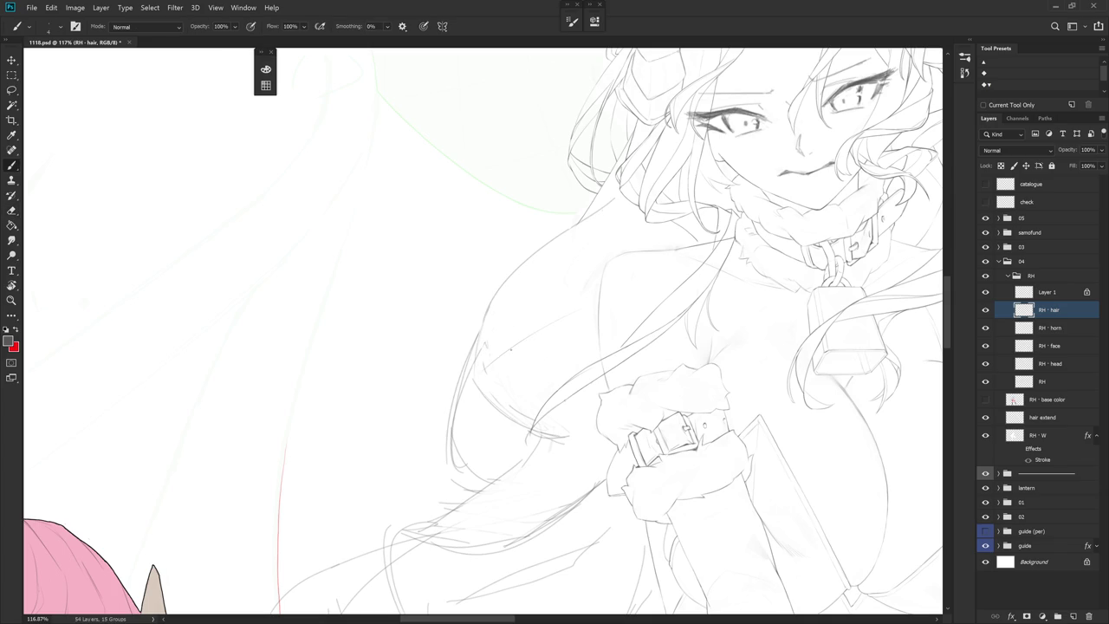
{"action": "key", "text": "ctrl+z"}
{"action": "mouse_move", "coordinate": [490, 318]}
{"action": "left_mouse_down"}
{"action": "mouse_move", "coordinate": [520, 385]}
{"action": "mouse_move", "coordinate": [574, 286]}
{"action": "left_mouse_up"}
{"action": "key", "text": "ctrl+z"}
{"action": "left_click_drag", "start_coordinate": [508, 345], "coordinate": [598, 279]}
Try a thin strand line in the hair, undo it, and rotate the horns into view
{"action": "key", "text": "e"}
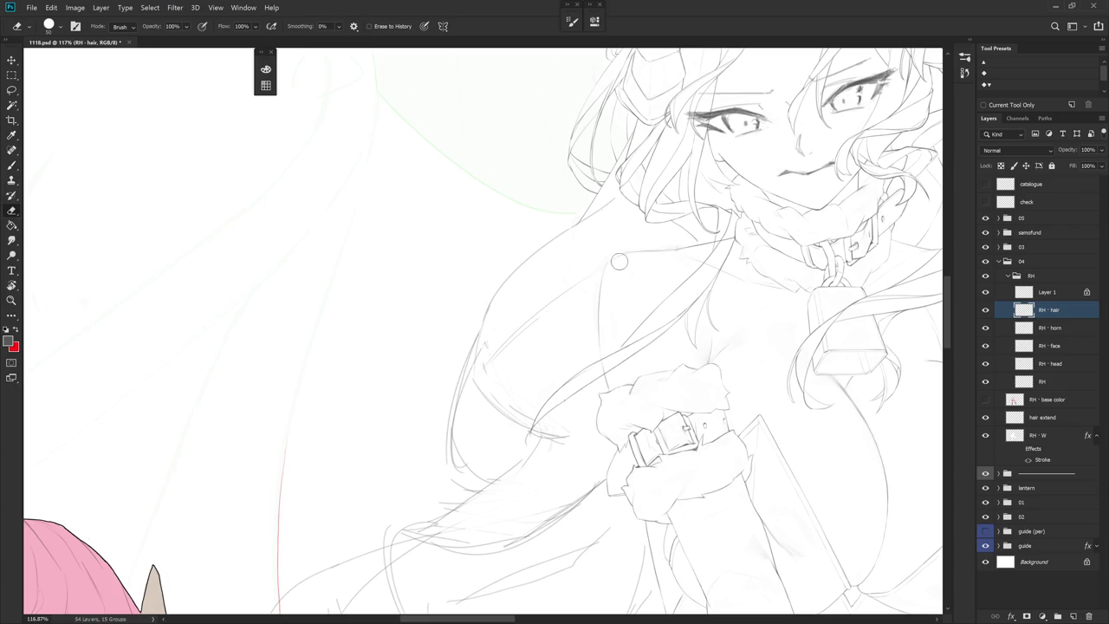
{"action": "key", "text": "b"}
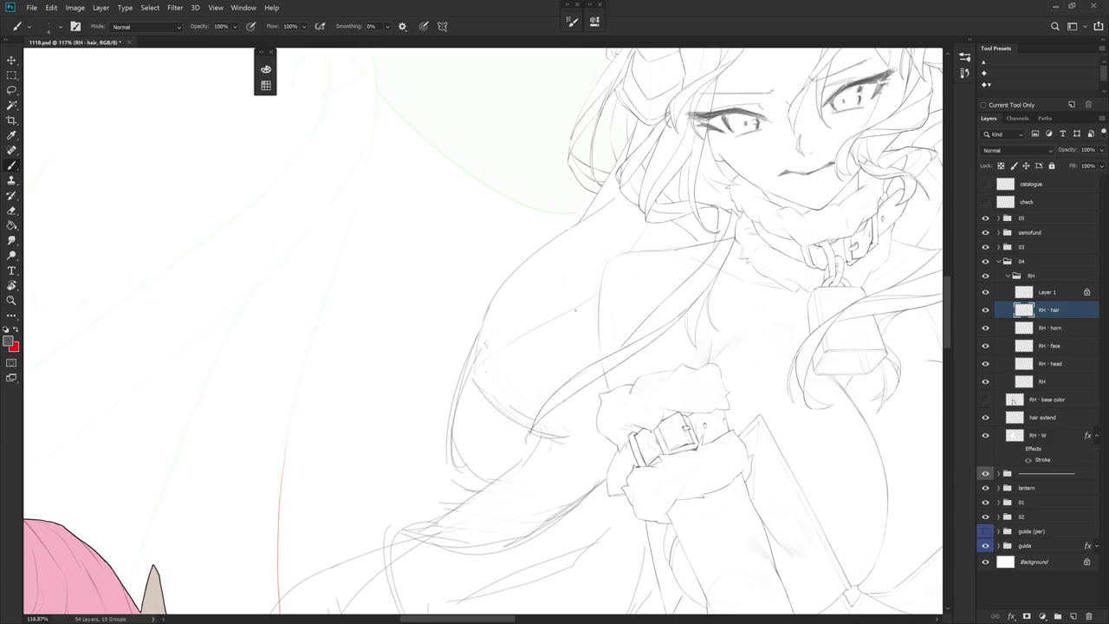
{"action": "left_click_drag", "start_coordinate": [573, 317], "coordinate": [537, 369]}
{"action": "key", "text": "ctrl+z"}
{"action": "mouse_move", "coordinate": [719, 403]}
{"action": "left_mouse_down"}
{"action": "mouse_move", "coordinate": [650, 461]}
{"action": "mouse_move", "coordinate": [678, 448]}
{"action": "left_mouse_up"}
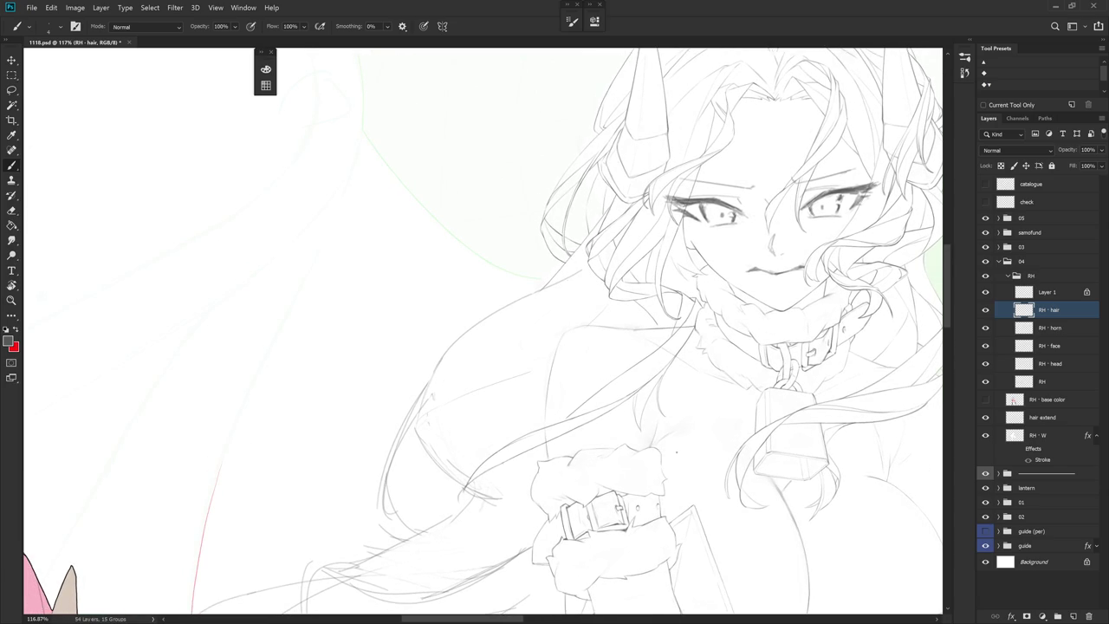
{"action": "scroll", "coordinate": [677, 452], "scroll_direction": "down", "scroll_amount": 3}
{"action": "scroll", "coordinate": [661, 408], "scroll_direction": "down", "scroll_amount": 2}
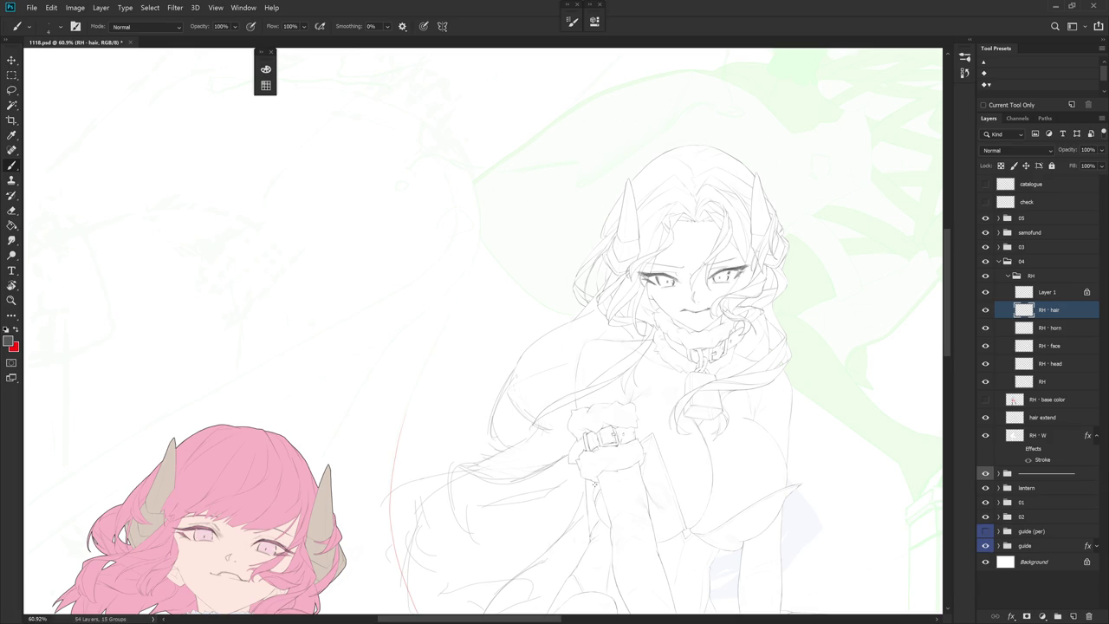
Draw a thin line down the girl's left outline and erase stray sketch strokes there
{"action": "scroll", "coordinate": [593, 485], "scroll_direction": "up", "scroll_amount": 5}
{"action": "key", "text": "e"}
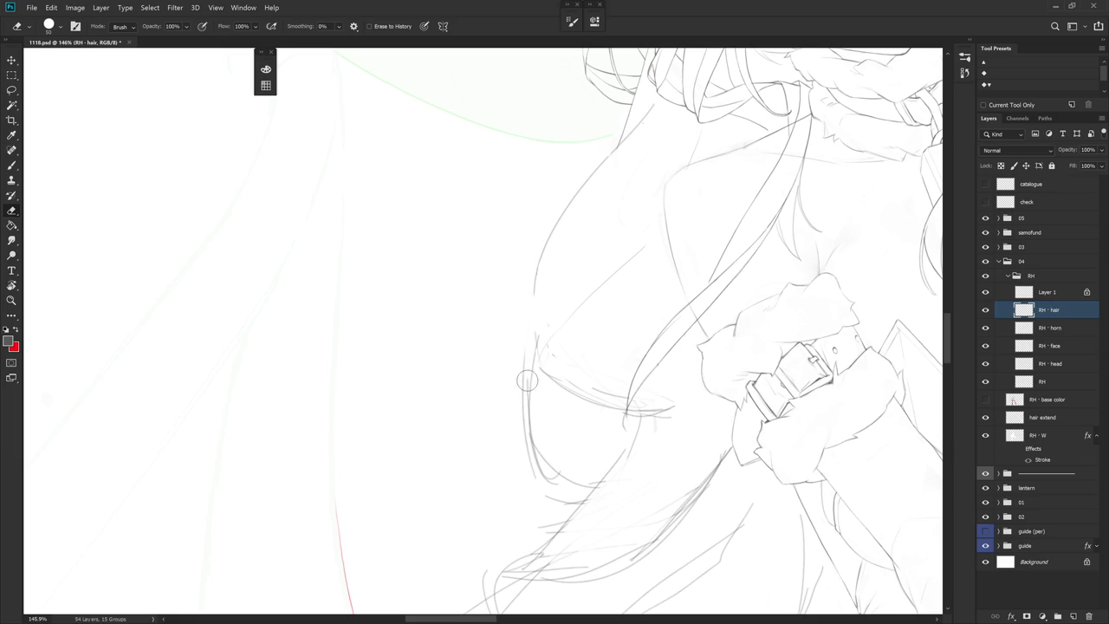
{"action": "key", "text": "b"}
{"action": "left_click_drag", "start_coordinate": [535, 286], "coordinate": [522, 381]}
{"action": "key", "text": "e"}
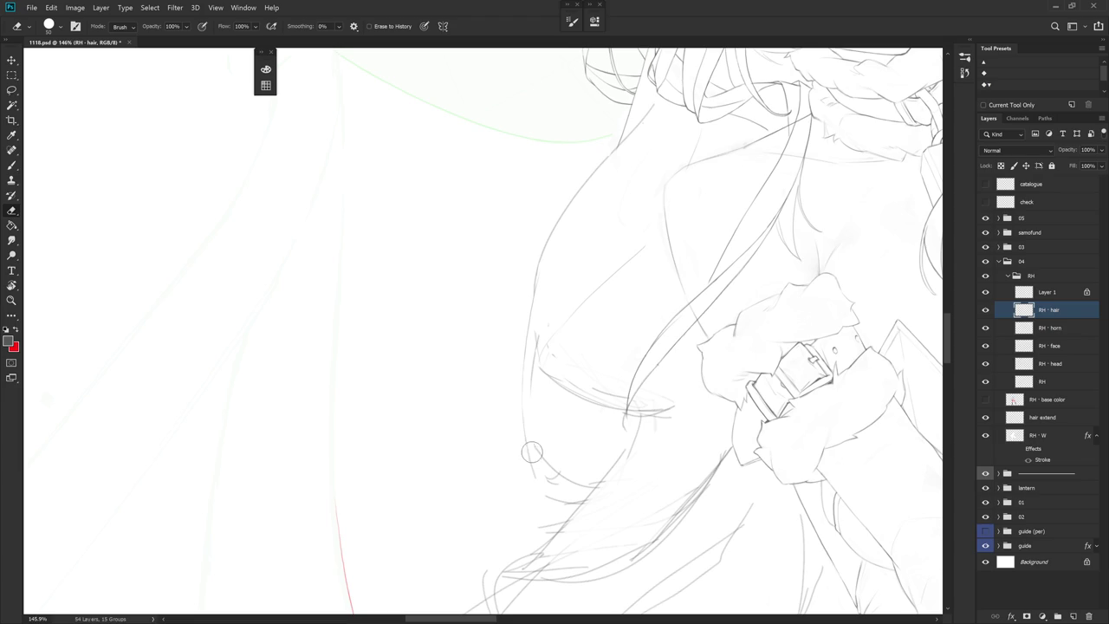
{"action": "key", "text": "b"}
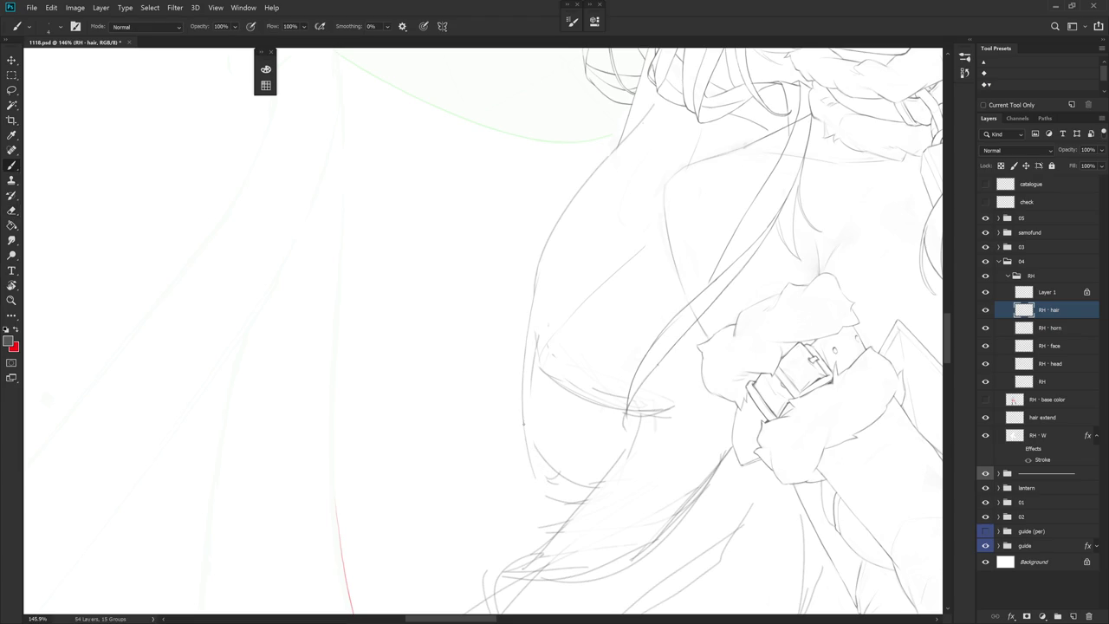
{"action": "key", "text": "e"}
{"action": "left_click_drag", "start_coordinate": [534, 322], "coordinate": [529, 419]}
{"action": "key", "text": "b"}
Retry the left outline stroke, then undo it to keep the original outline
{"action": "mouse_move", "coordinate": [607, 420]}
{"action": "left_mouse_down"}
{"action": "mouse_move", "coordinate": [606, 368]}
{"action": "mouse_move", "coordinate": [611, 443]}
{"action": "left_mouse_up"}
{"action": "left_click_drag", "start_coordinate": [673, 309], "coordinate": [604, 424]}
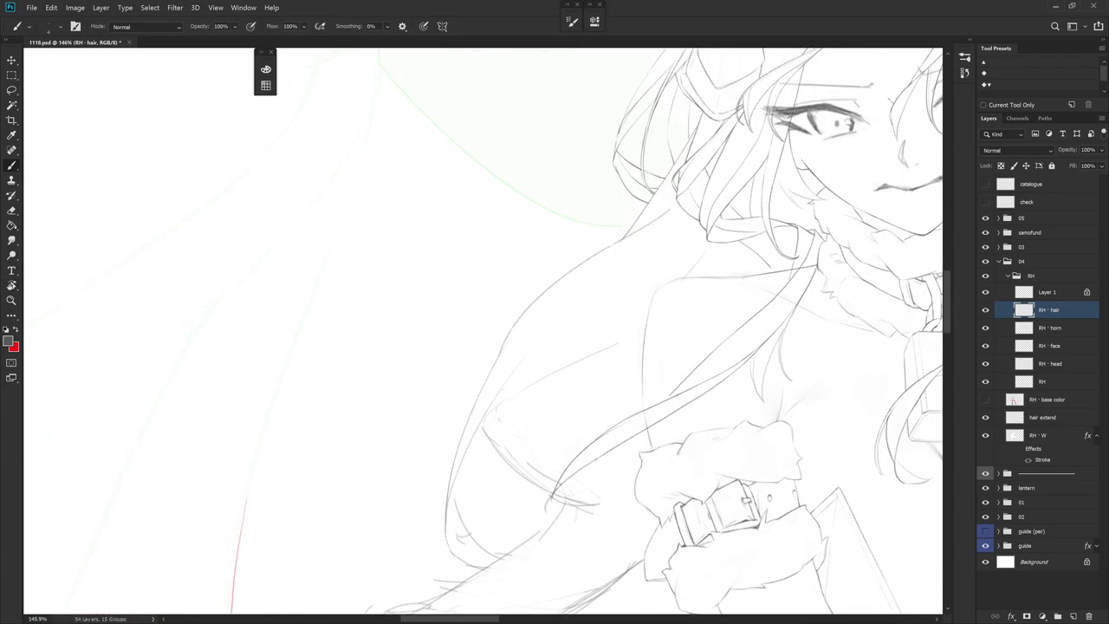
{"action": "left_click_drag", "start_coordinate": [520, 430], "coordinate": [589, 257]}
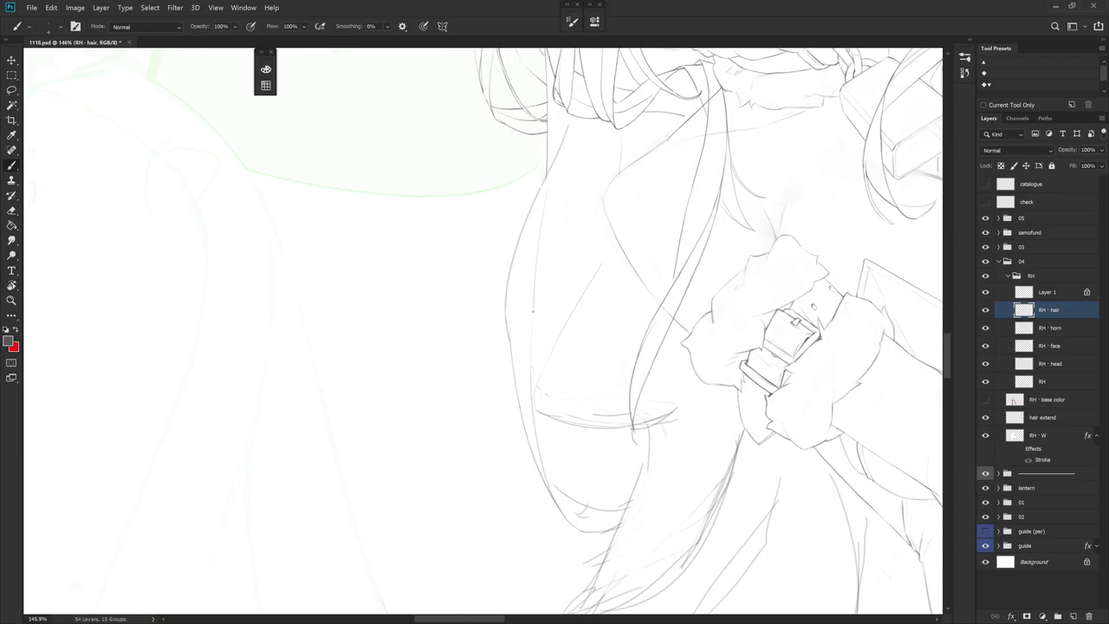
{"action": "key", "text": "ctrl+z"}
{"action": "left_click_drag", "start_coordinate": [543, 234], "coordinate": [531, 307]}
{"action": "key", "text": "ctrl+z"}
Rotate the view and zoom in close on the hair strands beside the horn
{"action": "key", "text": "e"}
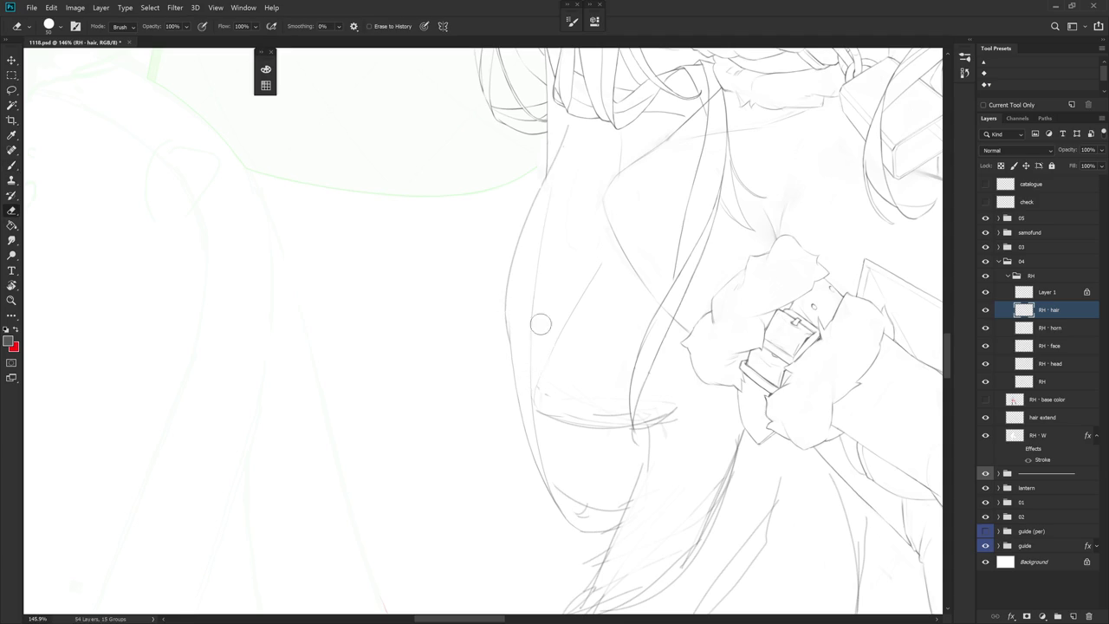
{"action": "scroll", "coordinate": [541, 304], "scroll_direction": "up", "scroll_amount": 3}
{"action": "left_click_drag", "start_coordinate": [583, 292], "coordinate": [518, 254]}
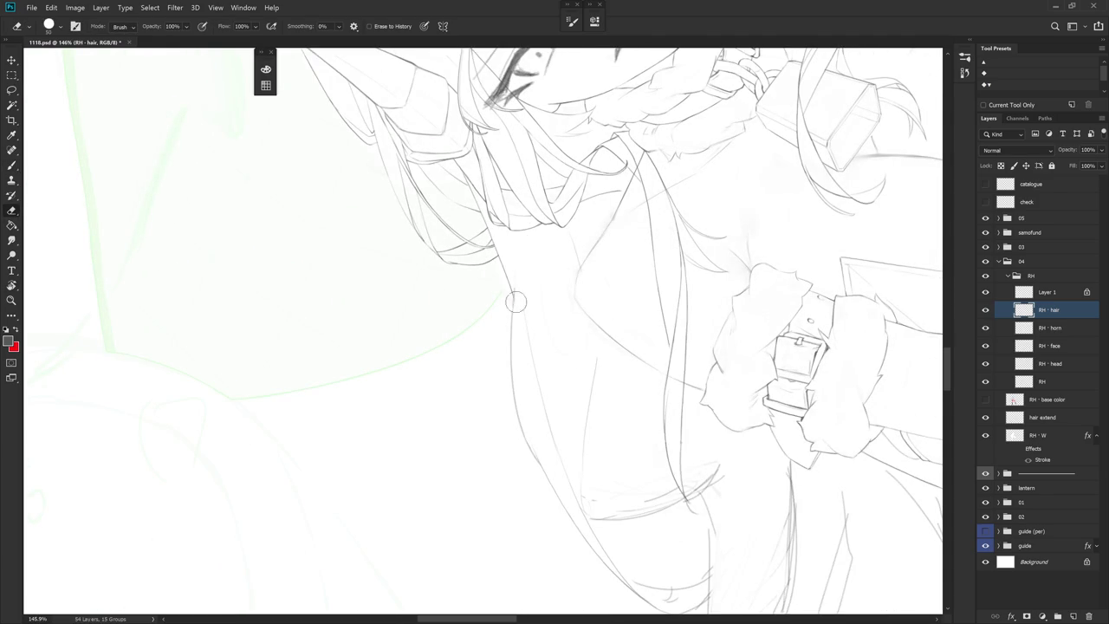
{"action": "left_click_drag", "start_coordinate": [575, 252], "coordinate": [568, 419]}
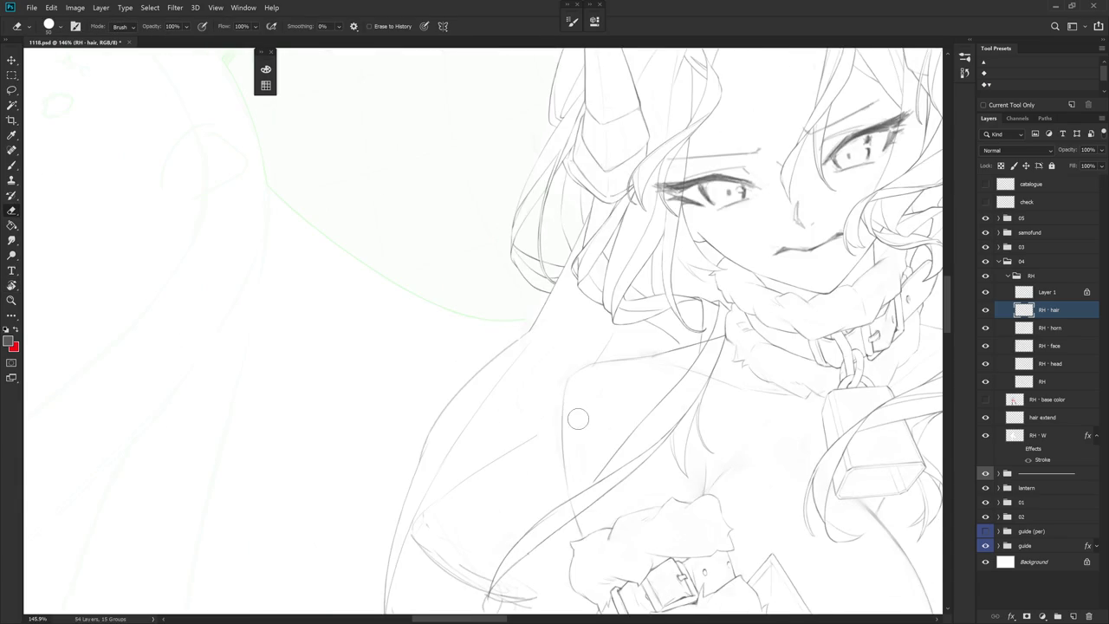
{"action": "left_click", "coordinate": [602, 208]}
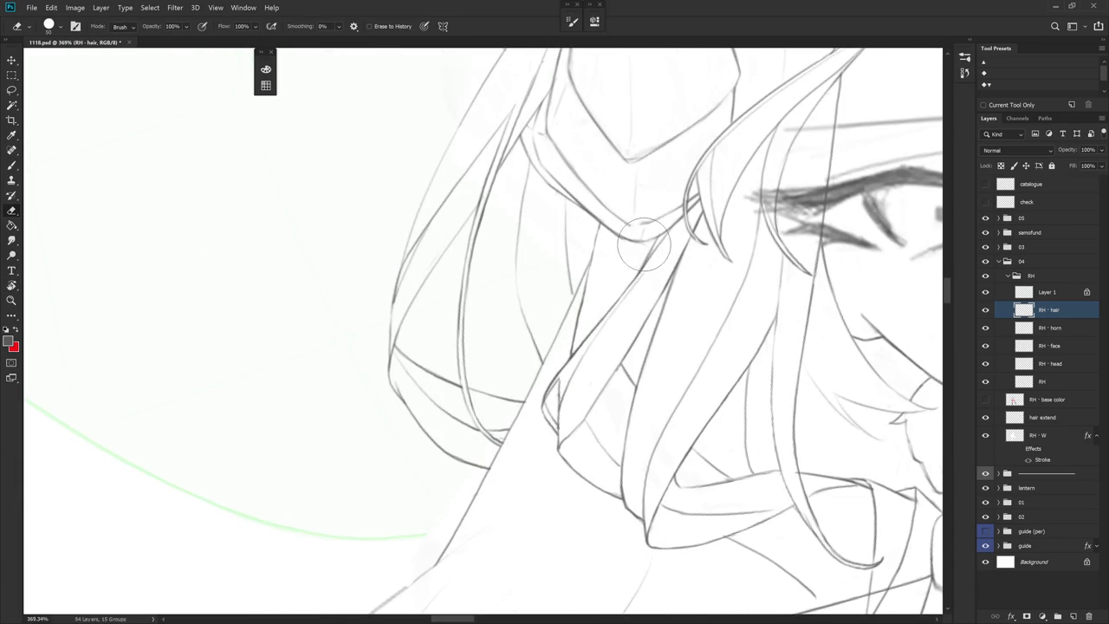
Rotate and zoom the view to frame the hair strands beside the torso
{"action": "left_click_drag", "start_coordinate": [649, 227], "coordinate": [584, 204]}
{"action": "key", "text": "b"}
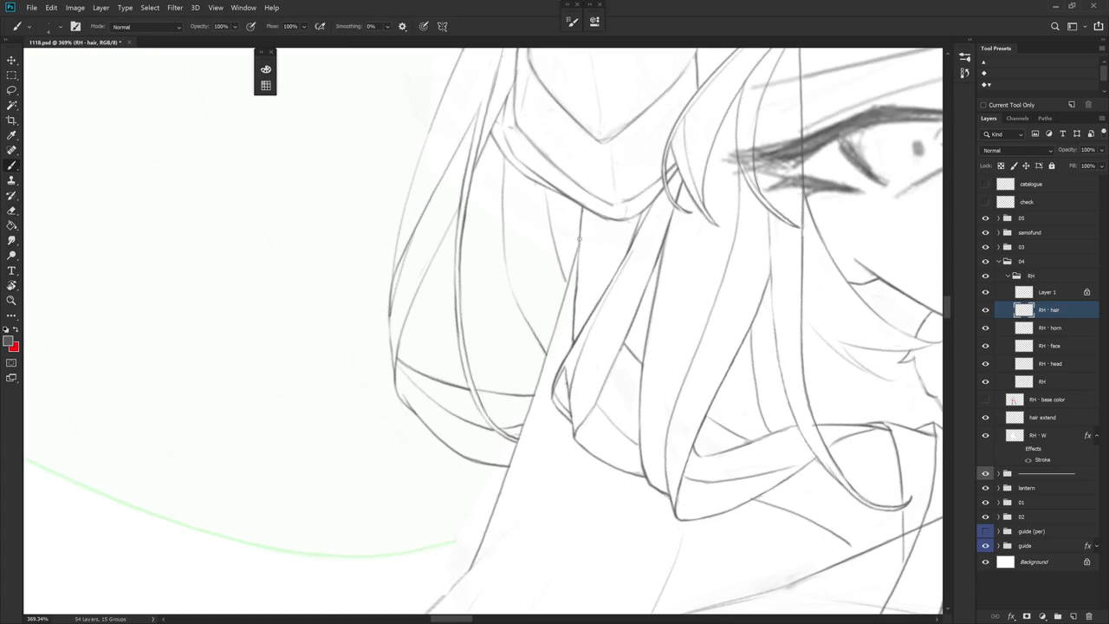
{"action": "scroll", "coordinate": [624, 295], "scroll_direction": "down", "scroll_amount": 5}
{"action": "scroll", "coordinate": [642, 290], "scroll_direction": "up", "scroll_amount": 2}
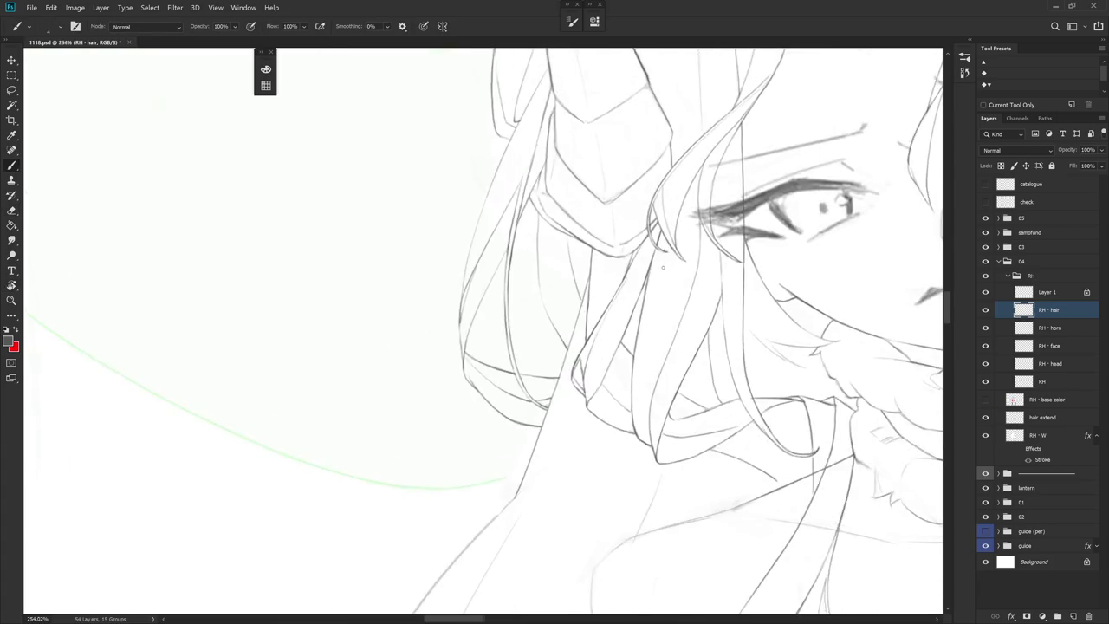
{"action": "scroll", "coordinate": [580, 325], "scroll_direction": "up", "scroll_amount": 2}
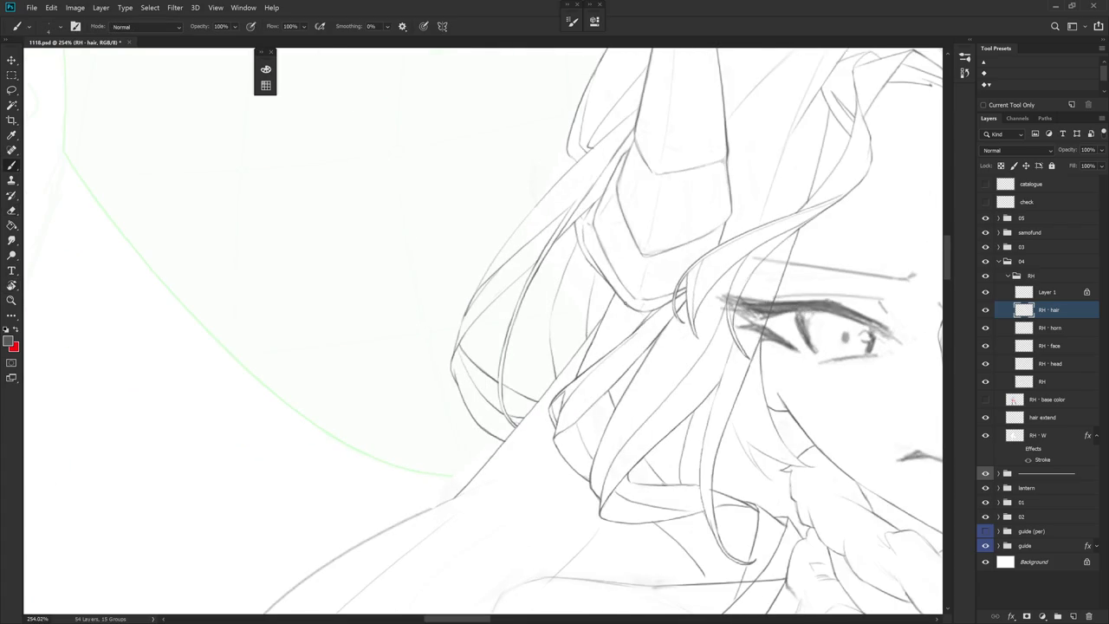
{"action": "scroll", "coordinate": [616, 306], "scroll_direction": "down", "scroll_amount": 3}
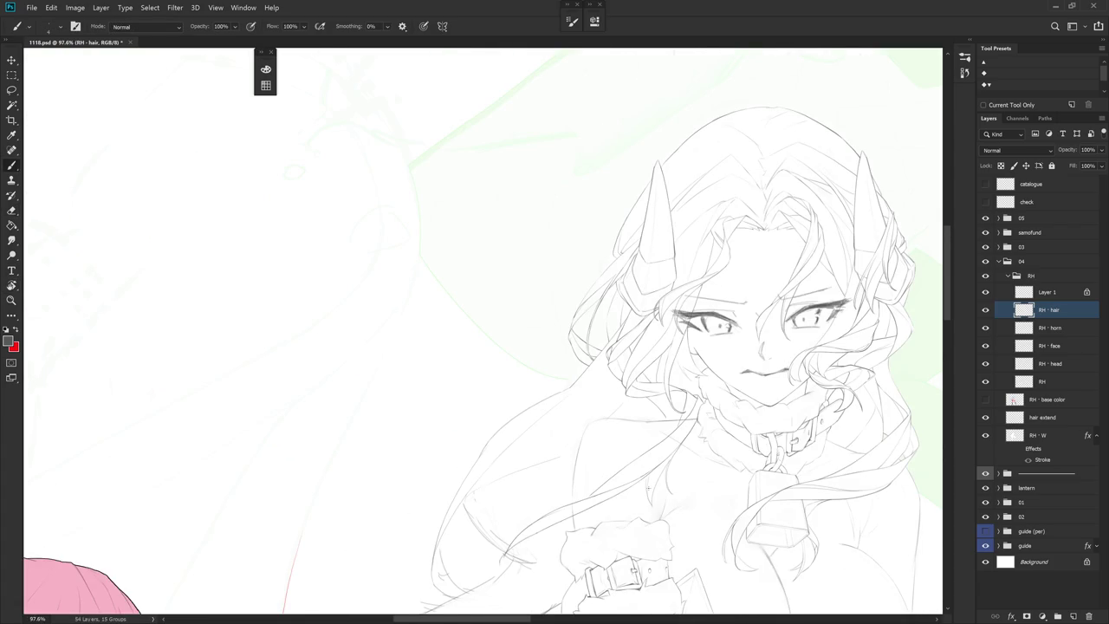
{"action": "left_click_drag", "start_coordinate": [640, 449], "coordinate": [689, 338]}
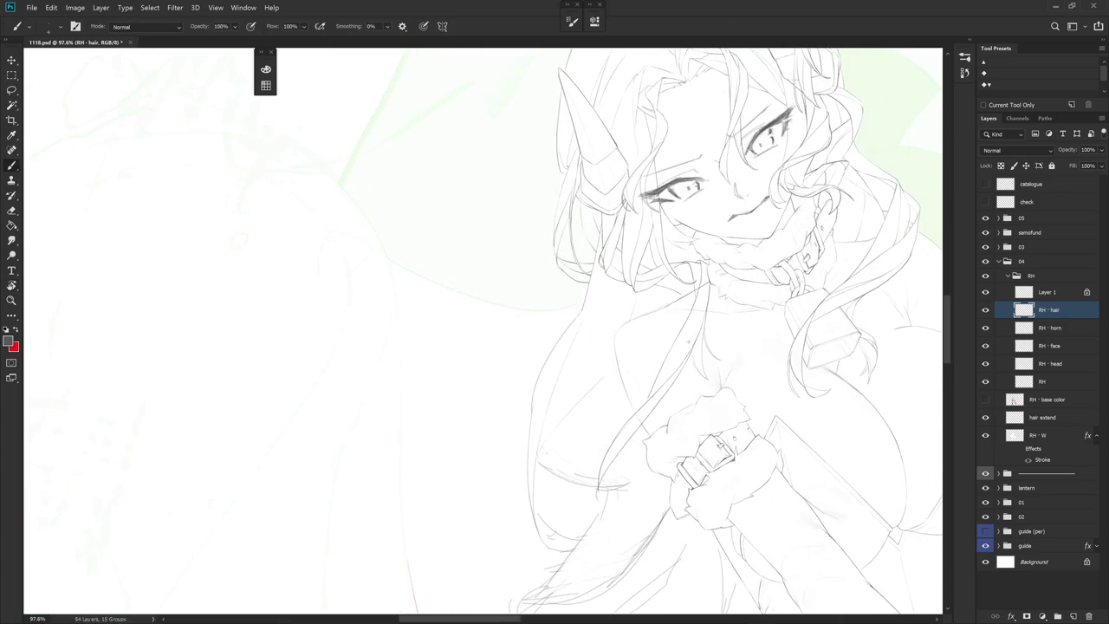
{"action": "mouse_move", "coordinate": [673, 381]}
{"action": "left_mouse_down"}
{"action": "mouse_move", "coordinate": [610, 259]}
{"action": "mouse_move", "coordinate": [554, 277]}
{"action": "left_mouse_up"}
{"action": "scroll", "coordinate": [555, 277], "scroll_direction": "up", "scroll_amount": 3}
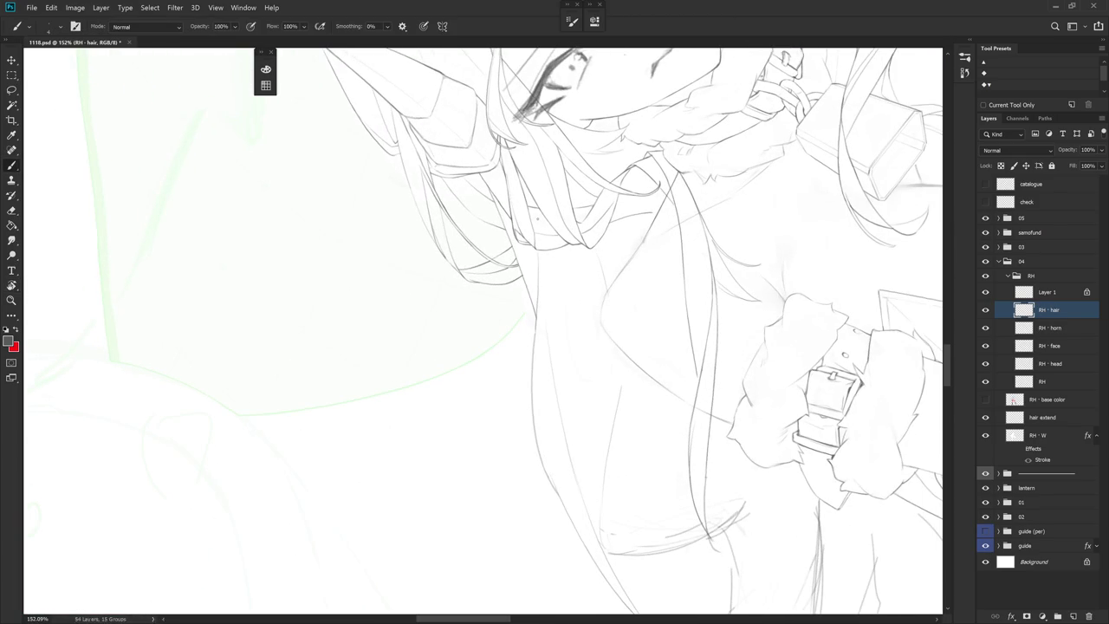
{"action": "mouse_move", "coordinate": [614, 240]}
{"action": "left_mouse_down"}
{"action": "mouse_move", "coordinate": [646, 351]}
{"action": "mouse_move", "coordinate": [650, 304]}
{"action": "mouse_move", "coordinate": [606, 407]}
{"action": "left_mouse_up"}
{"action": "scroll", "coordinate": [646, 265], "scroll_direction": "down", "scroll_amount": 2}
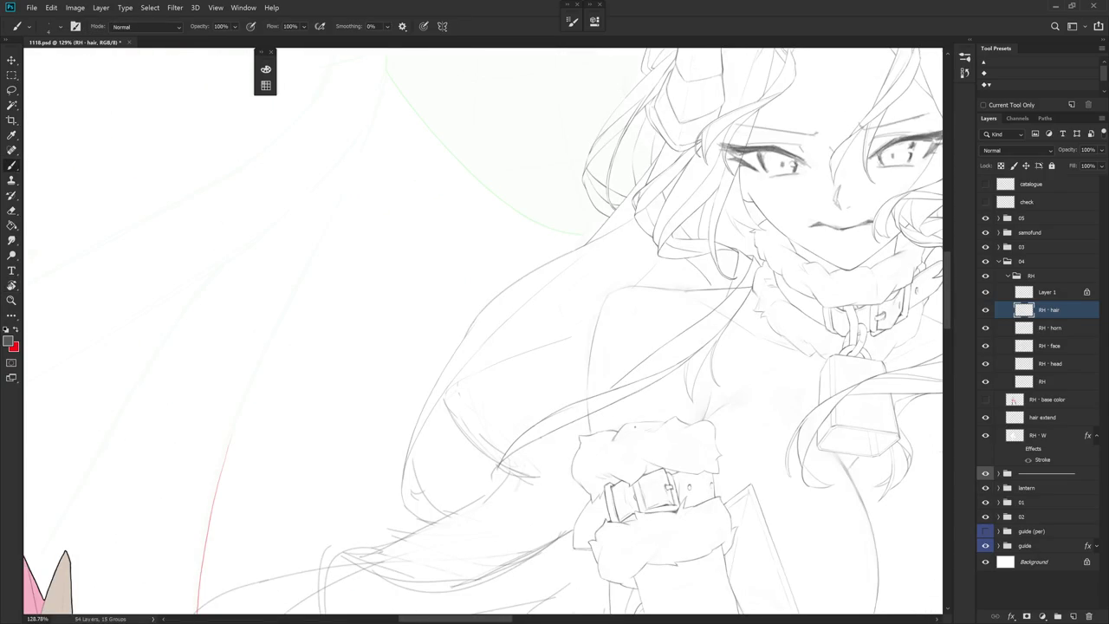
{"action": "mouse_move", "coordinate": [641, 489]}
{"action": "left_mouse_down"}
{"action": "mouse_move", "coordinate": [659, 450]}
{"action": "mouse_move", "coordinate": [625, 488]}
{"action": "left_mouse_up"}
Erase the stray sketch line among the hair strands beside the torso
{"action": "key", "text": "r"}
{"action": "key", "text": "e"}
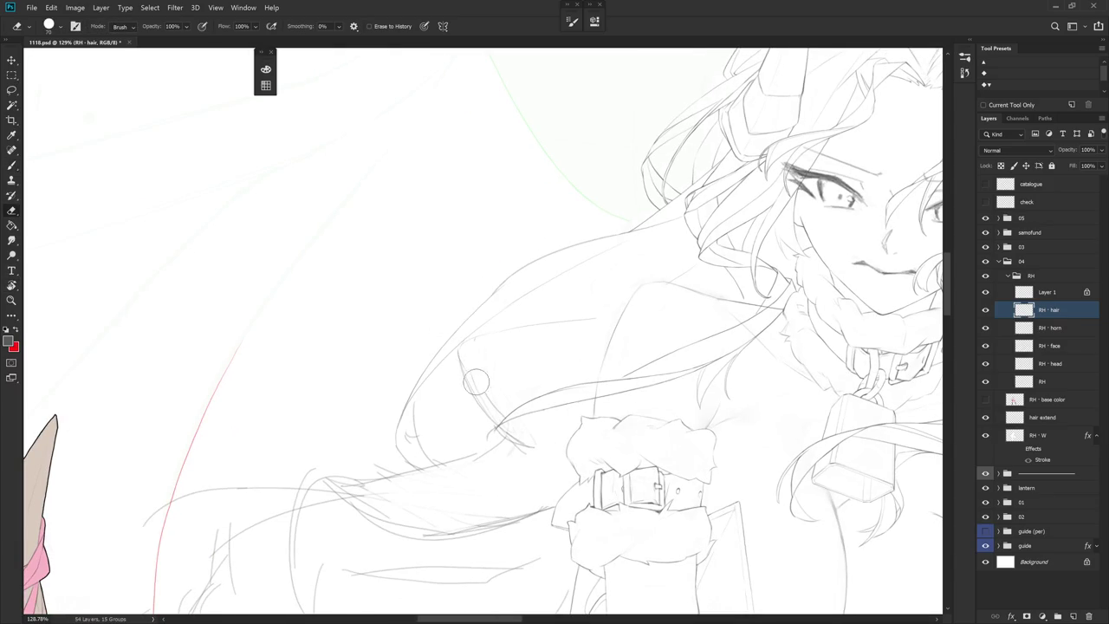
{"action": "mouse_move", "coordinate": [469, 378]}
{"action": "left_mouse_down"}
{"action": "mouse_move", "coordinate": [502, 412]}
{"action": "mouse_move", "coordinate": [554, 364]}
{"action": "mouse_move", "coordinate": [656, 357]}
{"action": "mouse_move", "coordinate": [586, 390]}
{"action": "left_mouse_up"}
{"action": "key", "text": "r"}
{"action": "key", "text": "b"}
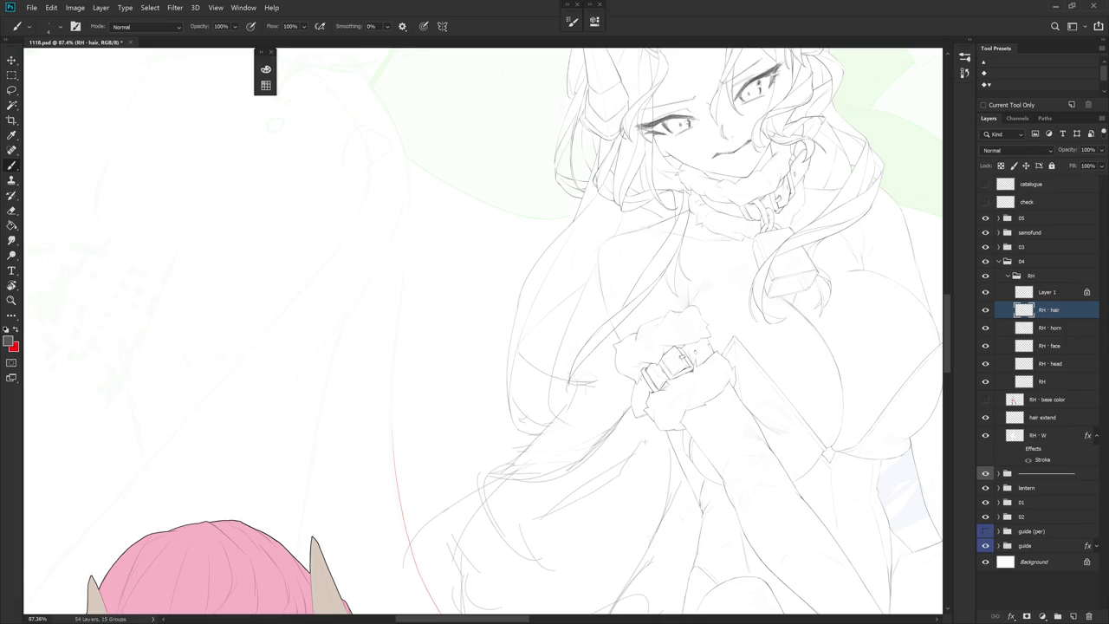
Rotate the view upright, then to about -23°, ready to draw again
{"action": "key", "text": "r"}
{"action": "left_click_drag", "start_coordinate": [645, 445], "coordinate": [645, 518]}
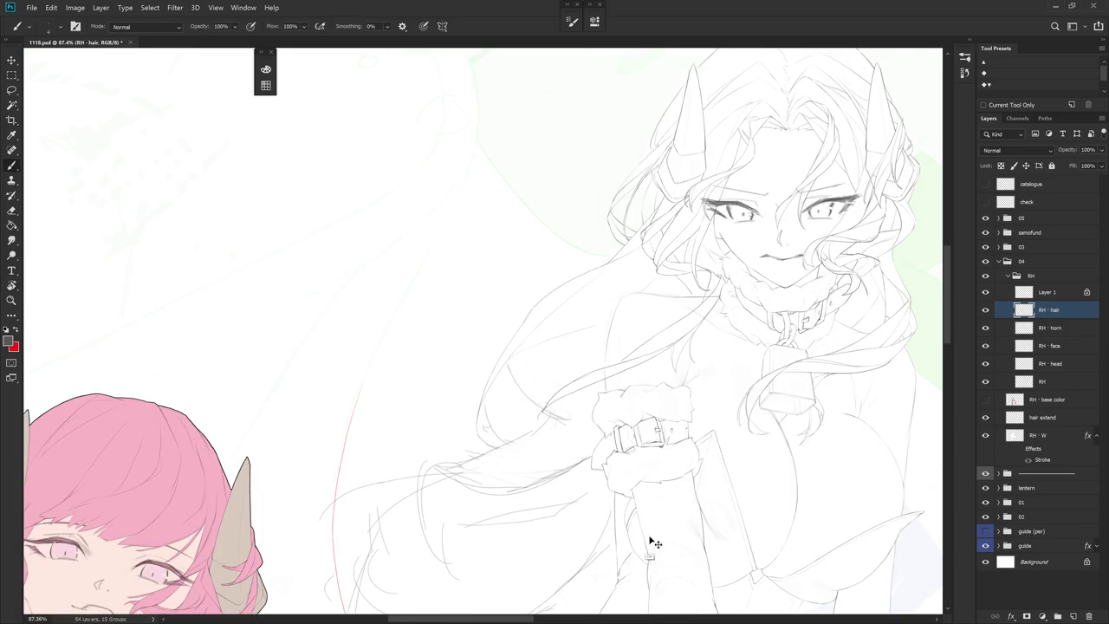
{"action": "key", "text": "e"}
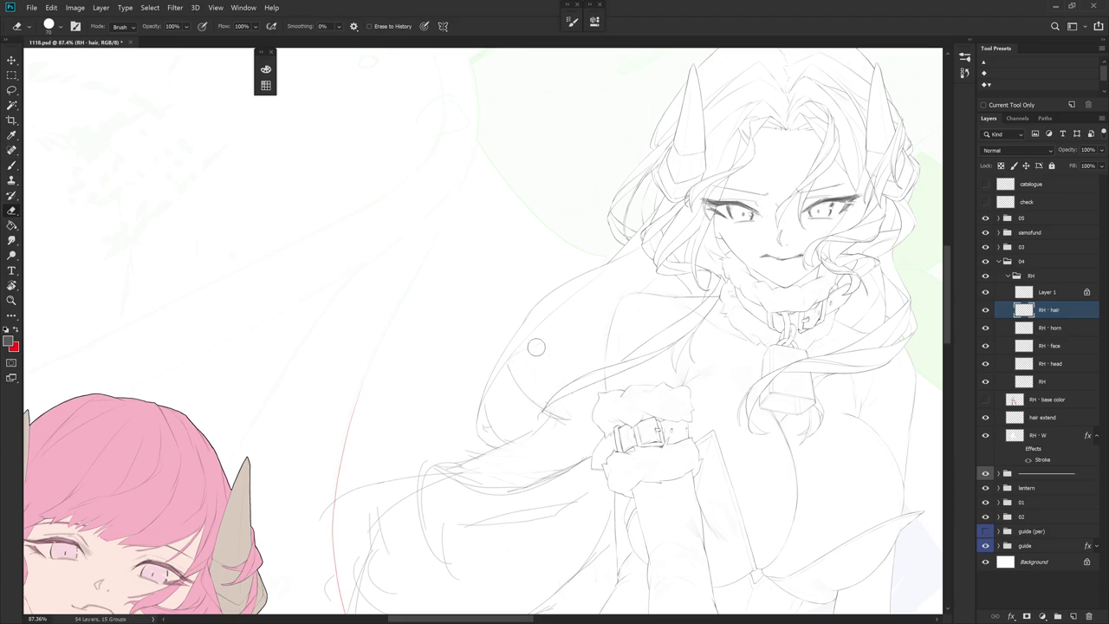
{"action": "key", "text": "b"}
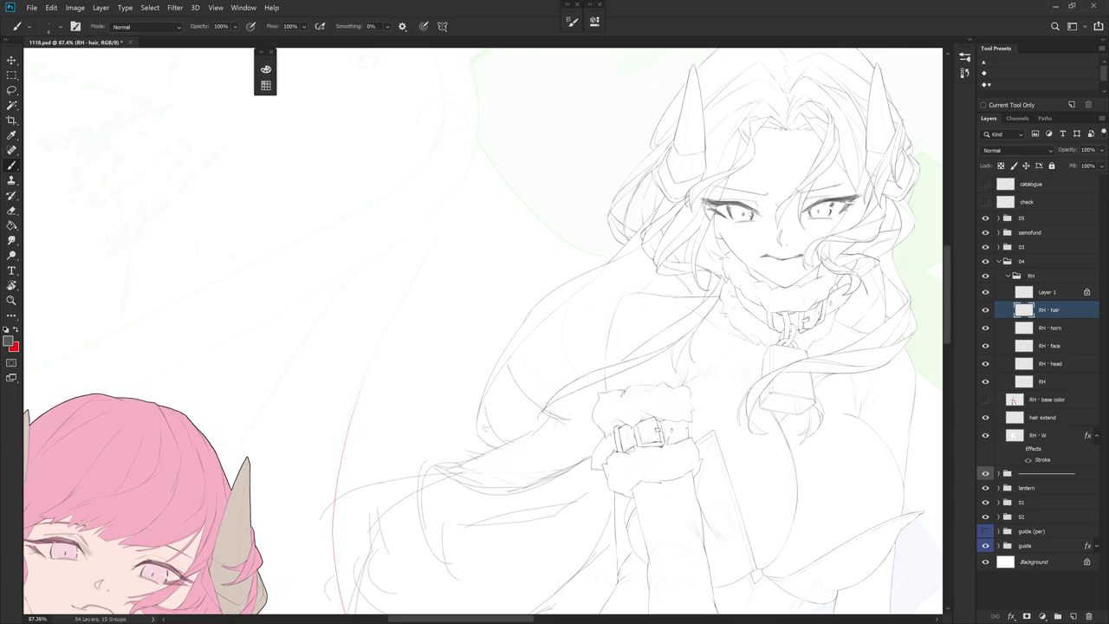
{"action": "key", "text": "e"}
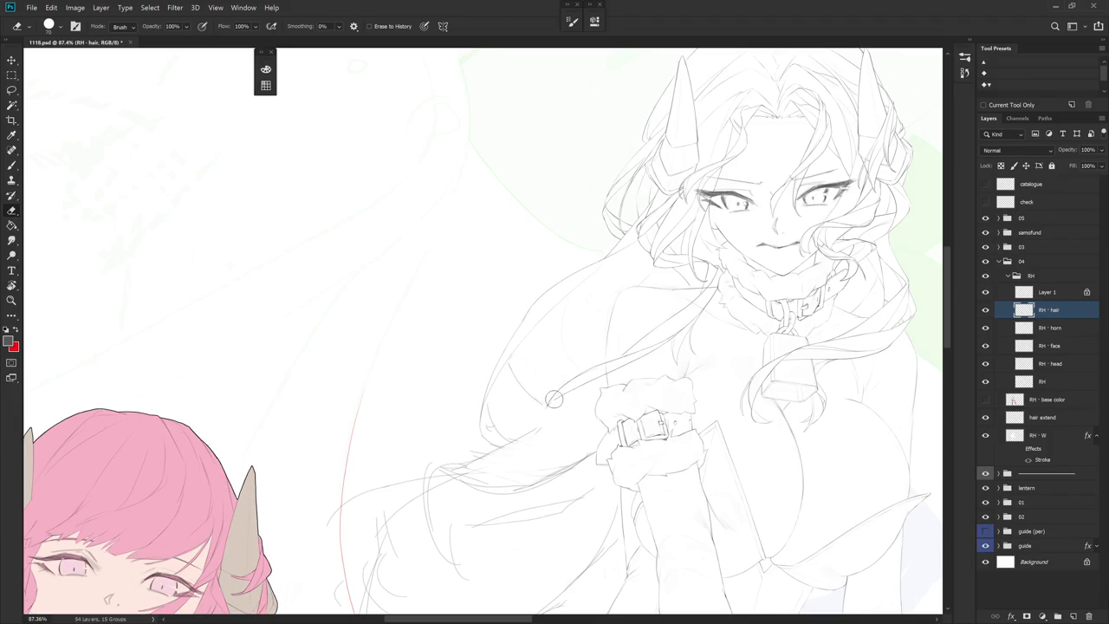
{"action": "key", "text": "r"}
{"action": "left_click_drag", "start_coordinate": [554, 401], "coordinate": [689, 377]}
{"action": "key", "text": "b"}
{"action": "scroll", "coordinate": [607, 372], "scroll_direction": "up", "scroll_amount": 4}
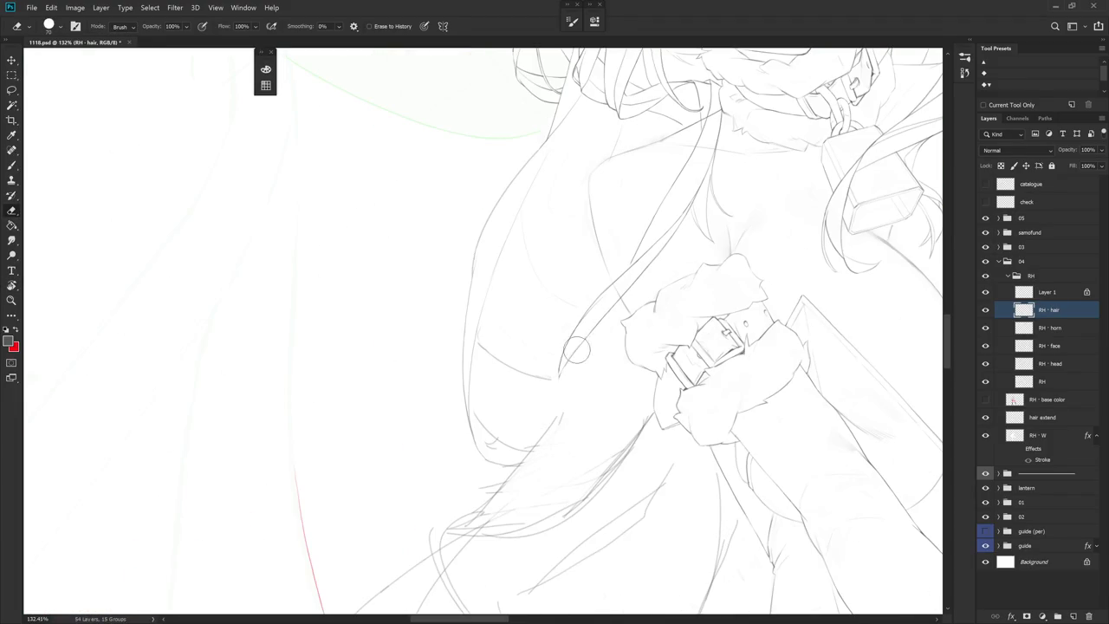
Retouch a hair line beside the torso and rotate the view to about -30°
{"action": "left_click_drag", "start_coordinate": [559, 411], "coordinate": [569, 356]}
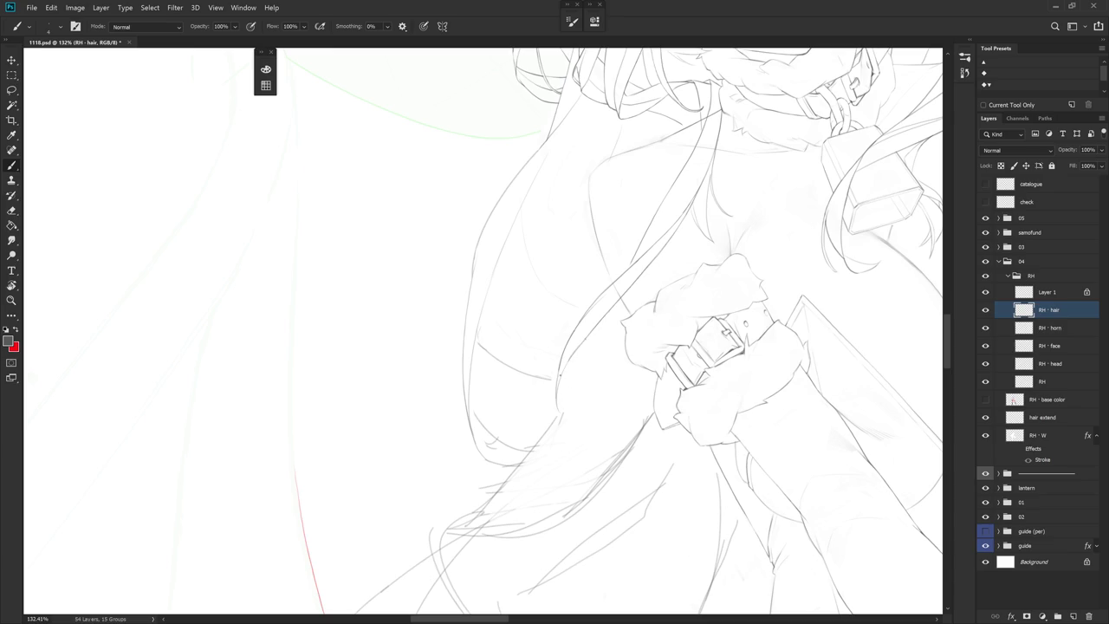
{"action": "key", "text": "r"}
{"action": "left_click_drag", "start_coordinate": [554, 382], "coordinate": [482, 330]}
{"action": "key", "text": "e"}
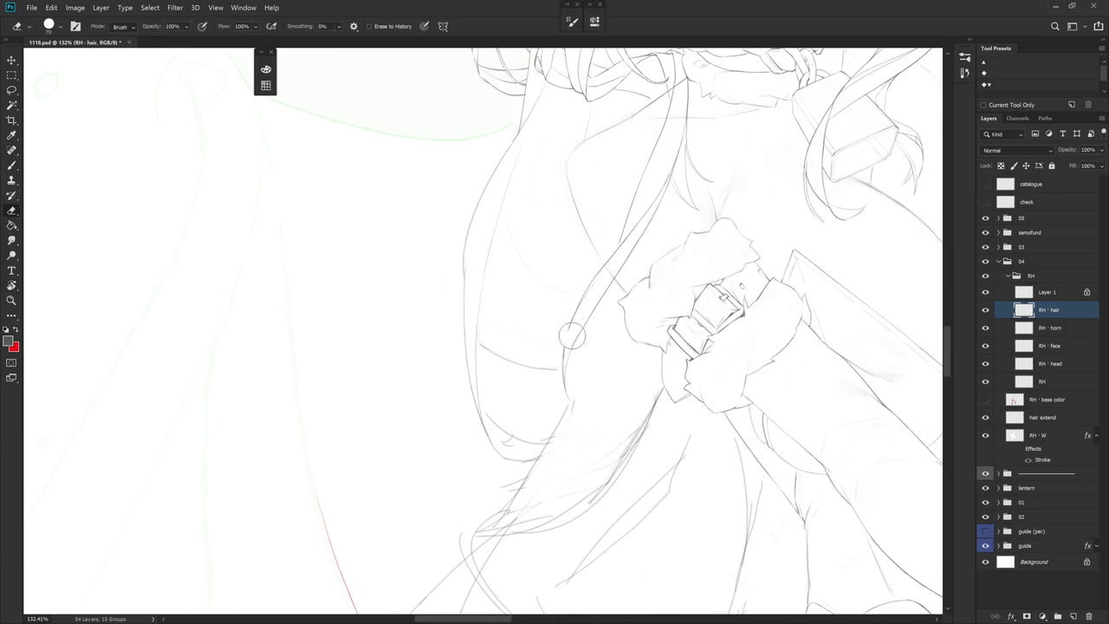
{"action": "key", "text": "r"}
{"action": "left_click_drag", "start_coordinate": [569, 341], "coordinate": [598, 189]}
{"action": "key", "text": "b"}
Redraw the thin hair strand line down the hair, slightly shifted
{"action": "left_click_drag", "start_coordinate": [560, 305], "coordinate": [547, 379]}
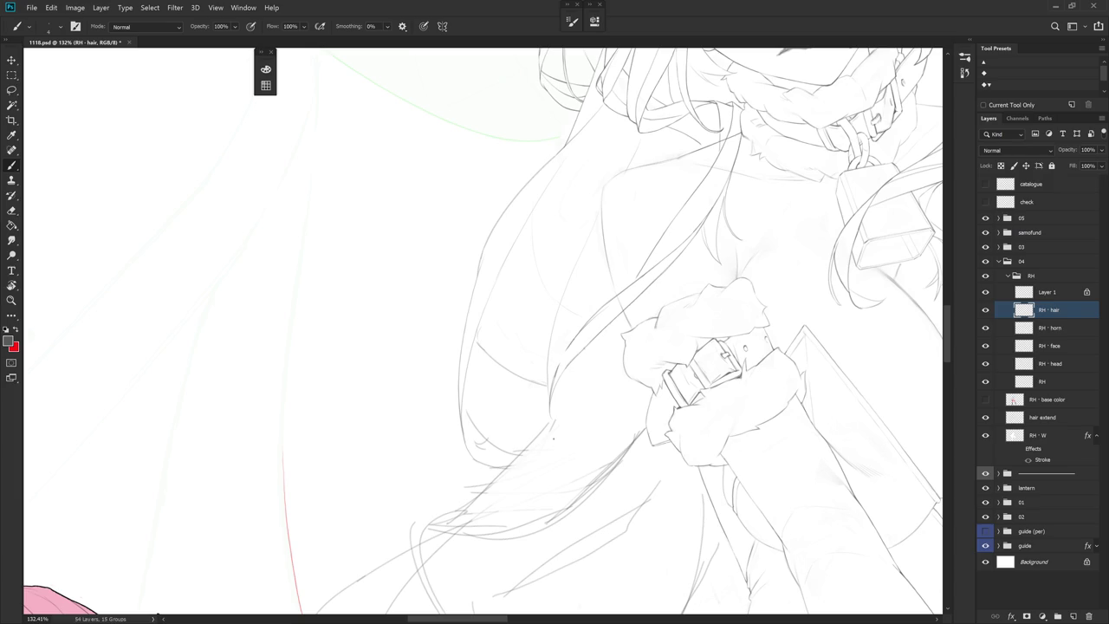
{"action": "key", "text": "ctrl+z"}
{"action": "left_click_drag", "start_coordinate": [619, 191], "coordinate": [554, 400]}
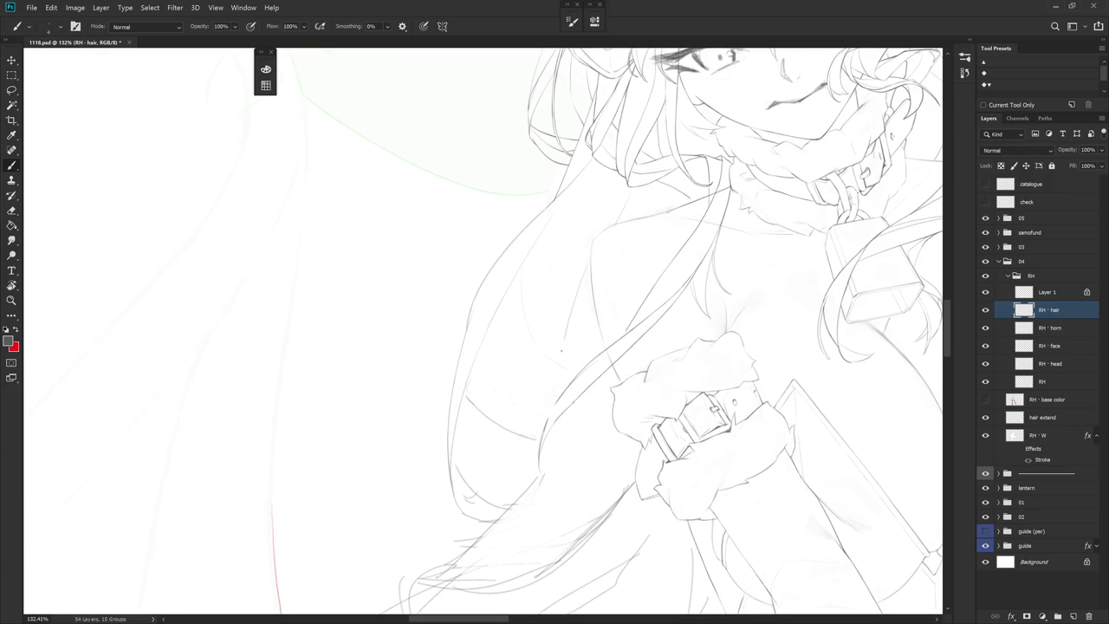
{"action": "key", "text": "ctrl+z"}
{"action": "left_click_drag", "start_coordinate": [586, 277], "coordinate": [563, 404]}
{"action": "left_click_drag", "start_coordinate": [602, 427], "coordinate": [614, 332]}
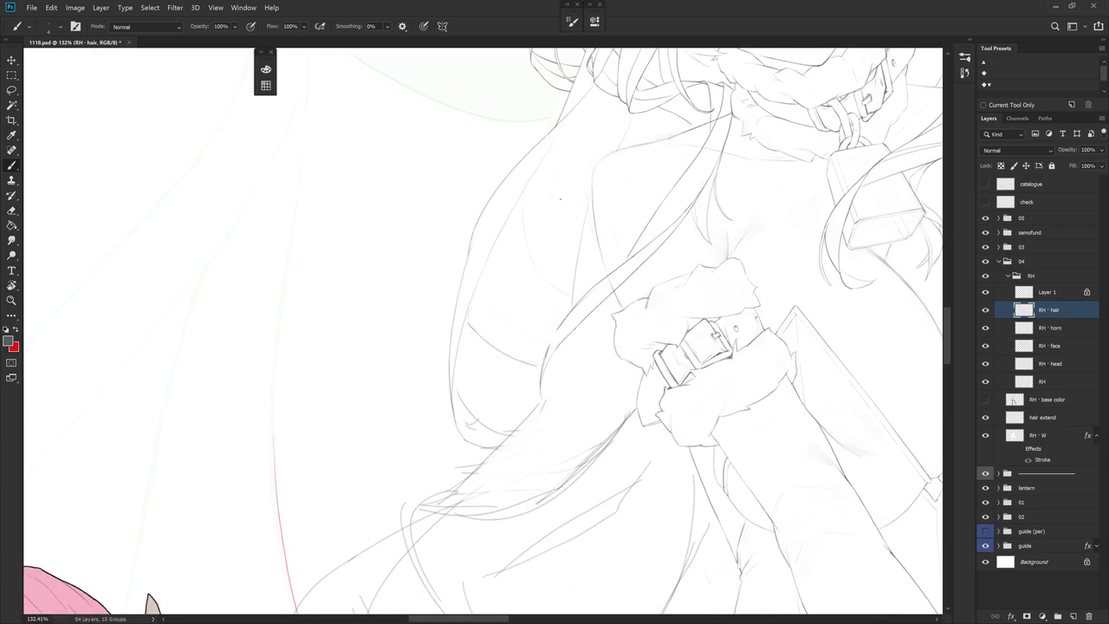
Erase a short stray stroke and redraw a faint hair line beside the fur cuff
{"action": "key", "text": "r"}
{"action": "left_click_drag", "start_coordinate": [596, 242], "coordinate": [682, 342]}
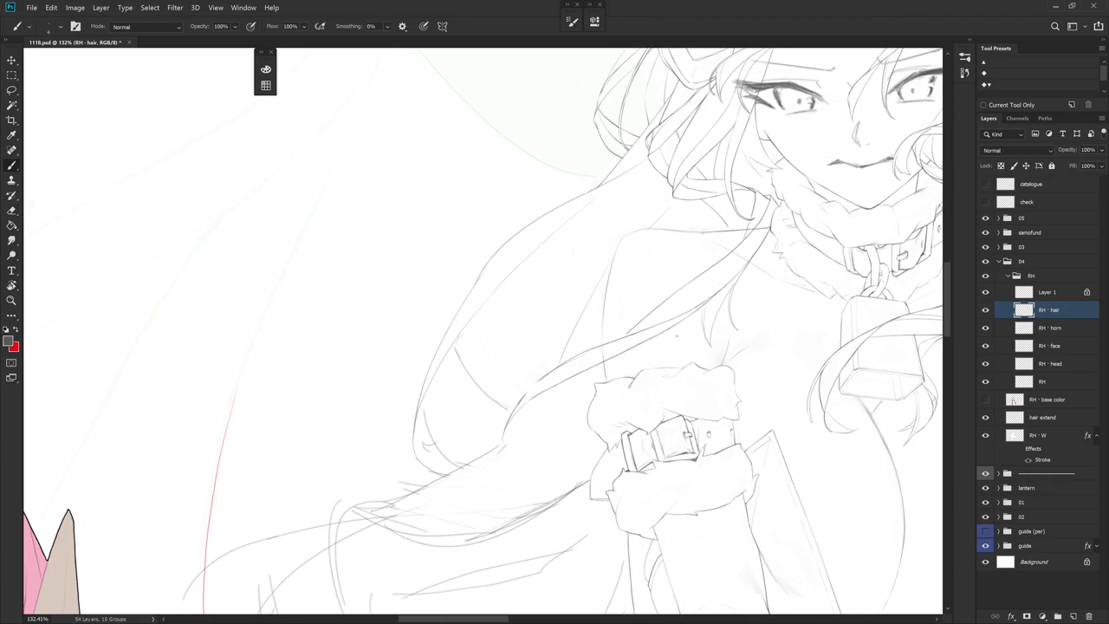
{"action": "key", "text": "e"}
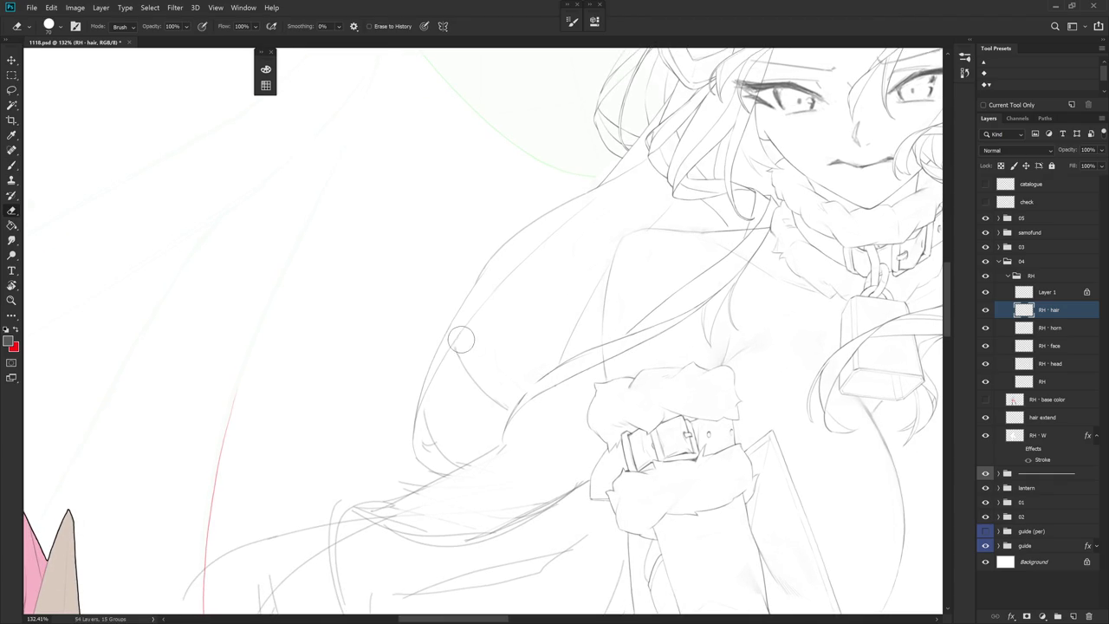
{"action": "left_click_drag", "start_coordinate": [463, 365], "coordinate": [507, 407]}
{"action": "key", "text": "b"}
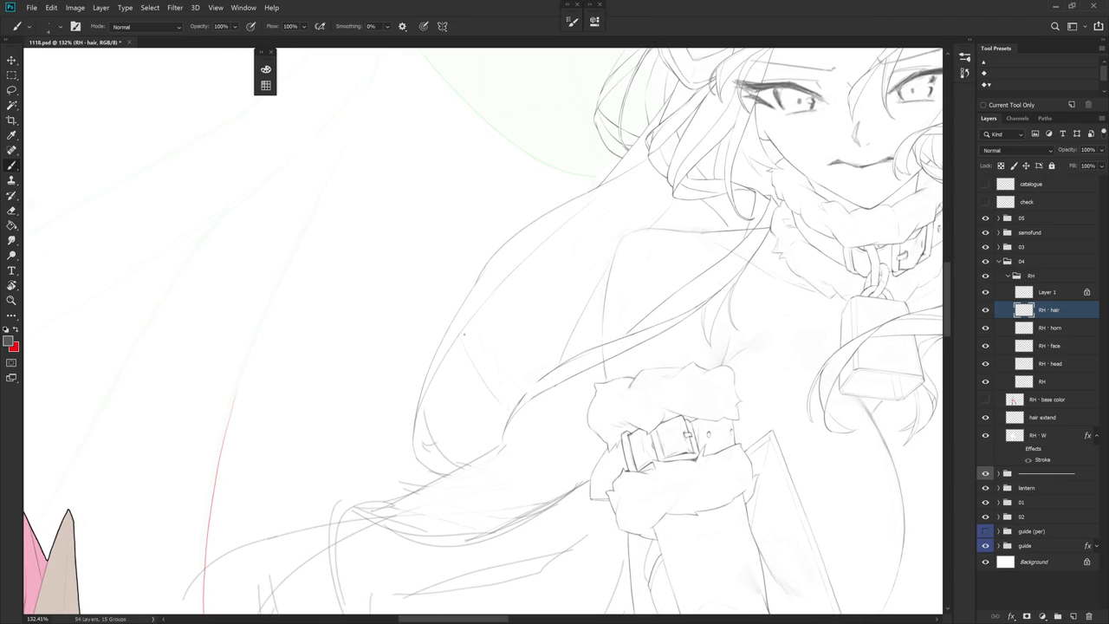
{"action": "left_click_drag", "start_coordinate": [472, 364], "coordinate": [502, 406]}
{"action": "key", "text": "ctrl+z"}
{"action": "left_click_drag", "start_coordinate": [471, 368], "coordinate": [498, 392]}
Review recent brush strokes in the History panel, keeping the latest state
{"action": "left_click", "coordinate": [964, 72]}
{"action": "left_click", "coordinate": [892, 547]}
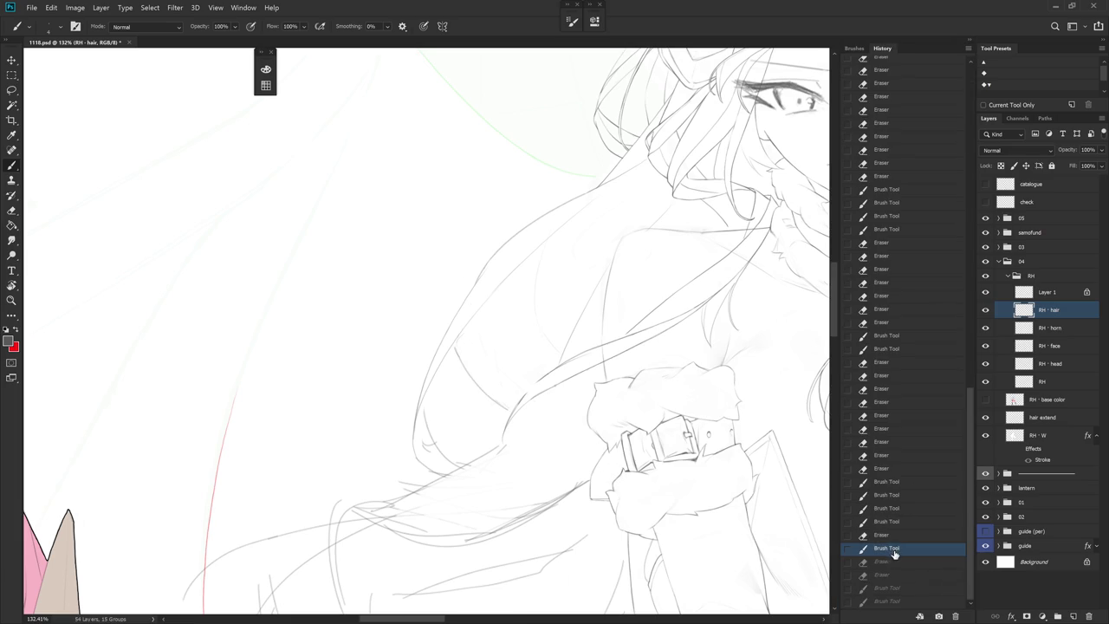
{"action": "left_click", "coordinate": [893, 601]}
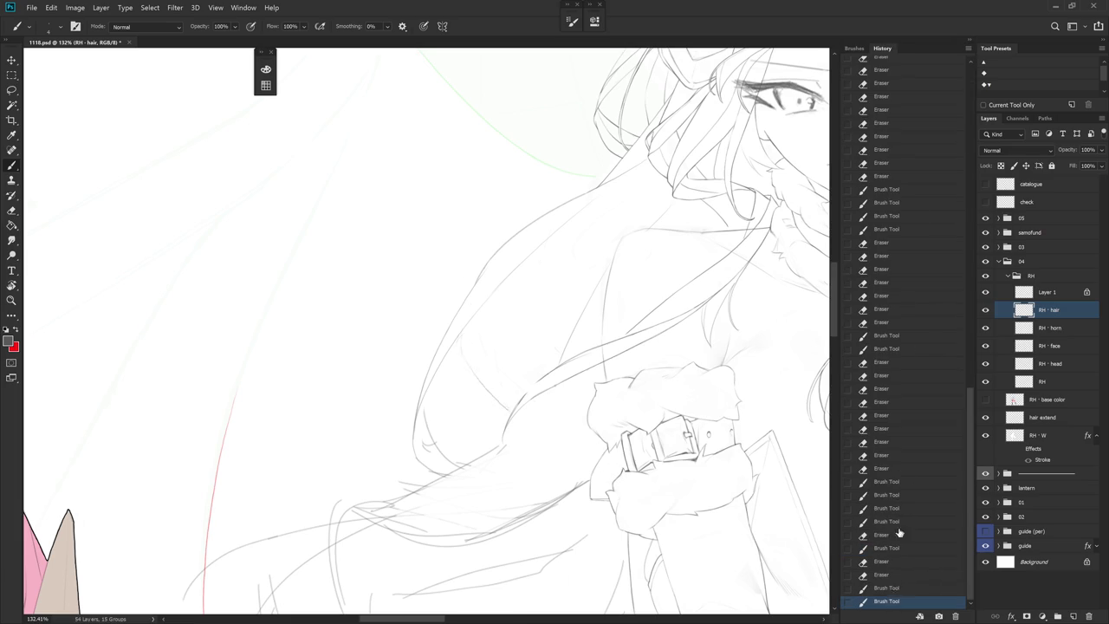
{"action": "left_click", "coordinate": [968, 47]}
Rotate the view about 20° clockwise
{"action": "key", "text": "e"}
{"action": "key", "text": "r"}
{"action": "key", "text": "b"}
{"action": "mouse_move", "coordinate": [554, 347]}
{"action": "left_mouse_down"}
{"action": "mouse_move", "coordinate": [457, 329]}
{"action": "mouse_move", "coordinate": [628, 379]}
{"action": "left_mouse_up"}
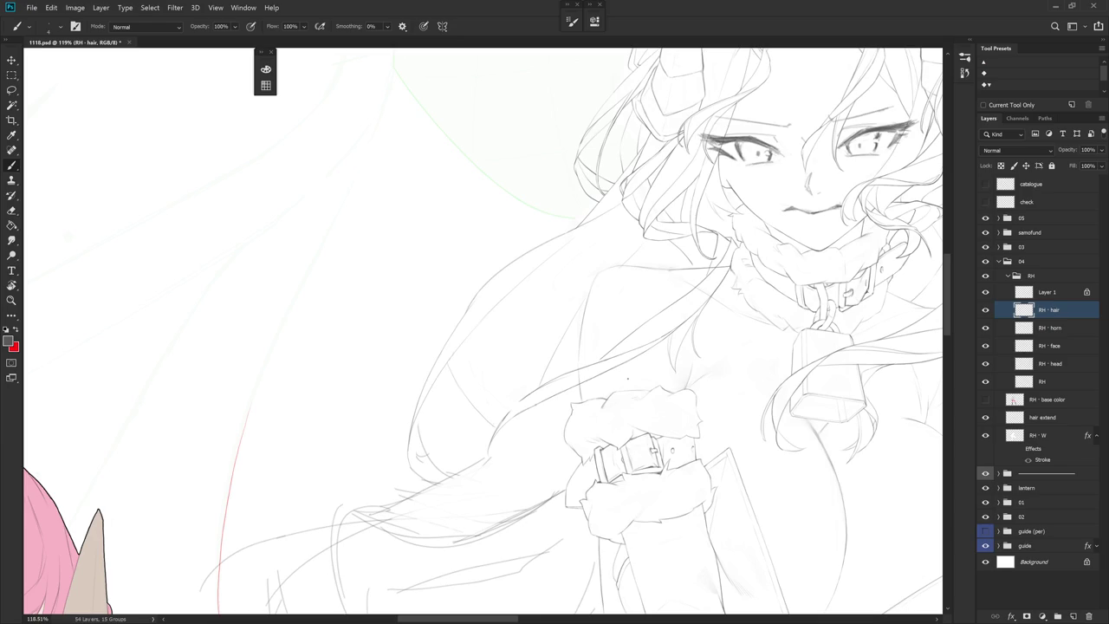
Zoom in on the strands by the neck and draw a new hair line there
{"action": "left_click_drag", "start_coordinate": [628, 378], "coordinate": [598, 407]}
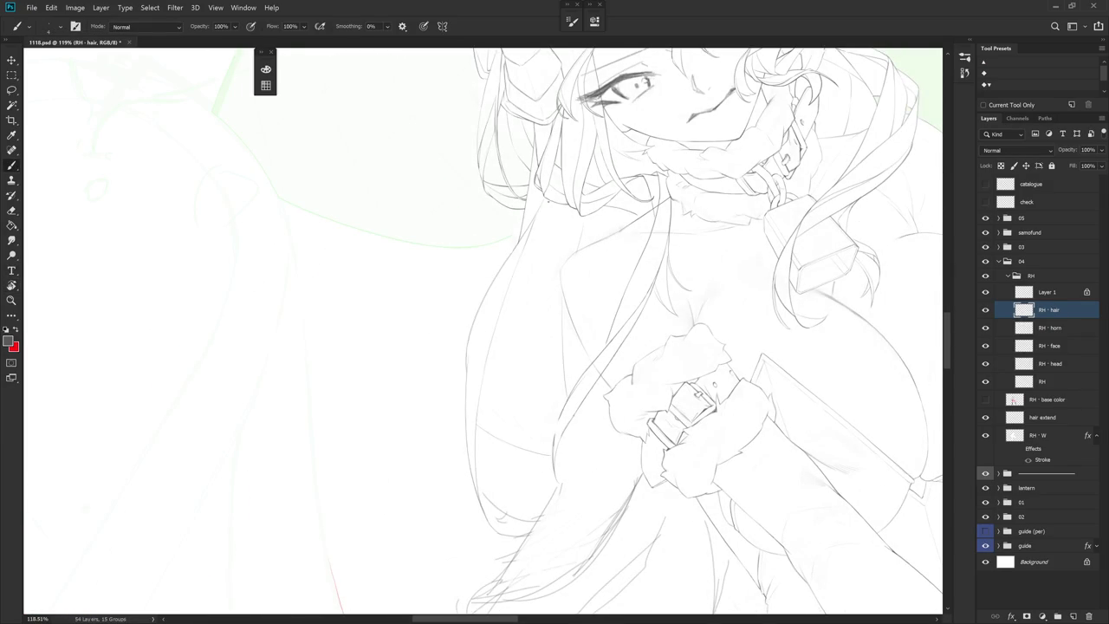
{"action": "scroll", "coordinate": [480, 260], "scroll_direction": "up", "scroll_amount": 3}
{"action": "left_click_drag", "start_coordinate": [470, 317], "coordinate": [480, 253]}
{"action": "key", "text": "e"}
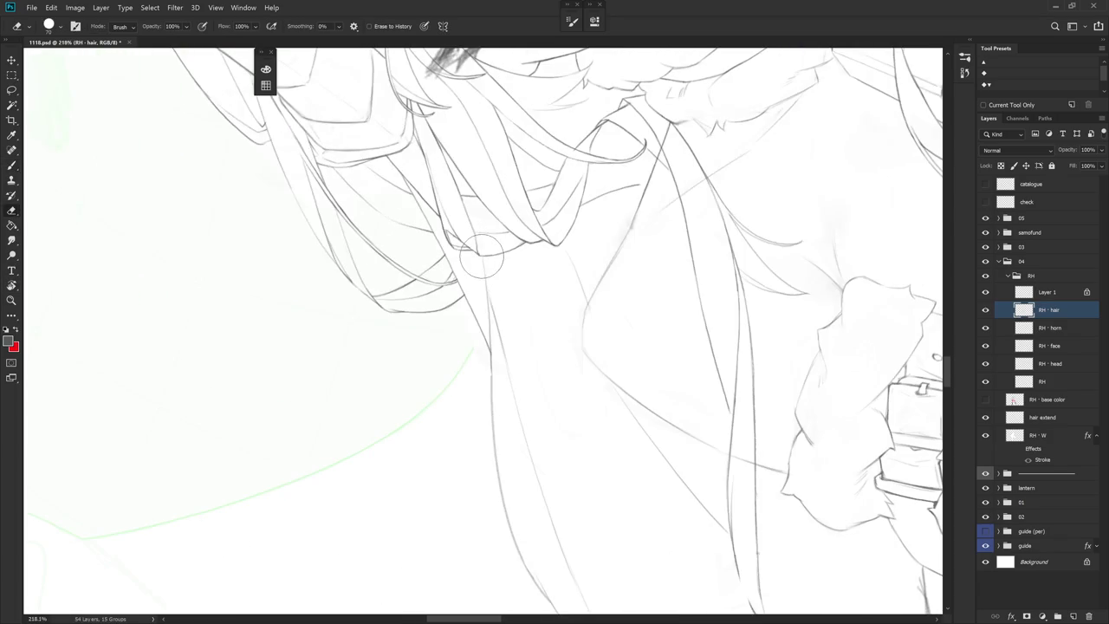
{"action": "key", "text": "b"}
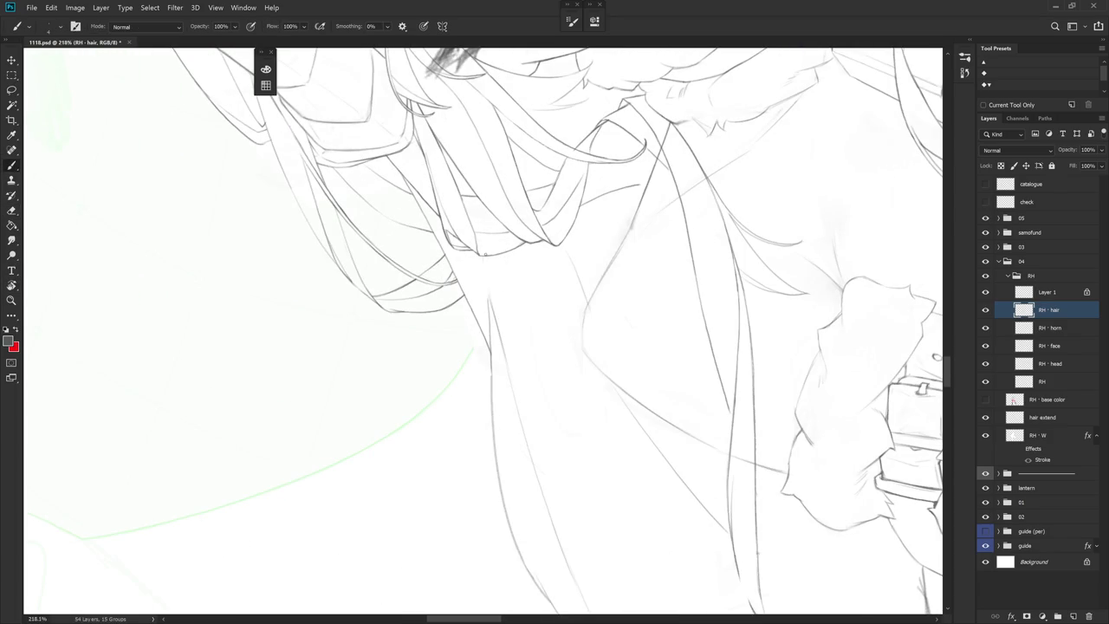
{"action": "mouse_move", "coordinate": [486, 263]}
{"action": "left_mouse_down"}
{"action": "mouse_move", "coordinate": [489, 320]}
{"action": "mouse_move", "coordinate": [557, 364]}
{"action": "mouse_move", "coordinate": [458, 322]}
{"action": "left_mouse_up"}
{"action": "key", "text": "e"}
{"action": "key", "text": "b"}
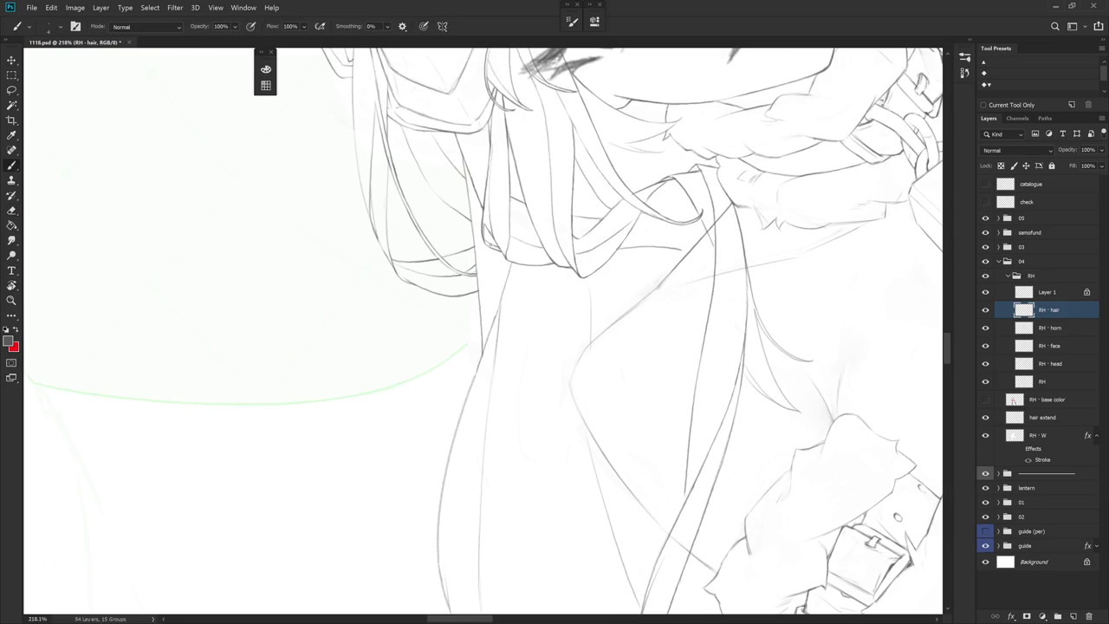
Redraw the stroke down the hair and dress outline, then reframe the view on the dress
{"action": "left_click_drag", "start_coordinate": [492, 260], "coordinate": [486, 327]}
{"action": "left_click_drag", "start_coordinate": [486, 242], "coordinate": [482, 326]}
{"action": "key", "text": "r"}
{"action": "left_click", "coordinate": [609, 292]}
{"action": "left_click_drag", "start_coordinate": [609, 292], "coordinate": [566, 428]}
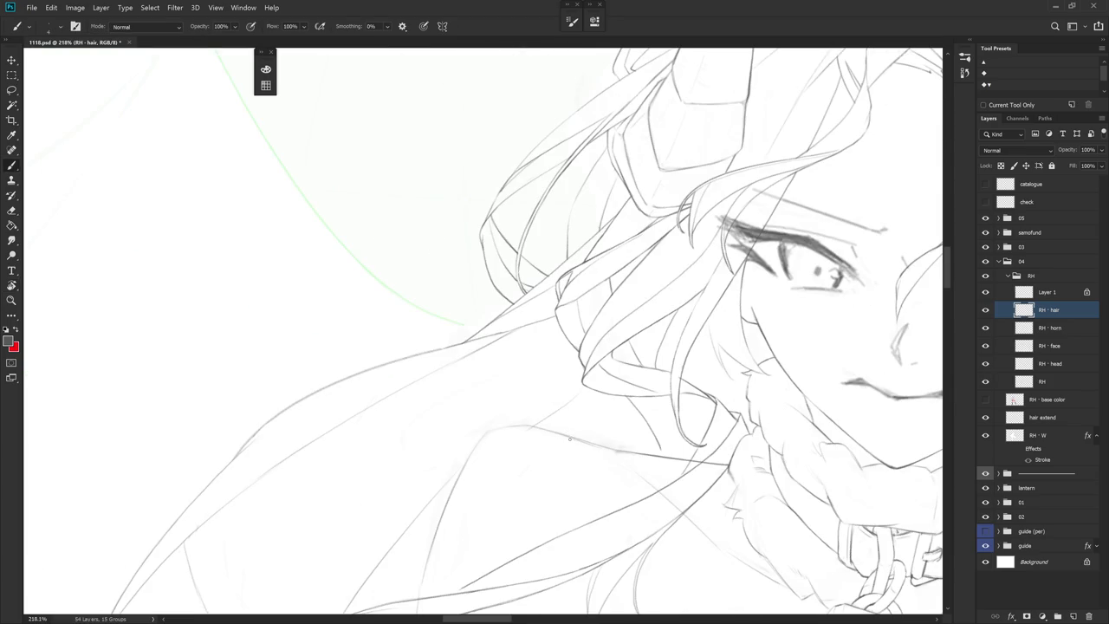
{"action": "key", "text": "r"}
{"action": "left_click_drag", "start_coordinate": [574, 466], "coordinate": [495, 294]}
{"action": "key", "text": "e"}
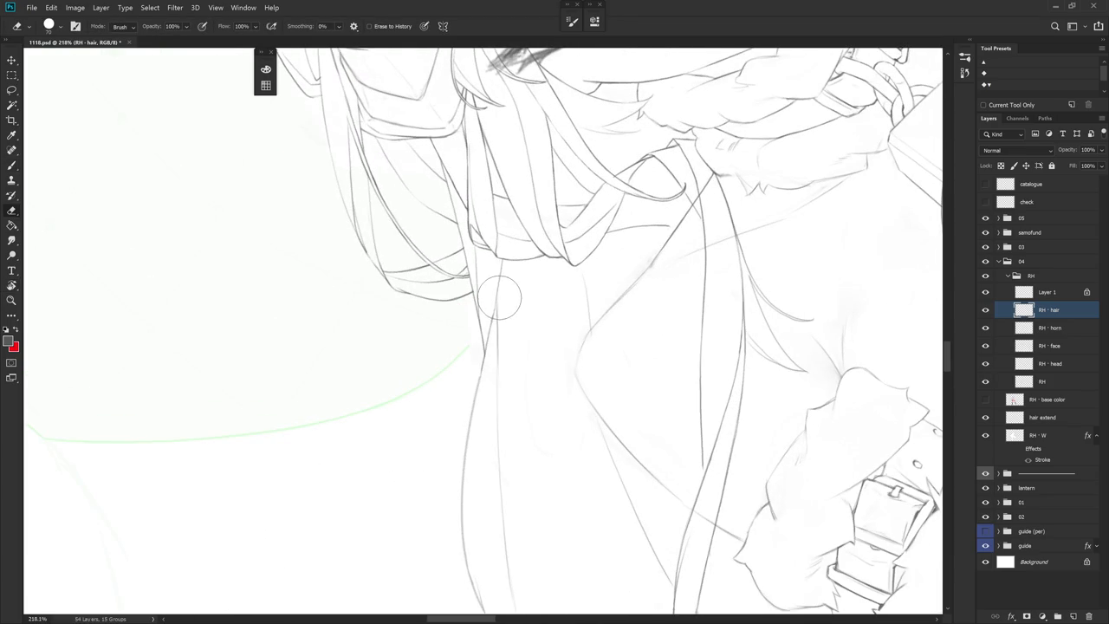
{"action": "scroll", "coordinate": [512, 292], "scroll_direction": "down", "scroll_amount": 4}
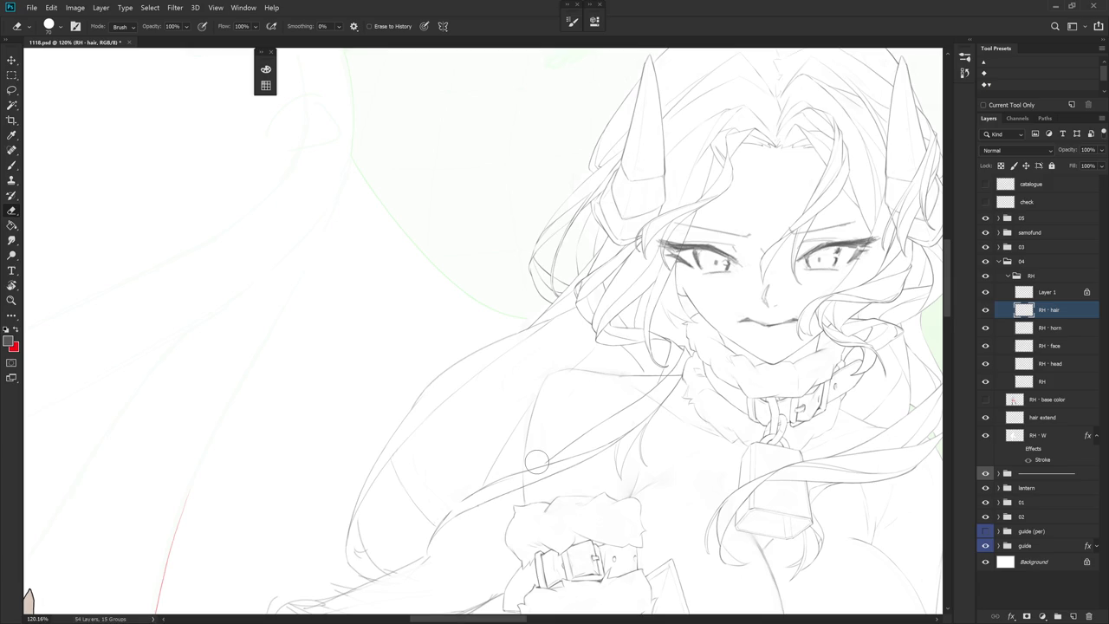
{"action": "key", "text": "b"}
{"action": "scroll", "coordinate": [644, 353], "scroll_direction": "up", "scroll_amount": 4}
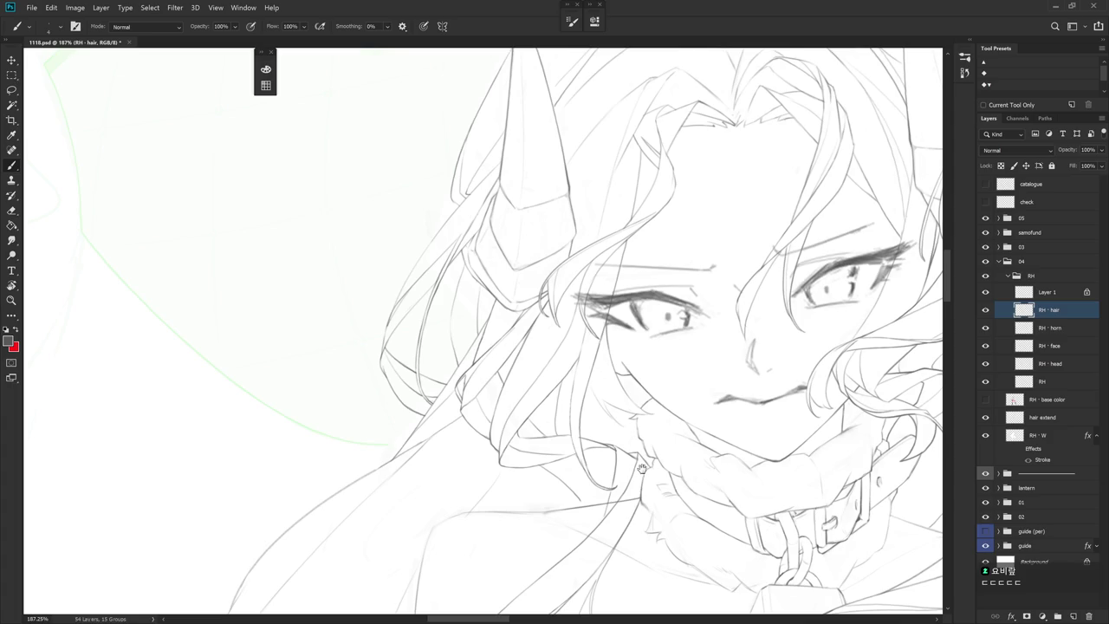
Try a short dark stroke on the hair near the horn and undo it
{"action": "scroll", "coordinate": [592, 266], "scroll_direction": "down", "scroll_amount": 3}
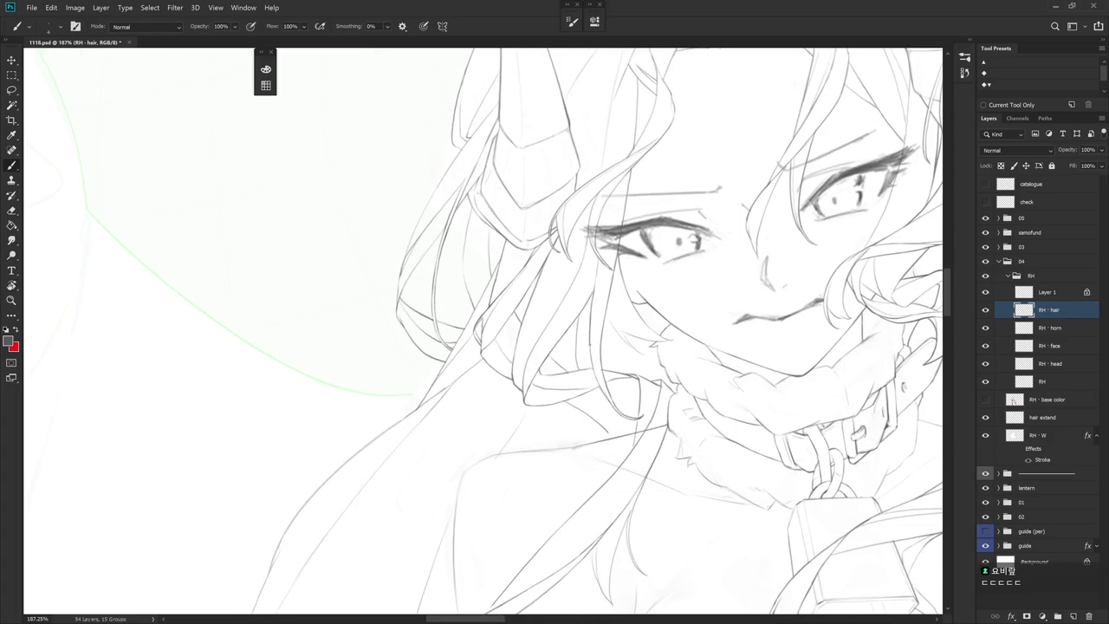
{"action": "key", "text": "r"}
{"action": "left_click_drag", "start_coordinate": [592, 353], "coordinate": [564, 416]}
{"action": "left_click_drag", "start_coordinate": [562, 283], "coordinate": [557, 298]}
{"action": "key", "text": "ctrl+z"}
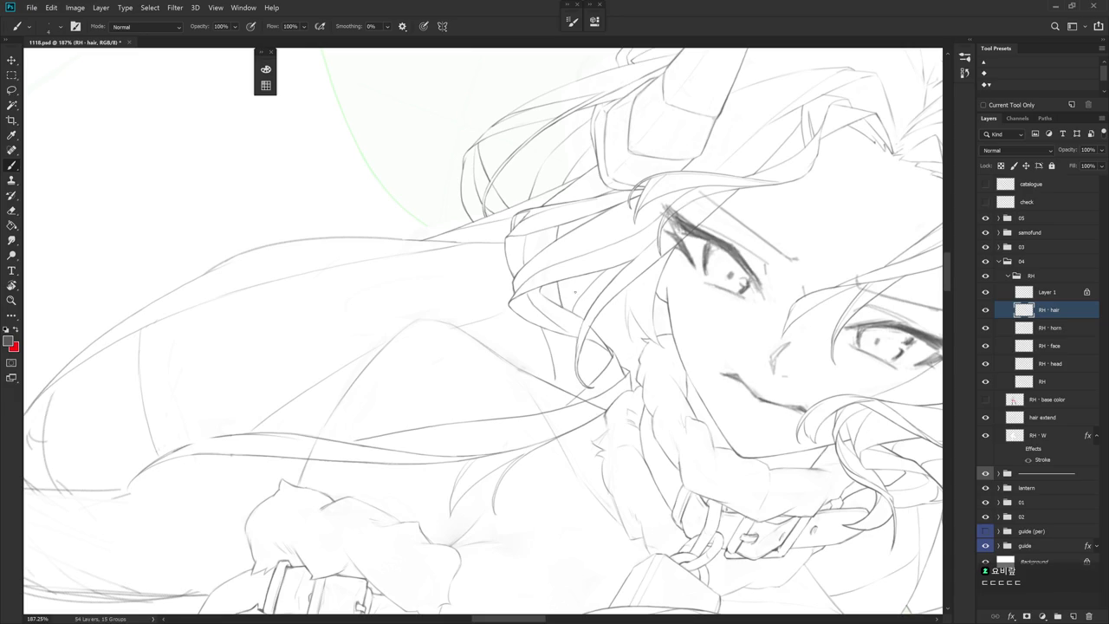
{"action": "key", "text": "r"}
{"action": "left_click_drag", "start_coordinate": [563, 346], "coordinate": [519, 286]}
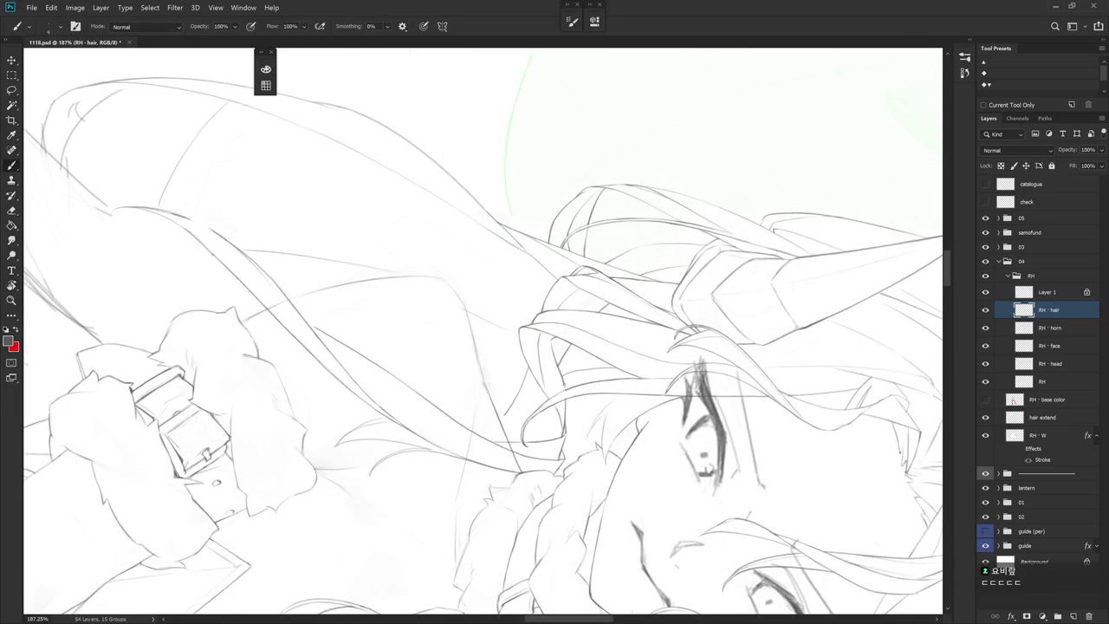
{"action": "key", "text": "ctrl+z"}
Shrink the eraser and zoom in closer on the hair loop
{"action": "key", "text": "e"}
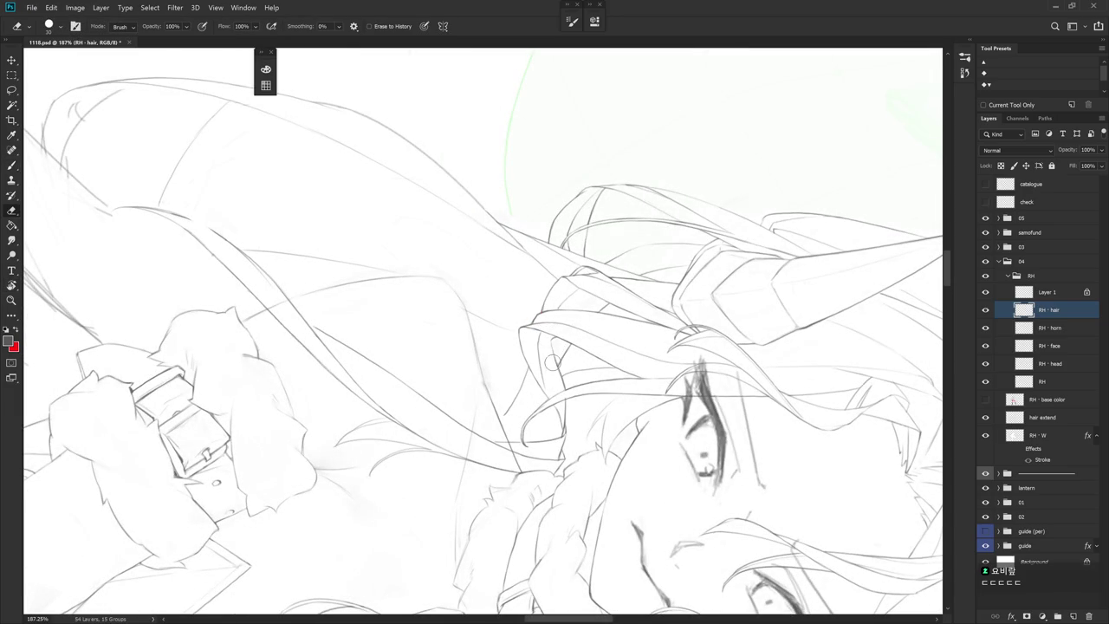
{"action": "key", "text": "bracketleft"}
{"action": "key", "text": "bracketleft"}
{"action": "key", "text": "bracketleft"}
{"action": "left_click_drag", "start_coordinate": [615, 528], "coordinate": [564, 259]}
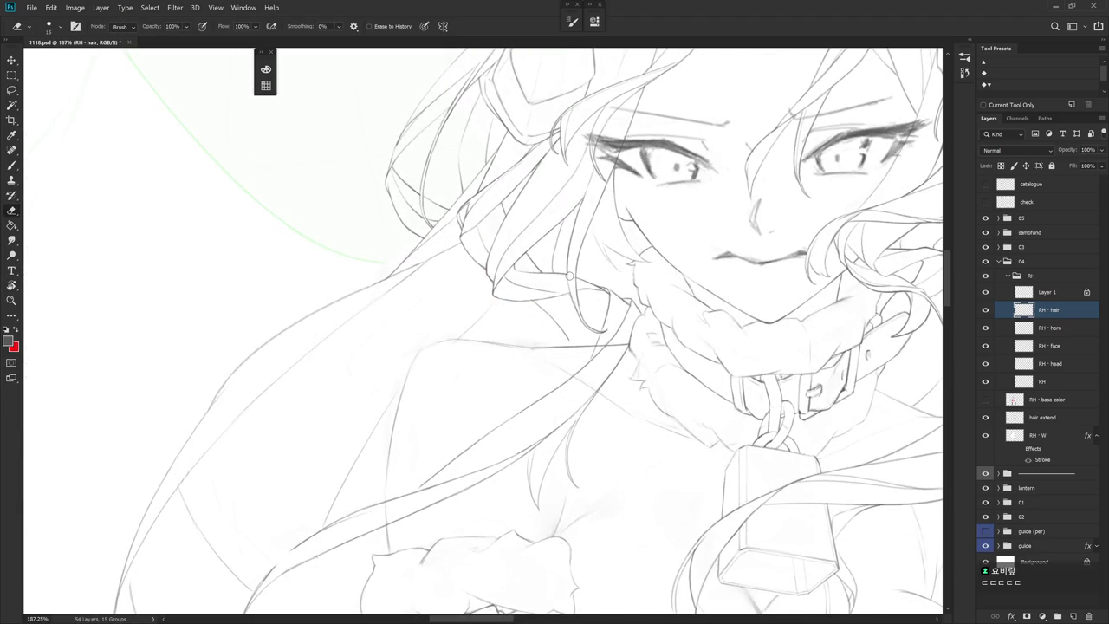
{"action": "key", "text": "b"}
{"action": "key", "text": "e"}
{"action": "key", "text": "b"}
{"action": "scroll", "coordinate": [646, 354], "scroll_direction": "up", "scroll_amount": 2}
{"action": "left_click_drag", "start_coordinate": [646, 355], "coordinate": [589, 330]}
{"action": "scroll", "coordinate": [589, 329], "scroll_direction": "up", "scroll_amount": 2}
Extend the hair loop so it meets the line below
{"action": "key", "text": "e"}
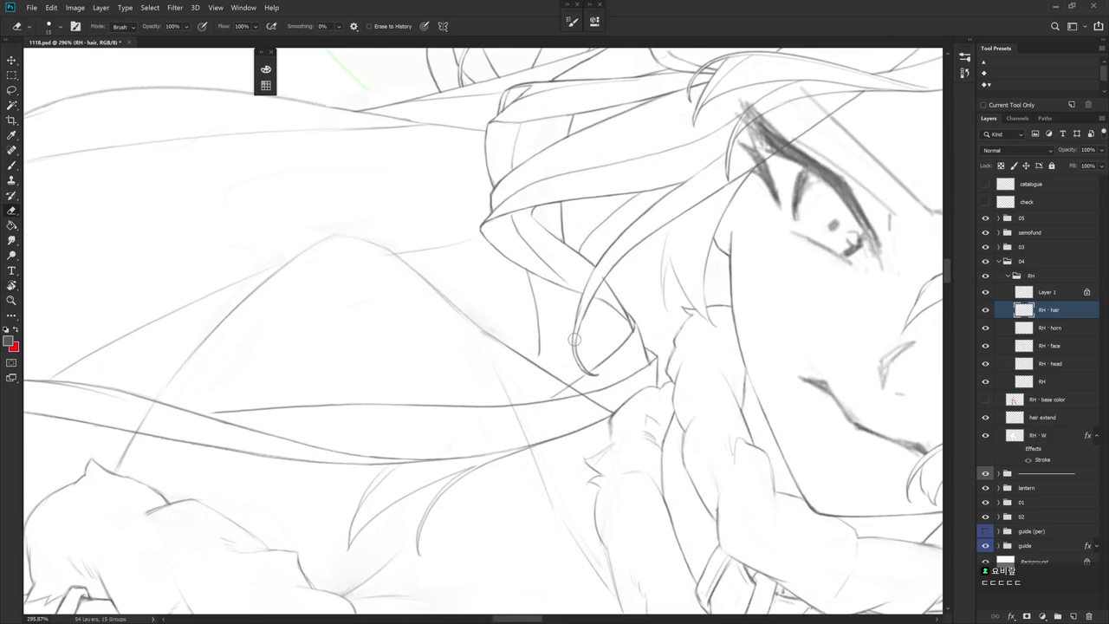
{"action": "key", "text": "r"}
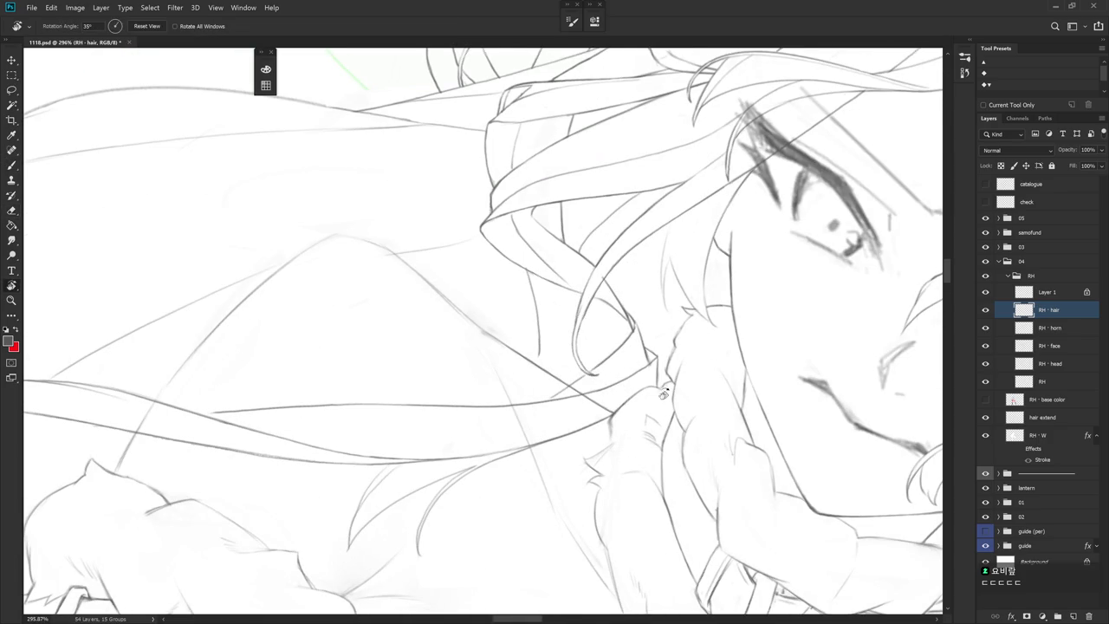
{"action": "left_click_drag", "start_coordinate": [590, 374], "coordinate": [559, 420]}
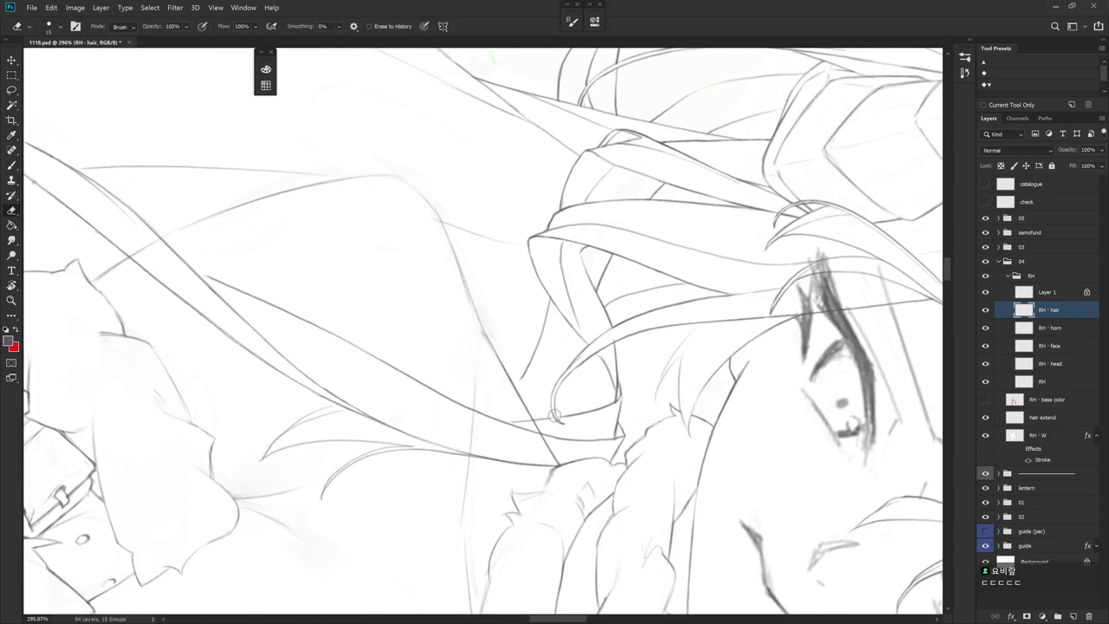
{"action": "key", "text": "b"}
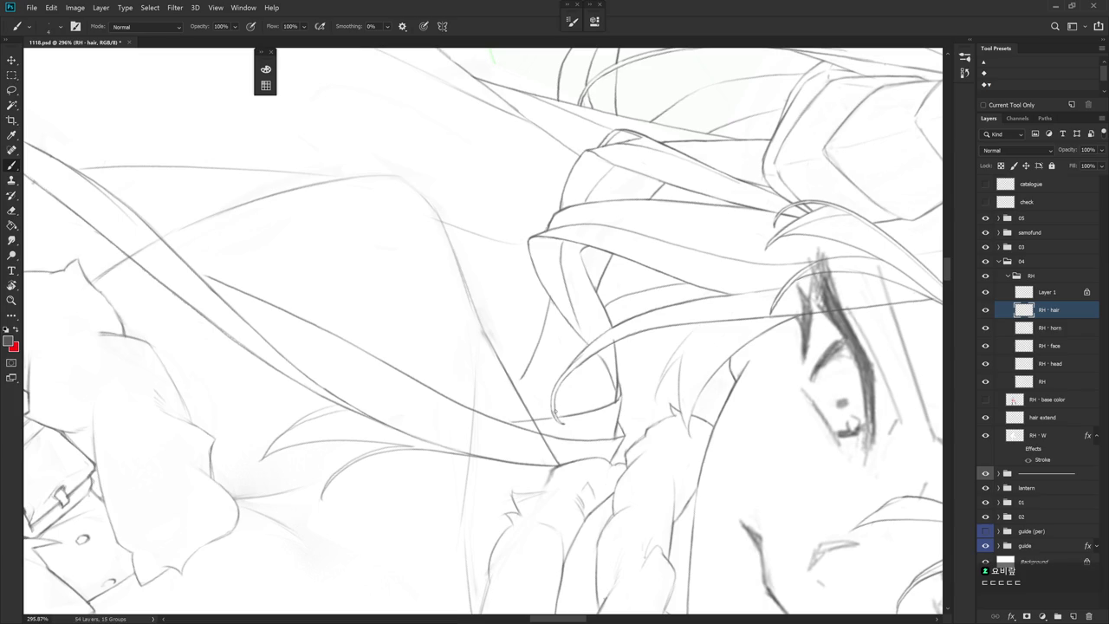
{"action": "mouse_move", "coordinate": [554, 409]}
{"action": "left_mouse_down"}
{"action": "mouse_move", "coordinate": [565, 423]}
{"action": "mouse_move", "coordinate": [550, 311]}
{"action": "left_mouse_up"}
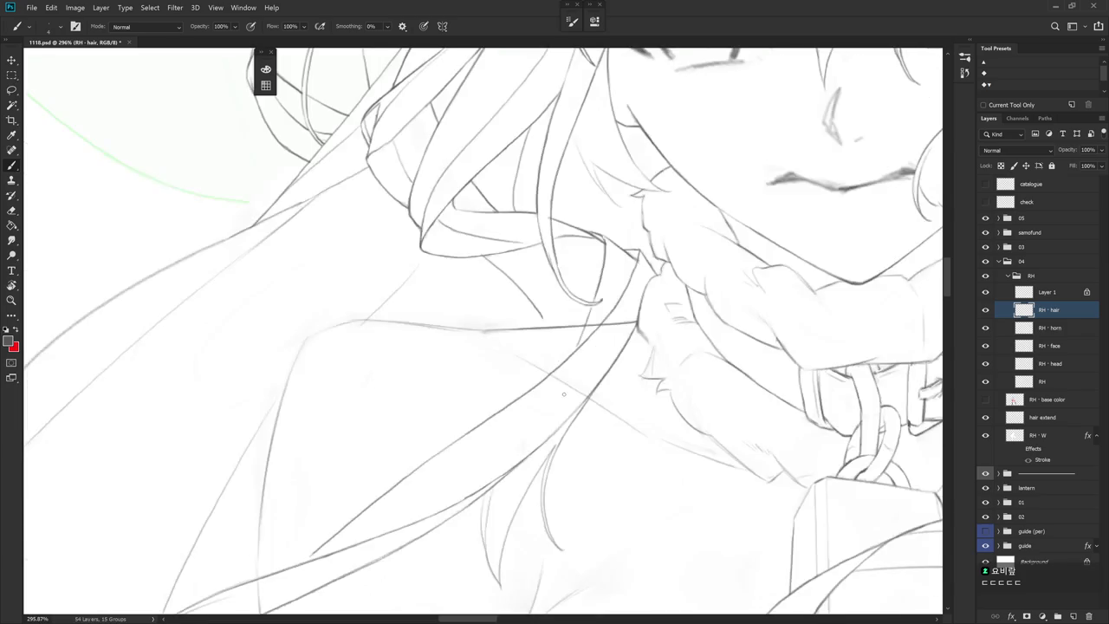
Rotate the view about 90° clockwise and add a short stroke to the hair strands
{"action": "key", "text": "e"}
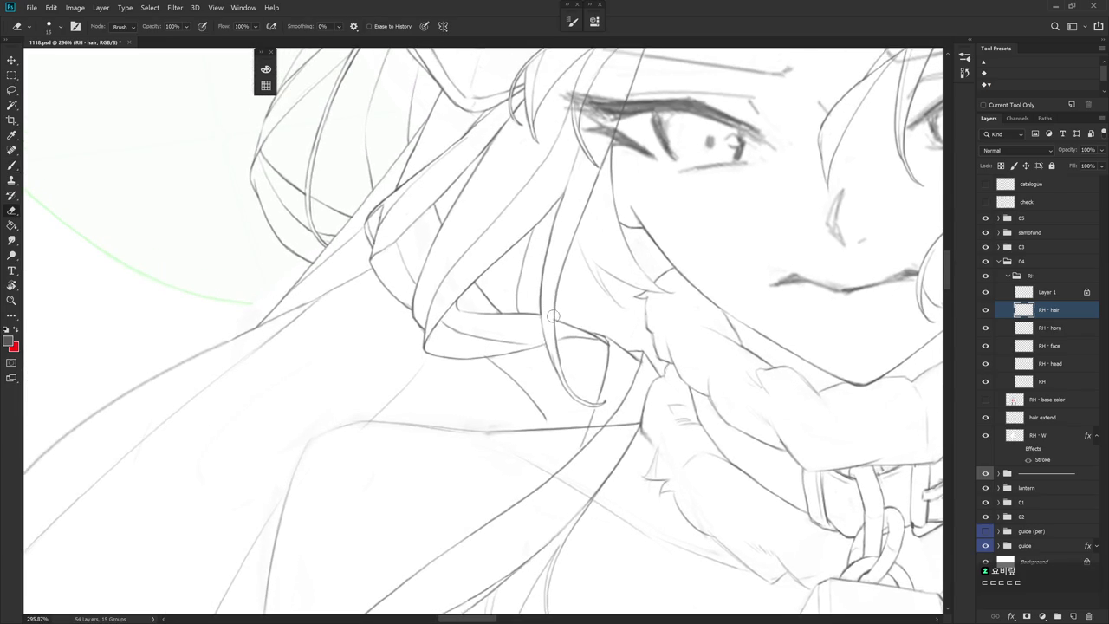
{"action": "scroll", "coordinate": [575, 307], "scroll_direction": "down", "scroll_amount": 3}
{"action": "left_click_drag", "start_coordinate": [638, 335], "coordinate": [485, 490]}
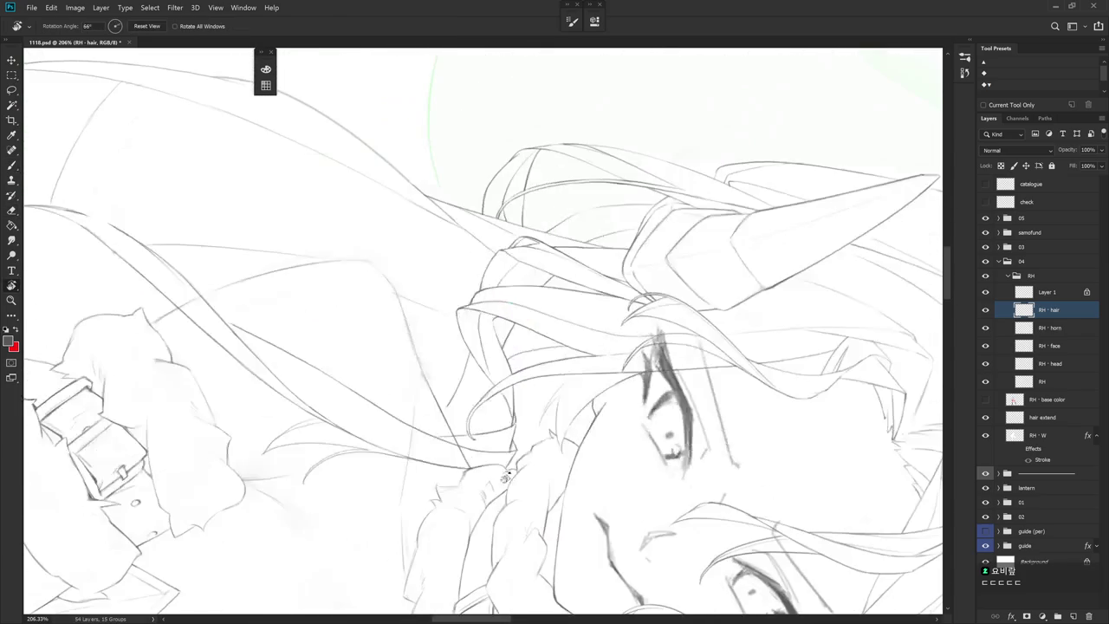
{"action": "key", "text": "b"}
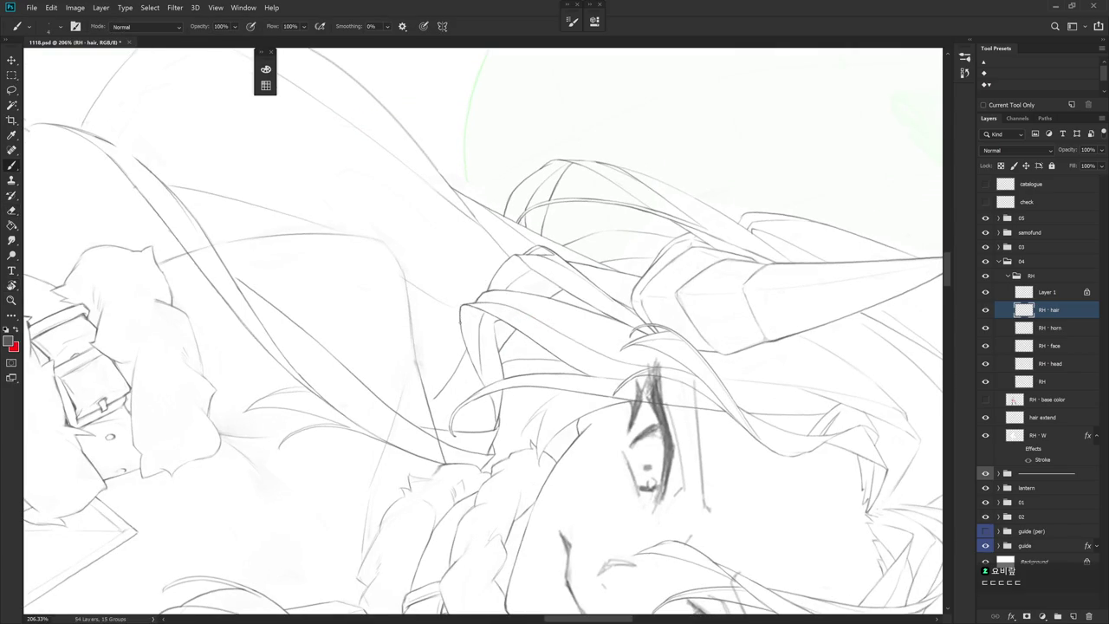
{"action": "left_click_drag", "start_coordinate": [463, 337], "coordinate": [469, 358]}
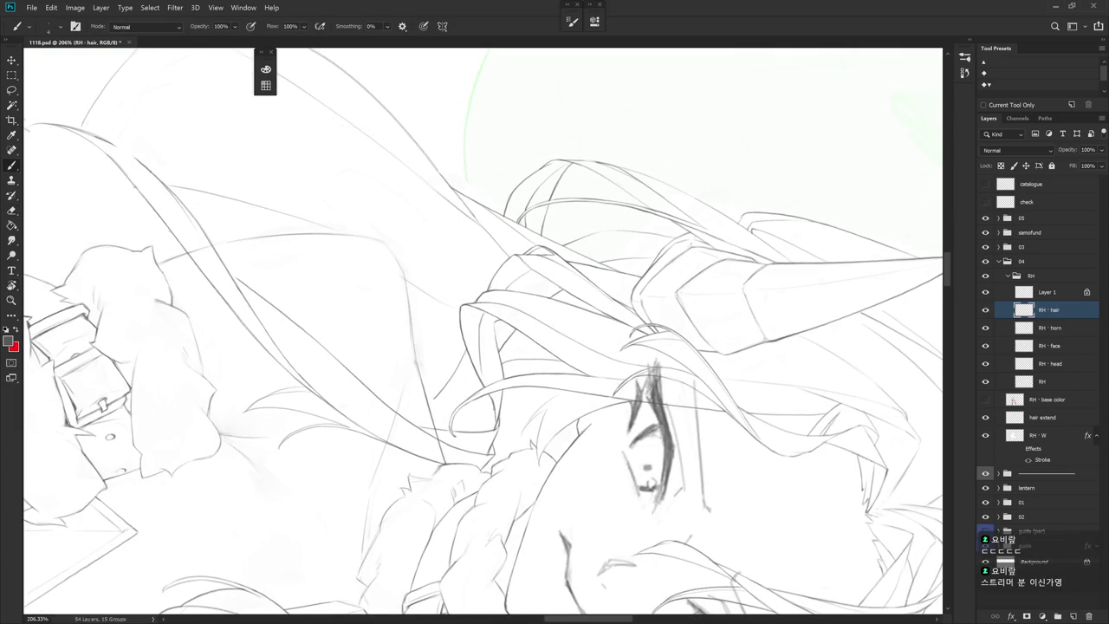
Level the view to show the whole face, horns and collar
{"action": "mouse_move", "coordinate": [499, 431]}
{"action": "left_mouse_down"}
{"action": "mouse_move", "coordinate": [607, 472]}
{"action": "mouse_move", "coordinate": [673, 382]}
{"action": "mouse_move", "coordinate": [645, 271]}
{"action": "mouse_move", "coordinate": [572, 259]}
{"action": "left_mouse_up"}
{"action": "key", "text": "r"}
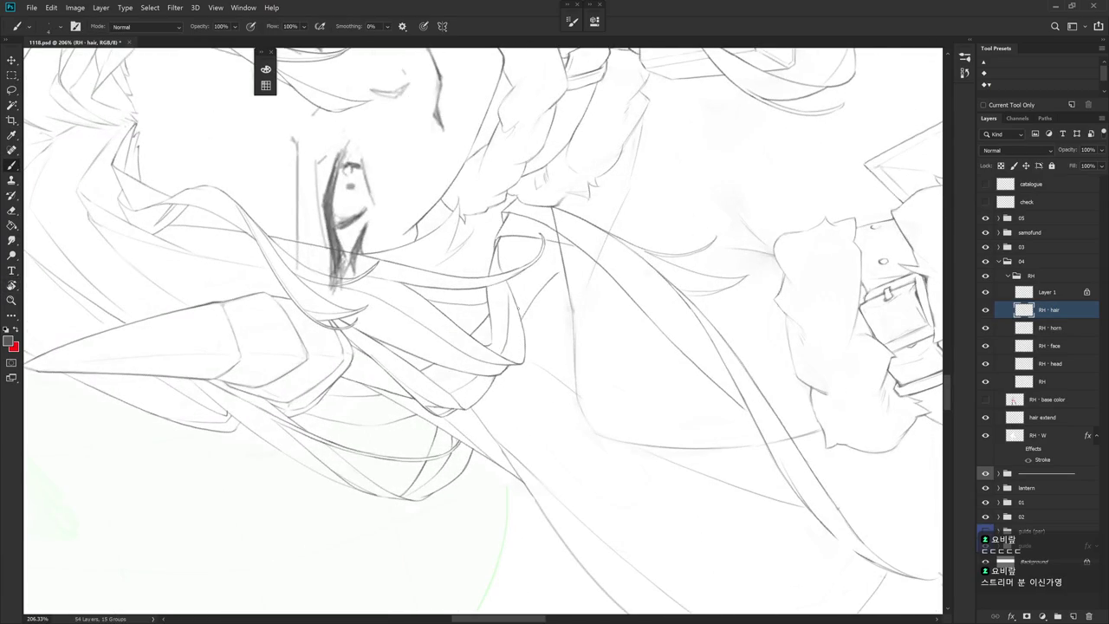
{"action": "left_click_drag", "start_coordinate": [521, 364], "coordinate": [607, 396]}
{"action": "scroll", "coordinate": [606, 445], "scroll_direction": "down", "scroll_amount": 3}
{"action": "left_click_drag", "start_coordinate": [693, 366], "coordinate": [542, 521]}
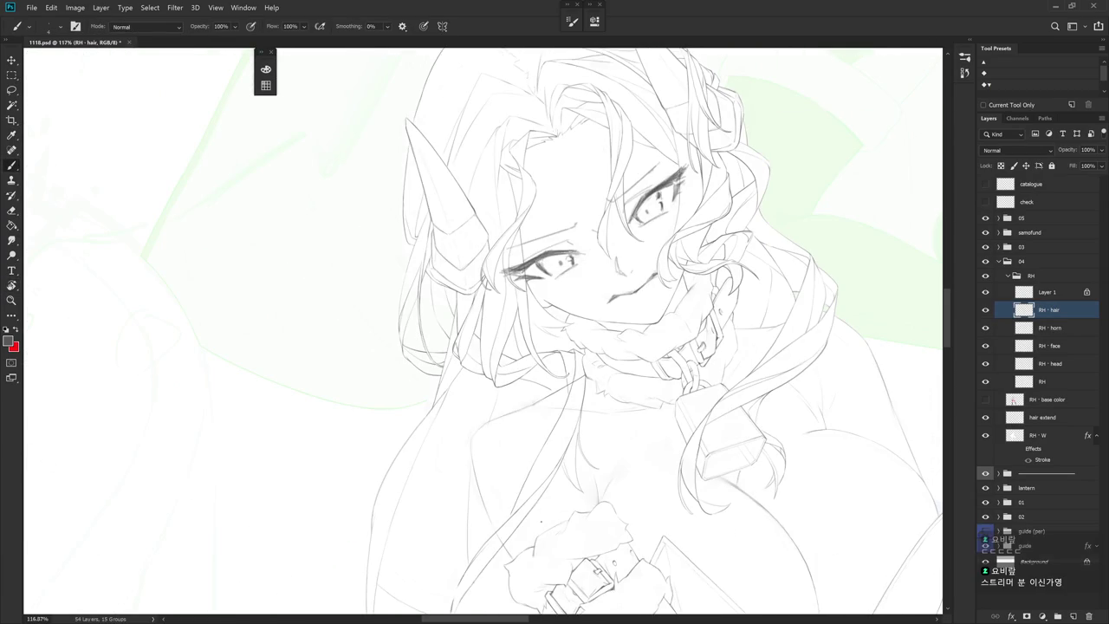
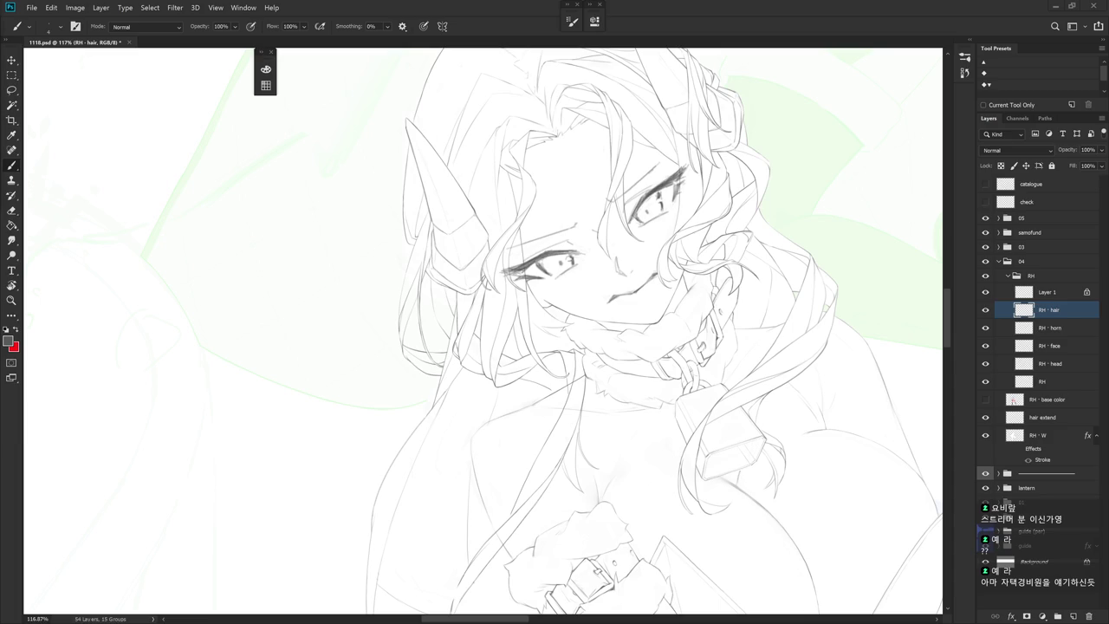
Draw a short hair strand at the hair's edge beside the neck, undoing the failed attempts
{"action": "scroll", "coordinate": [585, 295], "scroll_direction": "up", "scroll_amount": 5}
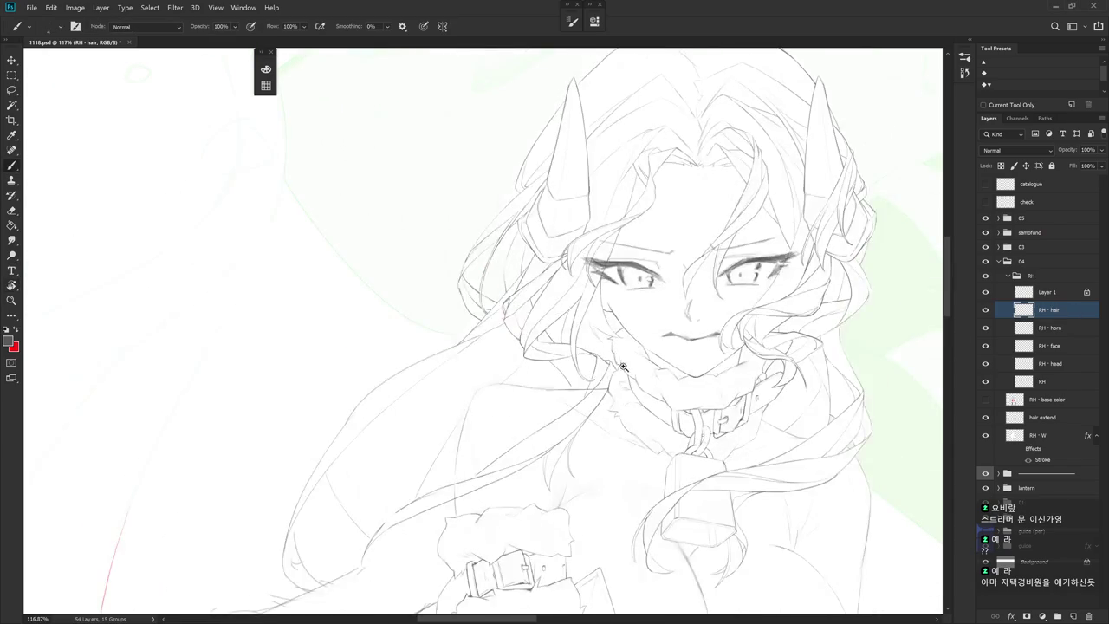
{"action": "left_click_drag", "start_coordinate": [585, 296], "coordinate": [520, 364]}
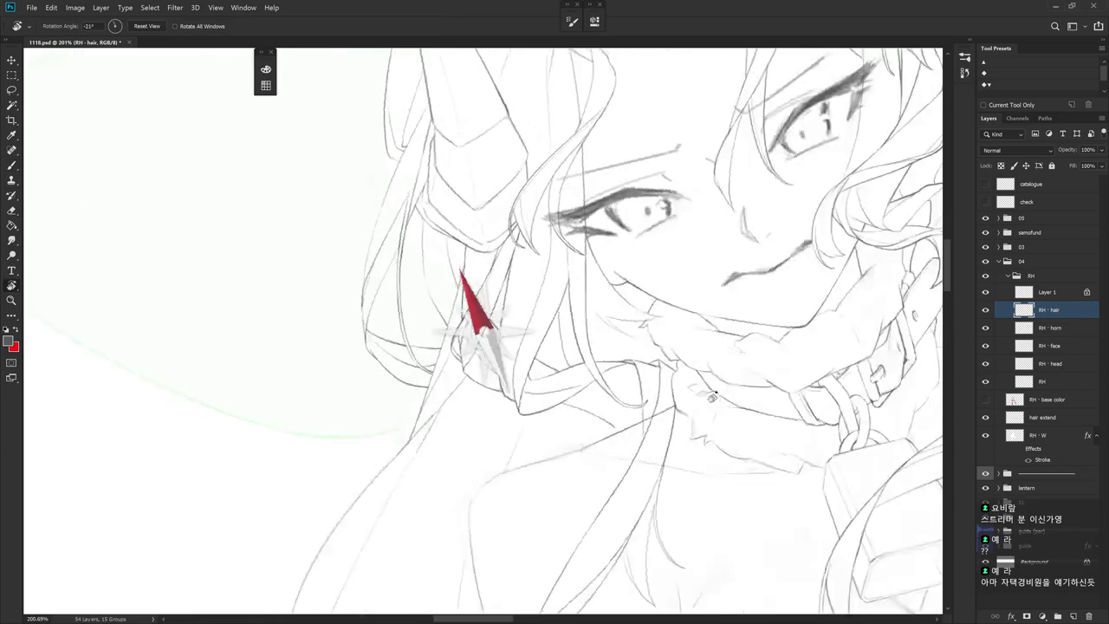
{"action": "left_click_drag", "start_coordinate": [519, 217], "coordinate": [523, 284]}
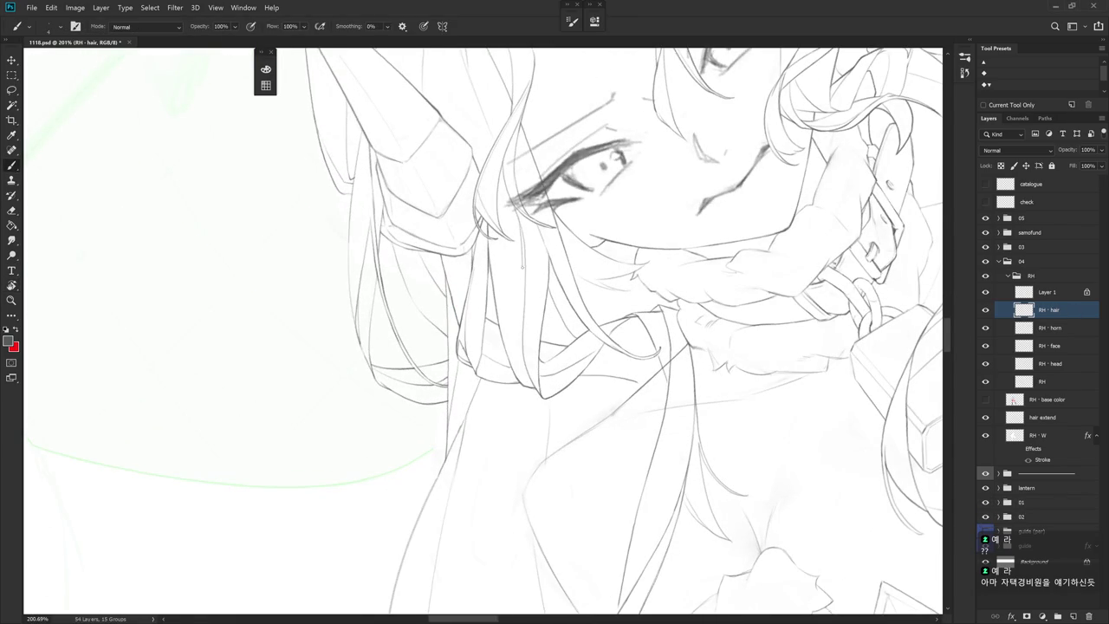
{"action": "key", "text": "ctrl+z"}
{"action": "left_click_drag", "start_coordinate": [519, 229], "coordinate": [522, 279]}
{"action": "key", "text": "ctrl+z"}
{"action": "left_click_drag", "start_coordinate": [519, 220], "coordinate": [526, 324]}
{"action": "left_click_drag", "start_coordinate": [526, 379], "coordinate": [537, 391]}
{"action": "key", "text": "ctrl+z"}
{"action": "key", "text": "ctrl+z"}
Rotate the canvas upright to show the face, collar and padlock
{"action": "left_click_drag", "start_coordinate": [544, 410], "coordinate": [606, 364]}
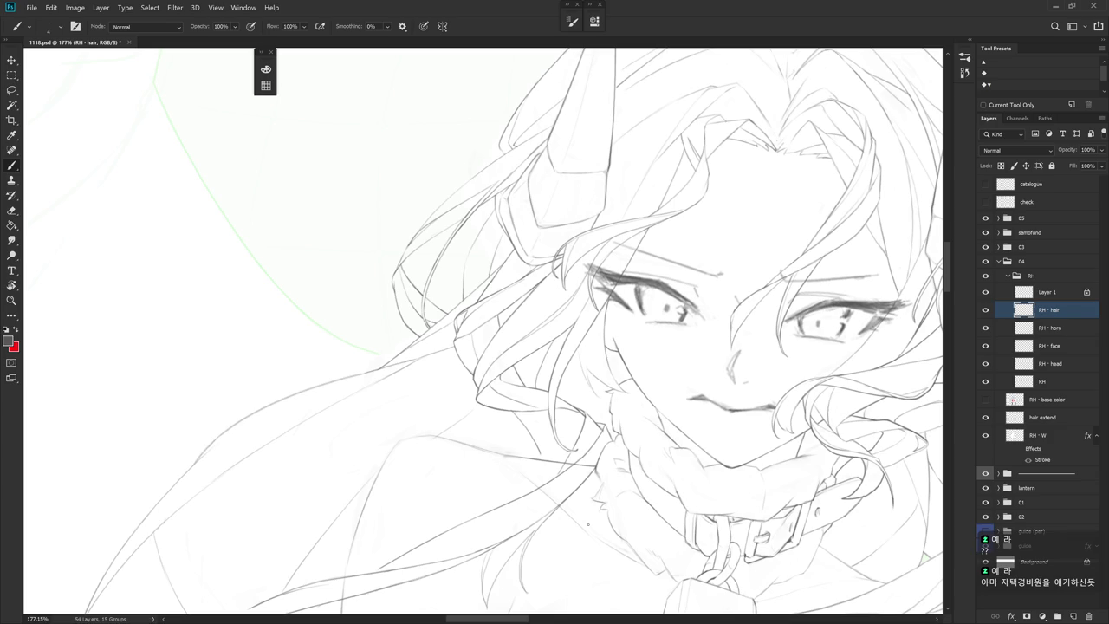
{"action": "mouse_move", "coordinate": [646, 436]}
{"action": "left_mouse_down"}
{"action": "mouse_move", "coordinate": [630, 446]}
{"action": "mouse_move", "coordinate": [710, 364]}
{"action": "left_mouse_up"}
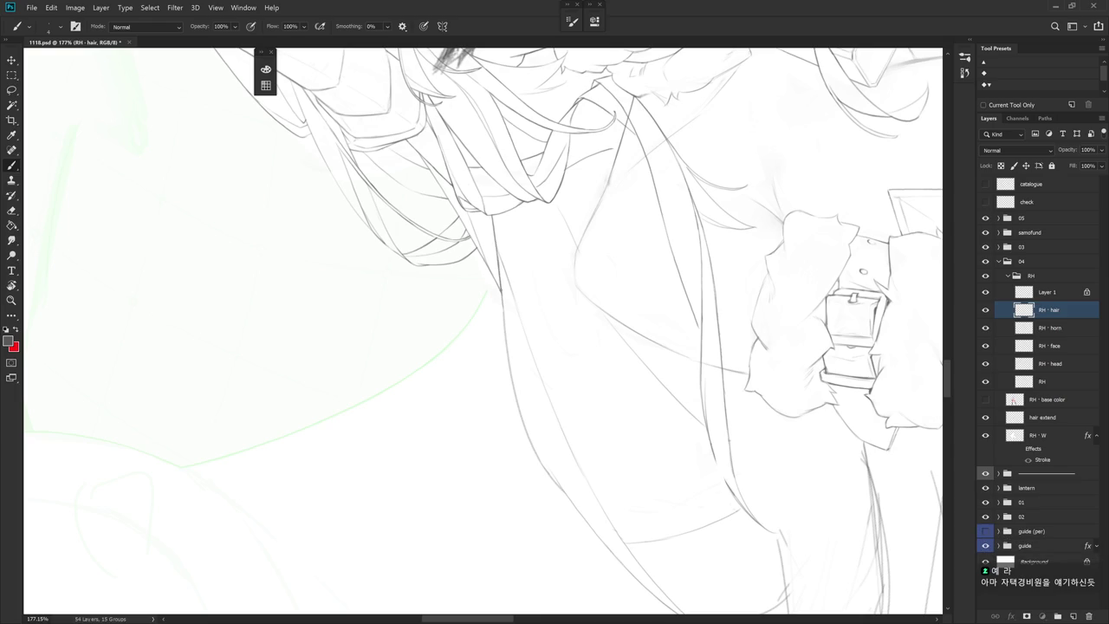
{"action": "key", "text": "r"}
{"action": "left_click_drag", "start_coordinate": [652, 272], "coordinate": [657, 401]}
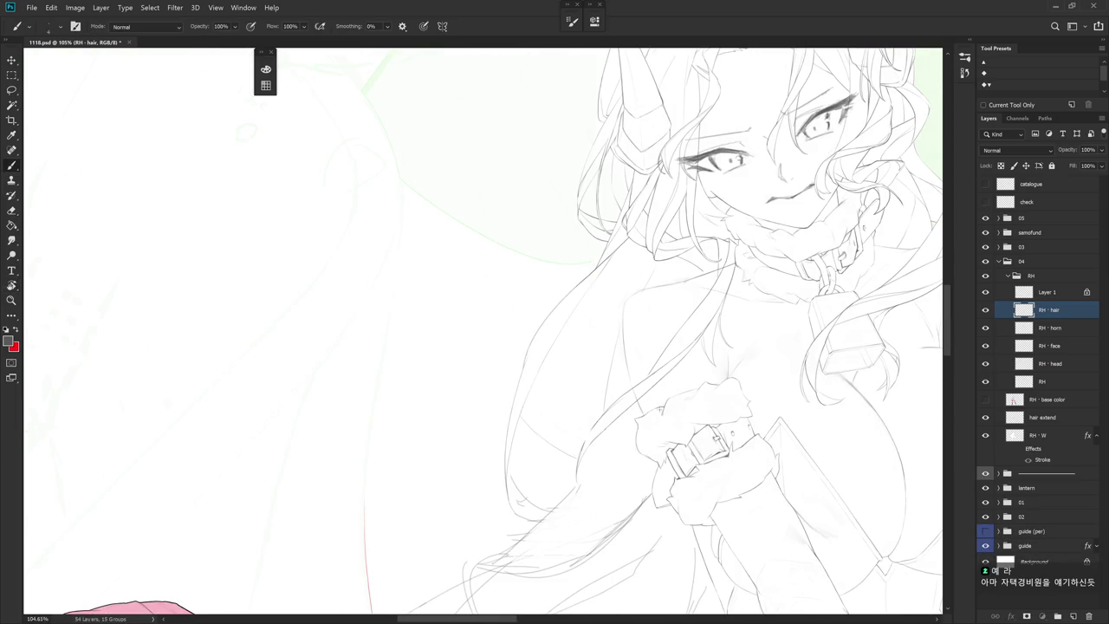
{"action": "left_click_drag", "start_coordinate": [663, 430], "coordinate": [690, 391]}
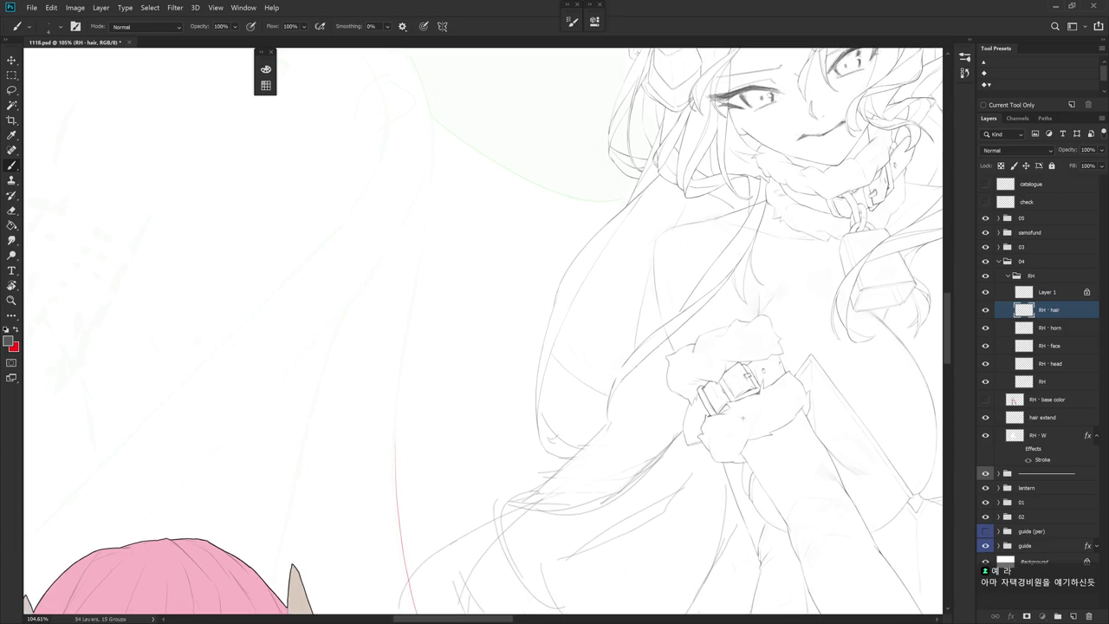
Tilt the canvas to new angles, zoom out, and return the view upright
{"action": "key", "text": "r"}
{"action": "left_click_drag", "start_coordinate": [738, 440], "coordinate": [551, 364]}
{"action": "key", "text": "e"}
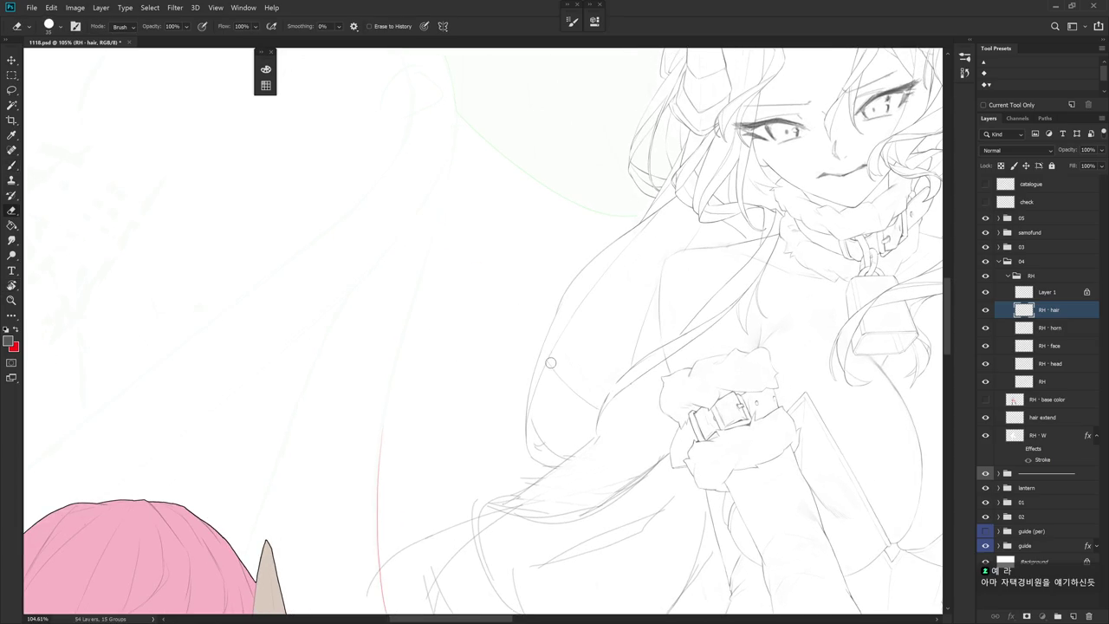
{"action": "key", "text": "r"}
{"action": "left_click_drag", "start_coordinate": [663, 422], "coordinate": [702, 326]}
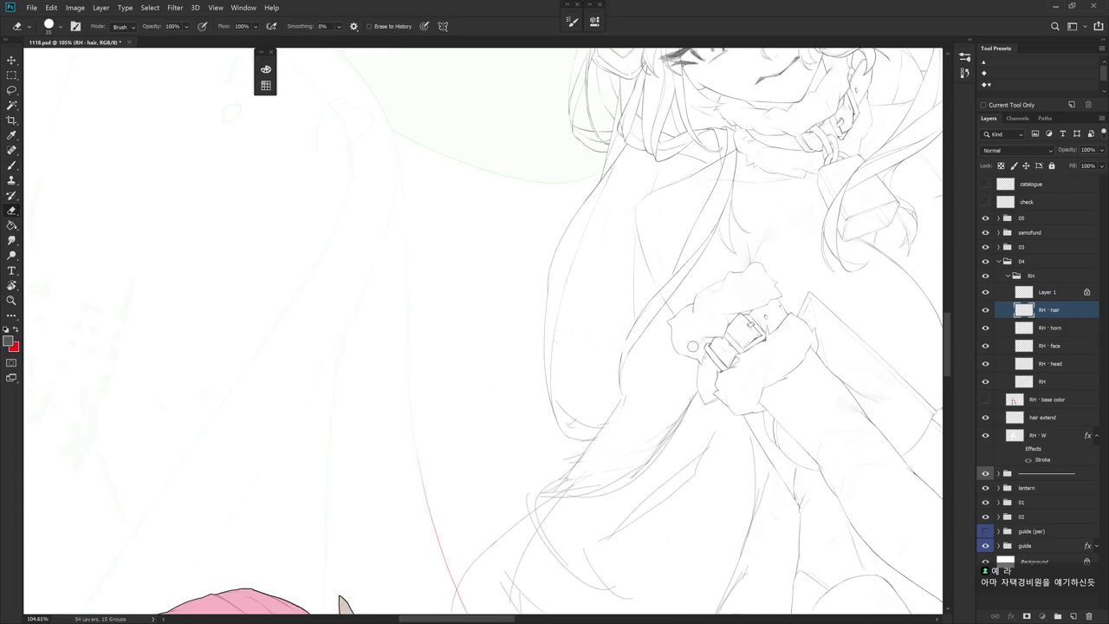
{"action": "scroll", "coordinate": [702, 326], "scroll_direction": "down", "scroll_amount": 3}
{"action": "left_click_drag", "start_coordinate": [693, 440], "coordinate": [540, 422]}
{"action": "key", "text": "b"}
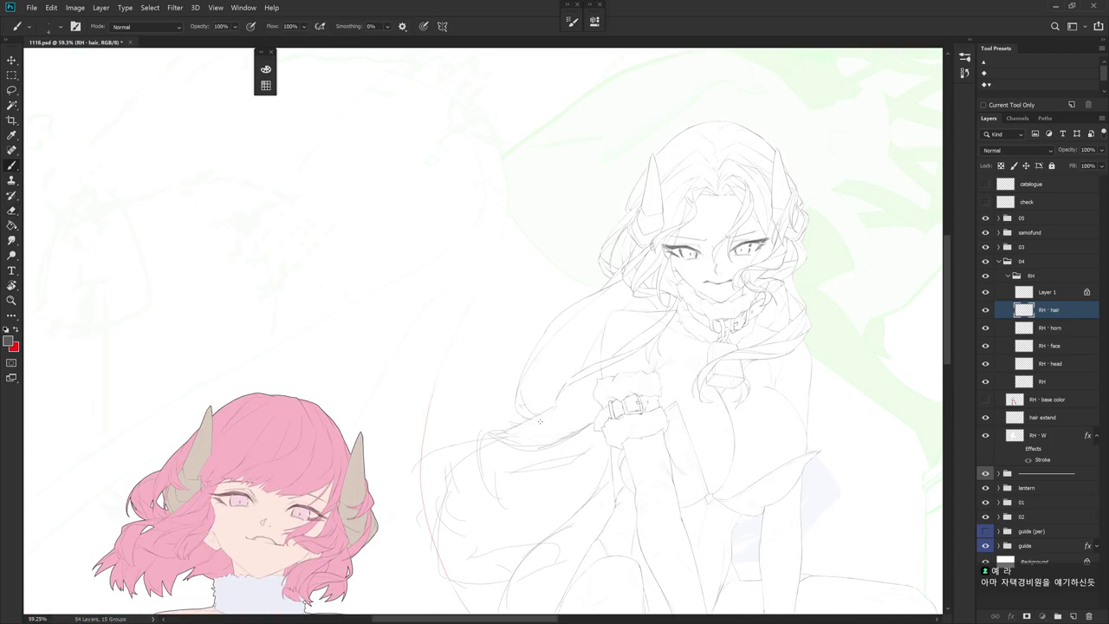
Remove the stray thin sketch line running down past the sleeve
{"action": "scroll", "coordinate": [540, 421], "scroll_direction": "up", "scroll_amount": 3}
{"action": "left_click_drag", "start_coordinate": [479, 336], "coordinate": [488, 442]}
{"action": "key", "text": "e"}
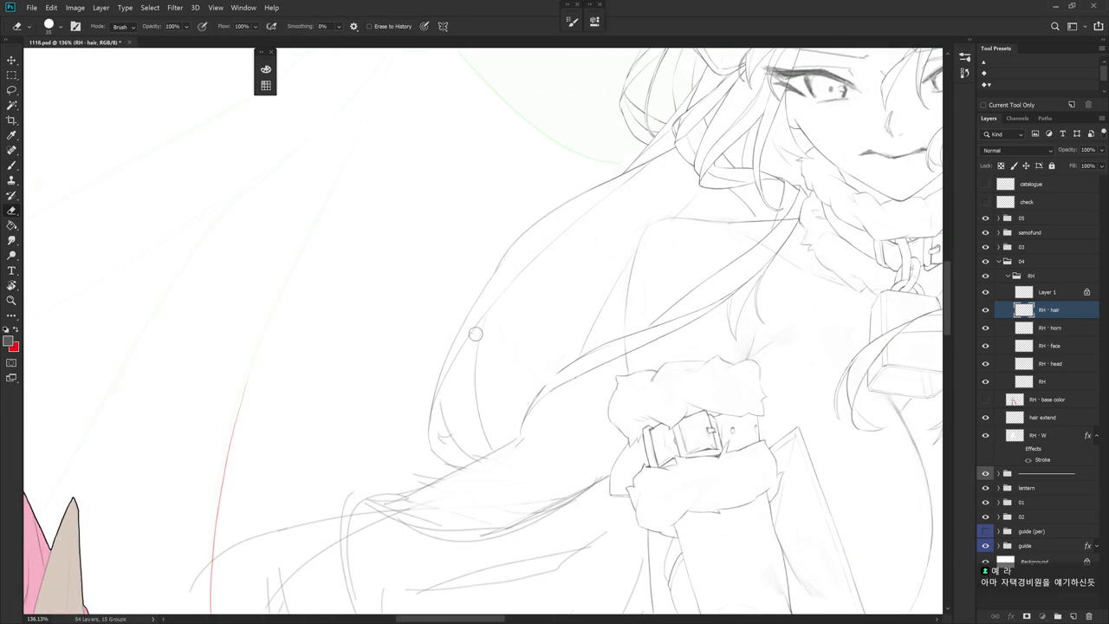
{"action": "scroll", "coordinate": [527, 487], "scroll_direction": "down", "scroll_amount": 2}
{"action": "key", "text": "b"}
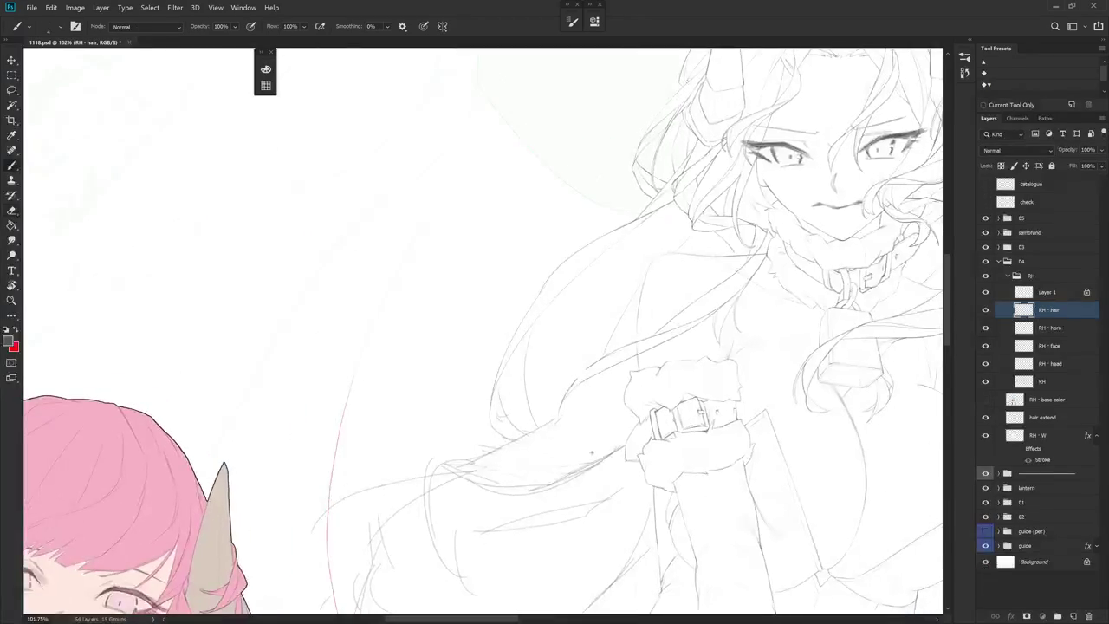
{"action": "key", "text": "e"}
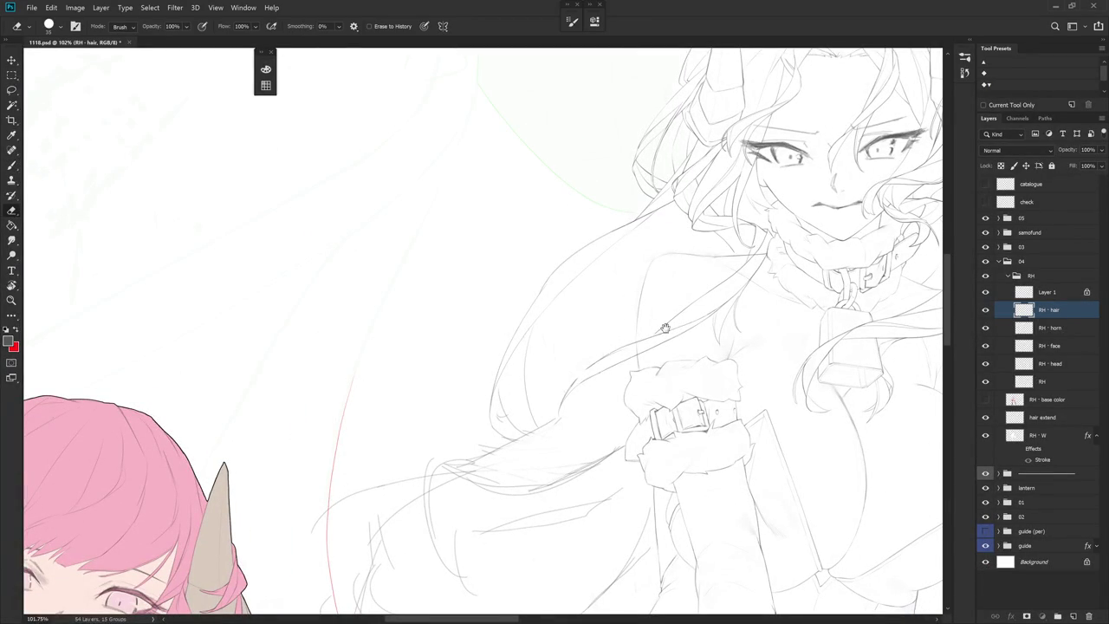
{"action": "scroll", "coordinate": [606, 347], "scroll_direction": "up", "scroll_amount": 2}
{"action": "key", "text": "b"}
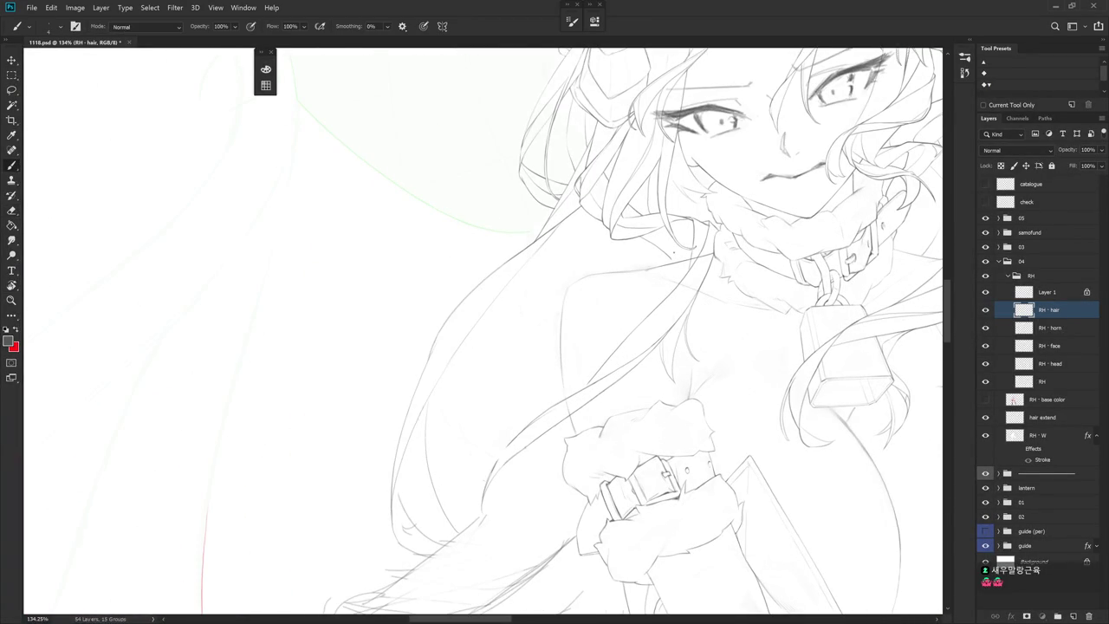
{"action": "left_click_drag", "start_coordinate": [678, 273], "coordinate": [676, 253]}
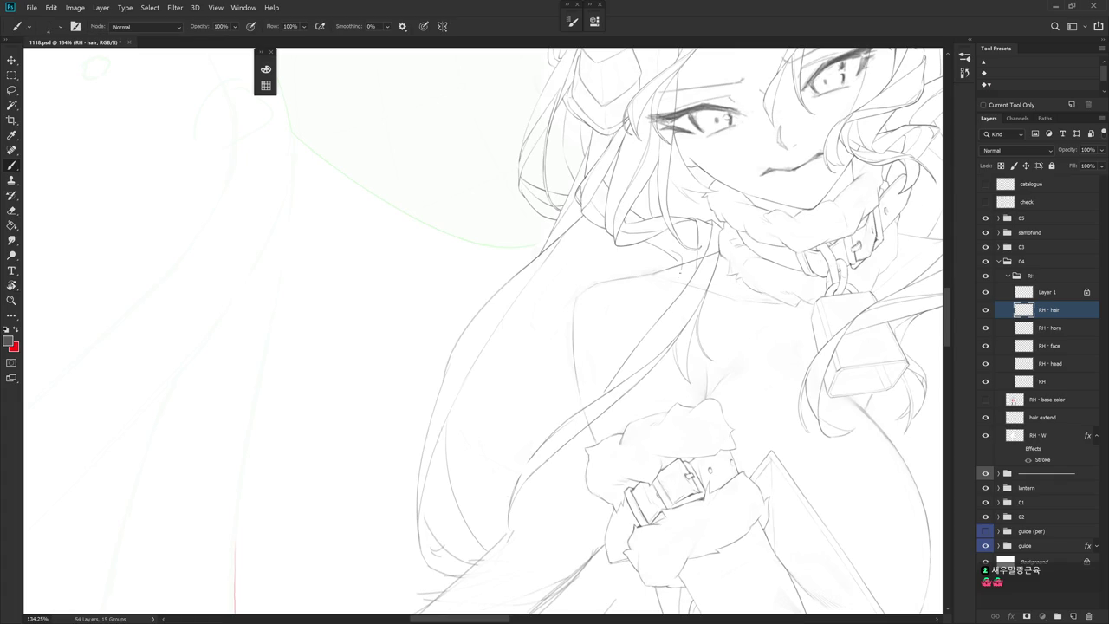
{"action": "key", "text": "ctrl+z"}
Draw a long strand sweeping down-left through the hair, redrawing it once
{"action": "mouse_move", "coordinate": [719, 351]}
{"action": "left_mouse_down"}
{"action": "mouse_move", "coordinate": [700, 395]}
{"action": "mouse_move", "coordinate": [733, 308]}
{"action": "left_mouse_up"}
{"action": "key", "text": "r"}
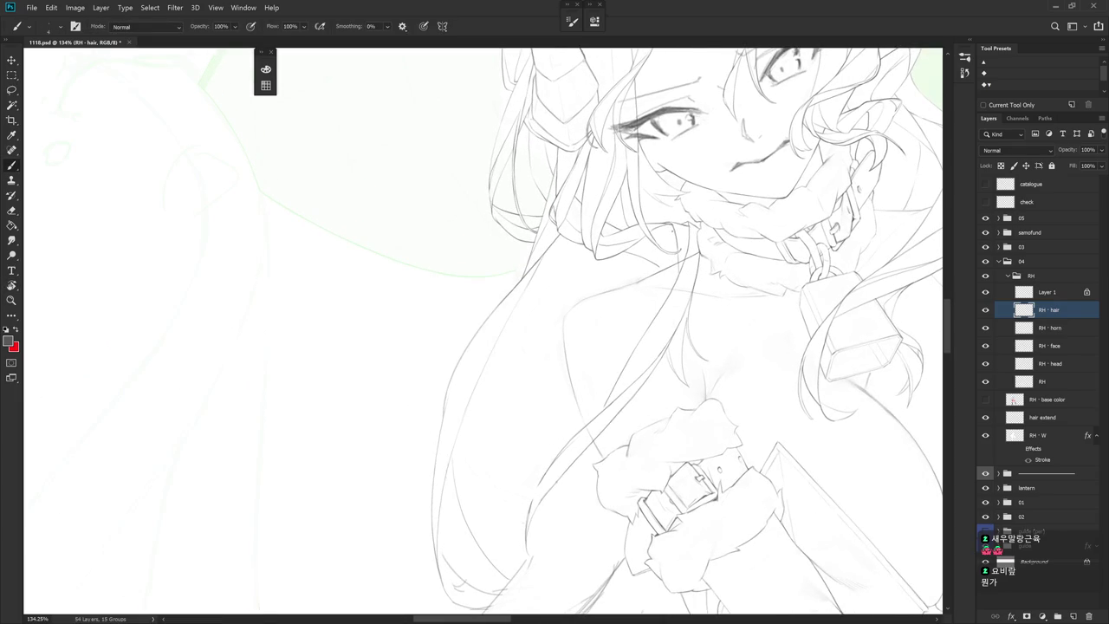
{"action": "mouse_move", "coordinate": [663, 265]}
{"action": "left_mouse_down"}
{"action": "mouse_move", "coordinate": [529, 409]}
{"action": "mouse_move", "coordinate": [539, 486]}
{"action": "left_mouse_up"}
{"action": "left_click_drag", "start_coordinate": [710, 323], "coordinate": [689, 346]}
{"action": "key", "text": "r"}
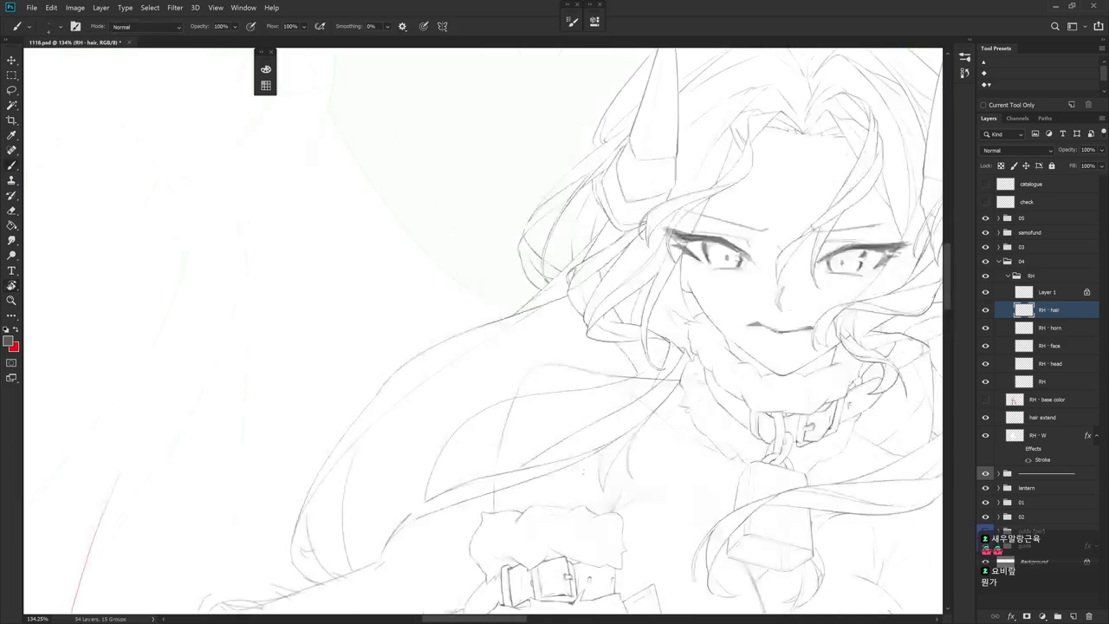
{"action": "mouse_move", "coordinate": [648, 468]}
{"action": "left_mouse_down"}
{"action": "mouse_move", "coordinate": [654, 216]}
{"action": "mouse_move", "coordinate": [580, 278]}
{"action": "mouse_move", "coordinate": [559, 372]}
{"action": "left_mouse_up"}
{"action": "key", "text": "b"}
{"action": "key", "text": "ctrl+z"}
{"action": "mouse_move", "coordinate": [597, 221]}
{"action": "left_mouse_down"}
{"action": "mouse_move", "coordinate": [563, 419]}
{"action": "mouse_move", "coordinate": [623, 461]}
{"action": "mouse_move", "coordinate": [735, 327]}
{"action": "left_mouse_up"}
{"action": "key", "text": "r"}
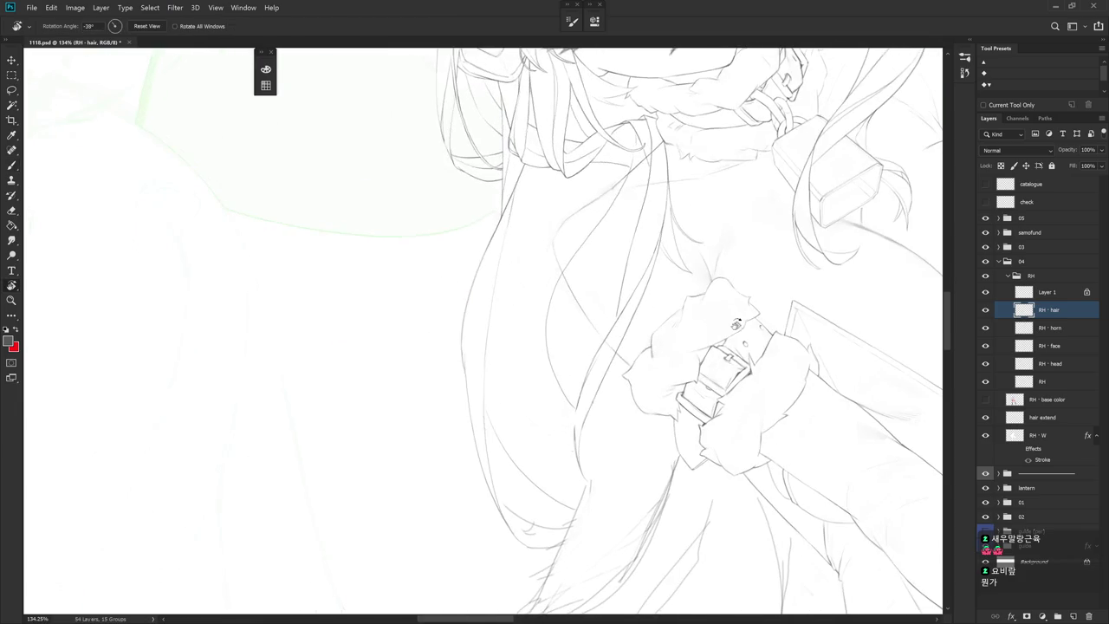
Add a short strand to the hair past the arm after undoing trial neck and hair lines
{"action": "left_click_drag", "start_coordinate": [481, 331], "coordinate": [619, 157]}
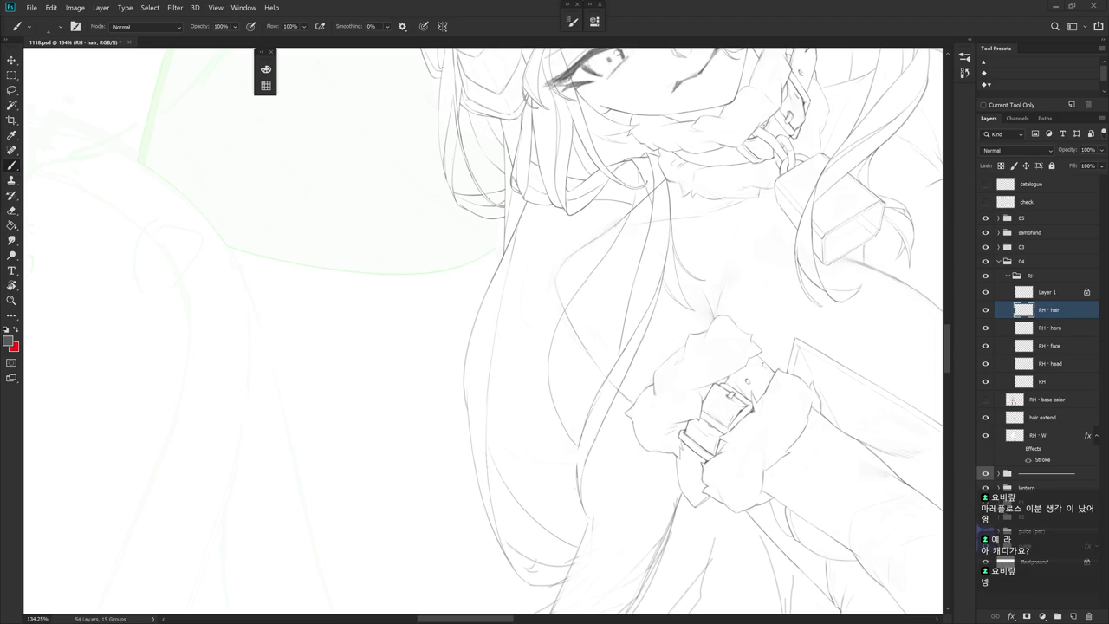
{"action": "left_click_drag", "start_coordinate": [867, 369], "coordinate": [798, 555]}
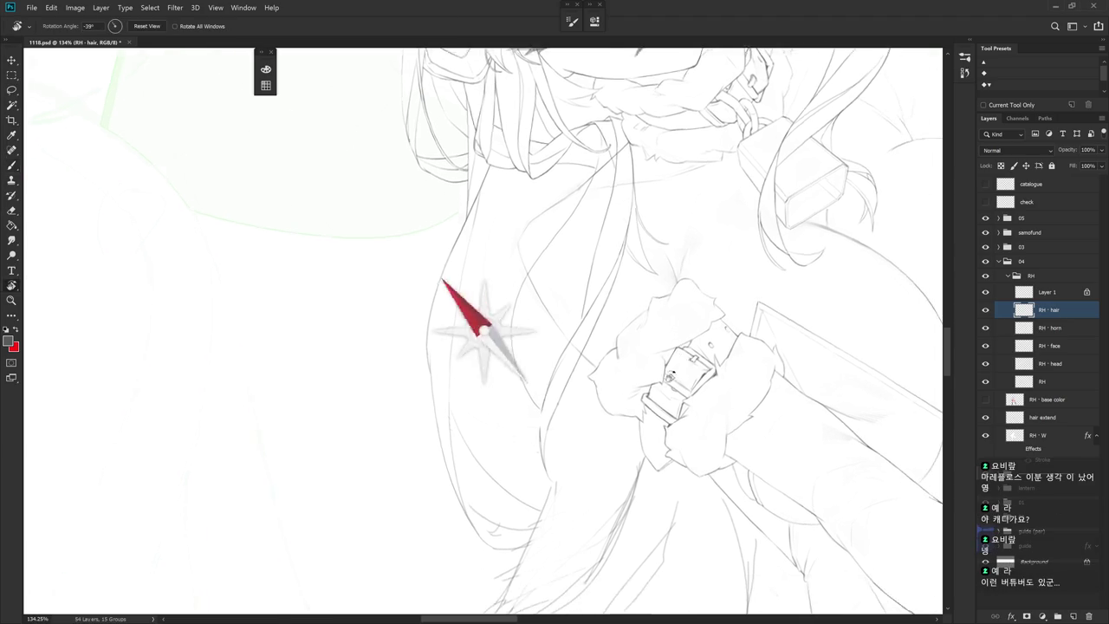
{"action": "left_click_drag", "start_coordinate": [606, 347], "coordinate": [676, 433]}
{"action": "left_click_drag", "start_coordinate": [620, 224], "coordinate": [584, 270]}
{"action": "key", "text": "ctrl+z"}
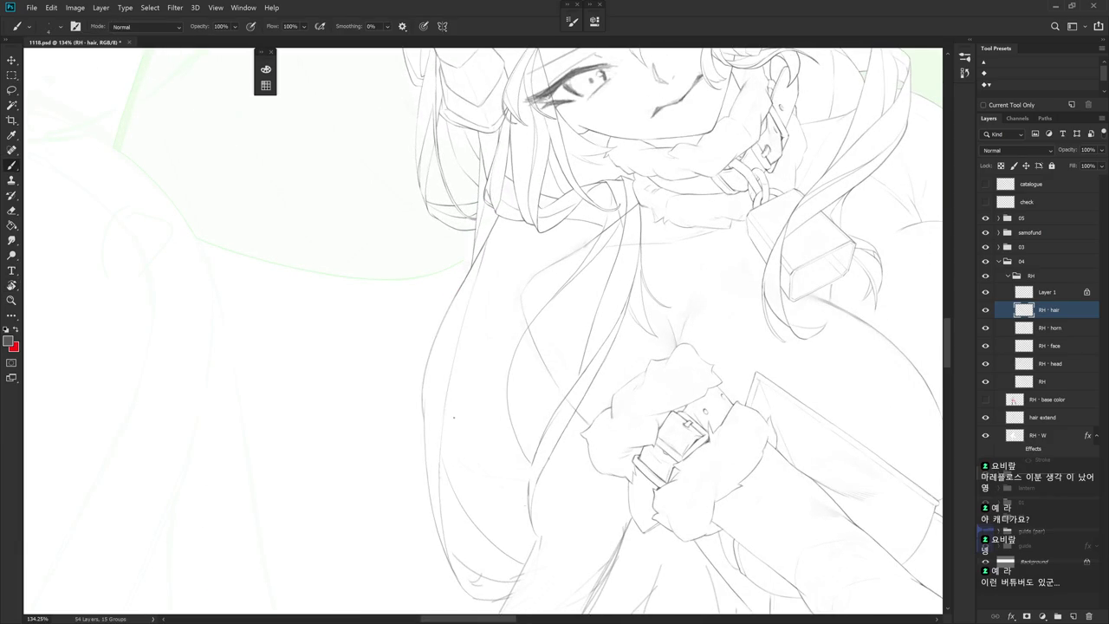
{"action": "left_click_drag", "start_coordinate": [529, 321], "coordinate": [500, 425]}
{"action": "key", "text": "ctrl+z"}
{"action": "left_click_drag", "start_coordinate": [511, 337], "coordinate": [490, 433]}
Tilt the canvas around and back upright, then zoom out to review at 48%
{"action": "key", "text": "r"}
{"action": "left_click_drag", "start_coordinate": [607, 347], "coordinate": [658, 407]}
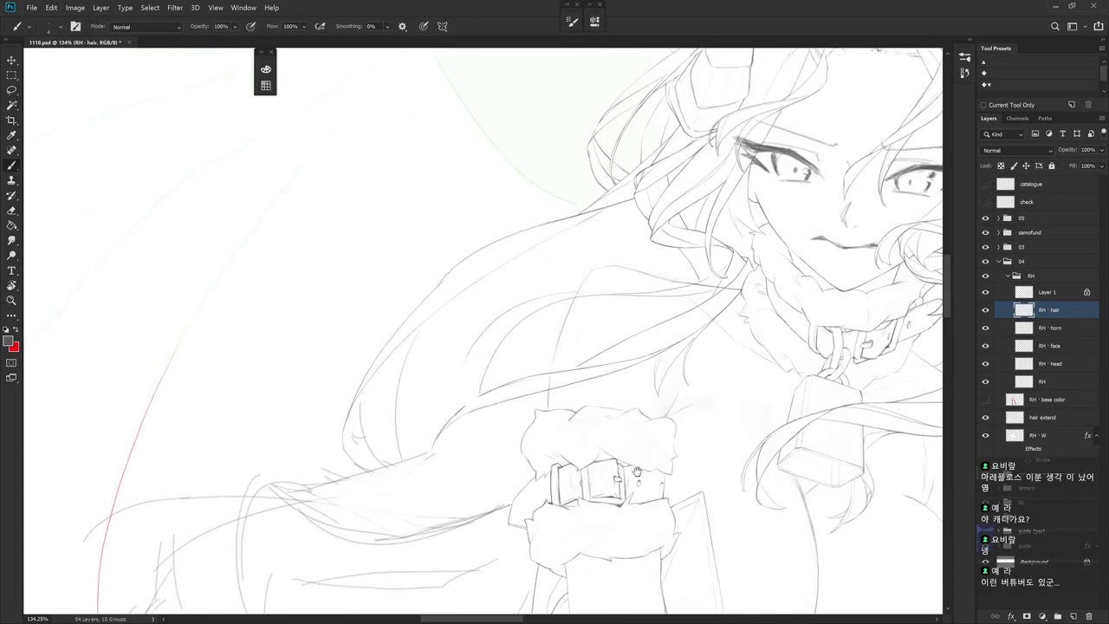
{"action": "left_click_drag", "start_coordinate": [554, 364], "coordinate": [598, 286]}
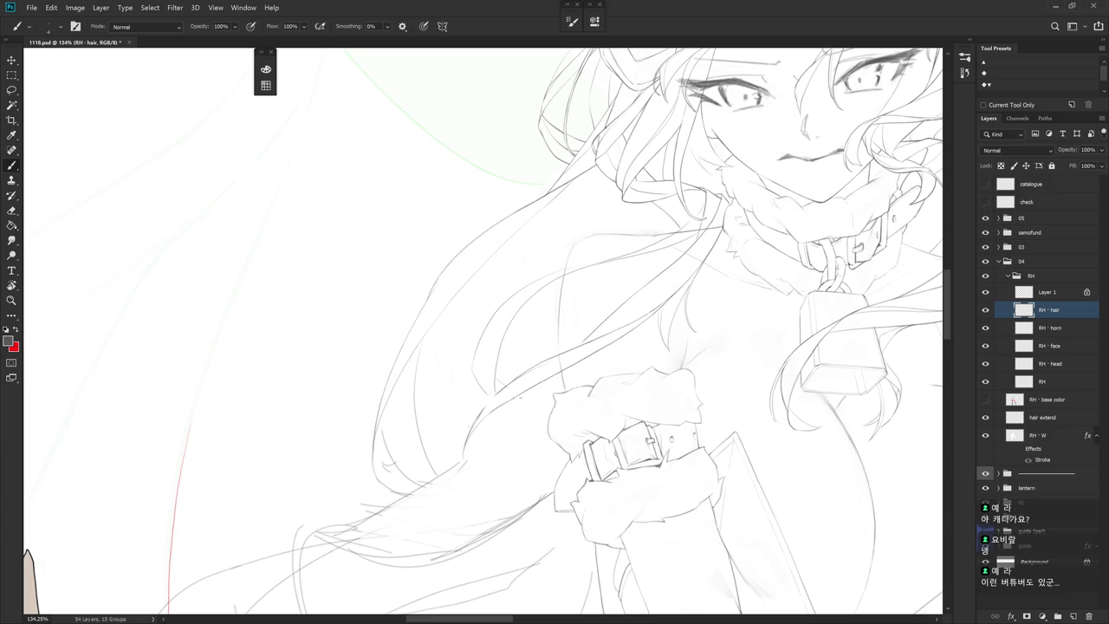
{"action": "left_click_drag", "start_coordinate": [525, 402], "coordinate": [462, 372]}
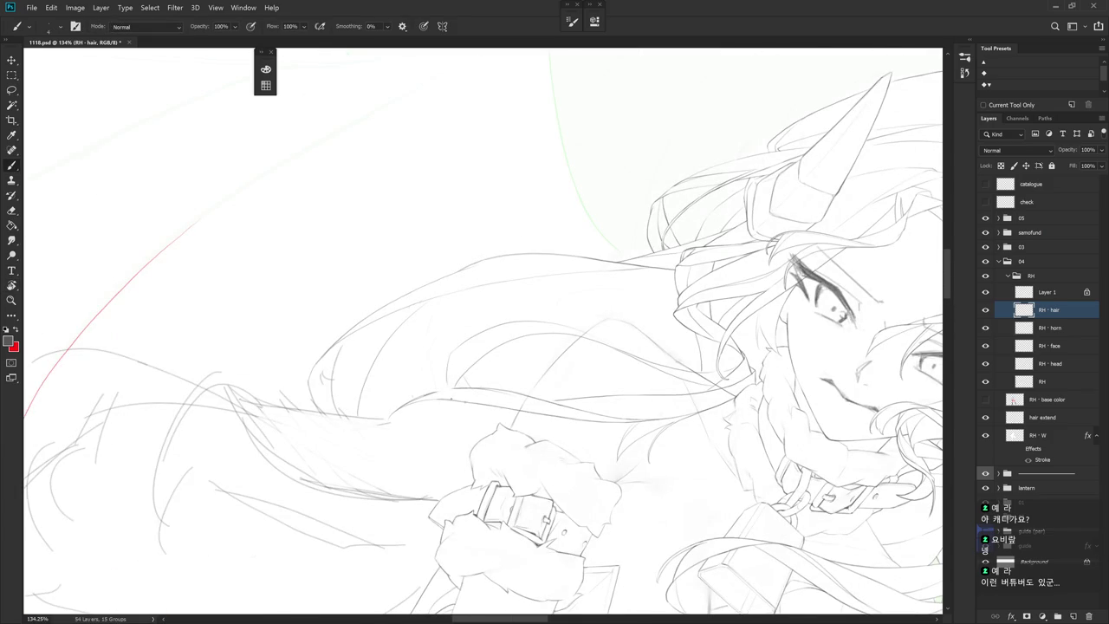
{"action": "left_click_drag", "start_coordinate": [468, 416], "coordinate": [514, 411]}
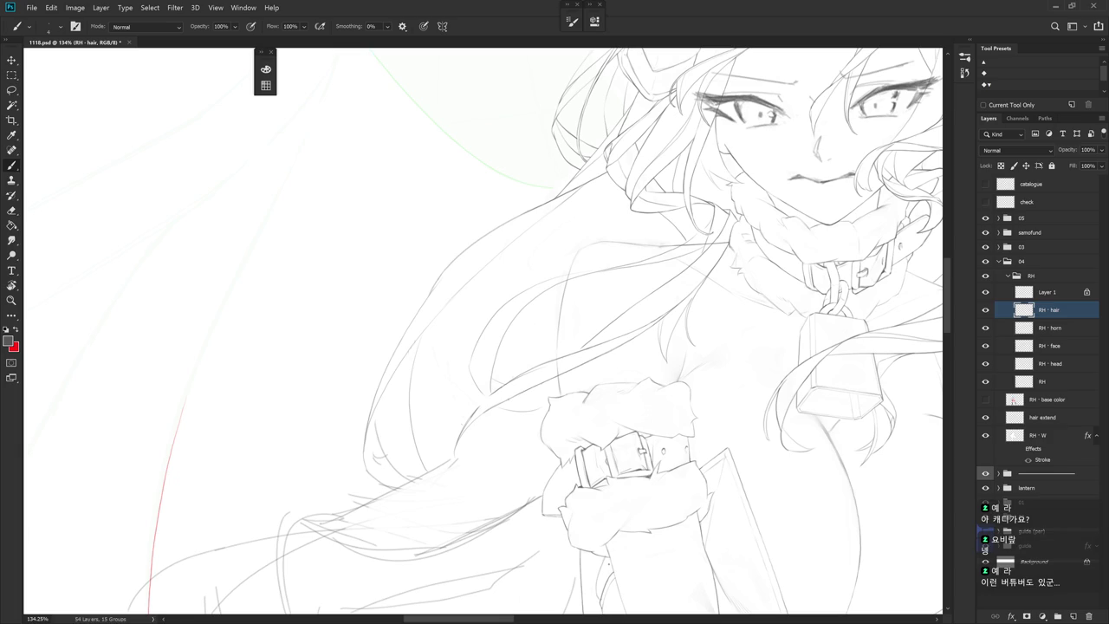
{"action": "scroll", "coordinate": [550, 477], "scroll_direction": "down", "scroll_amount": 5}
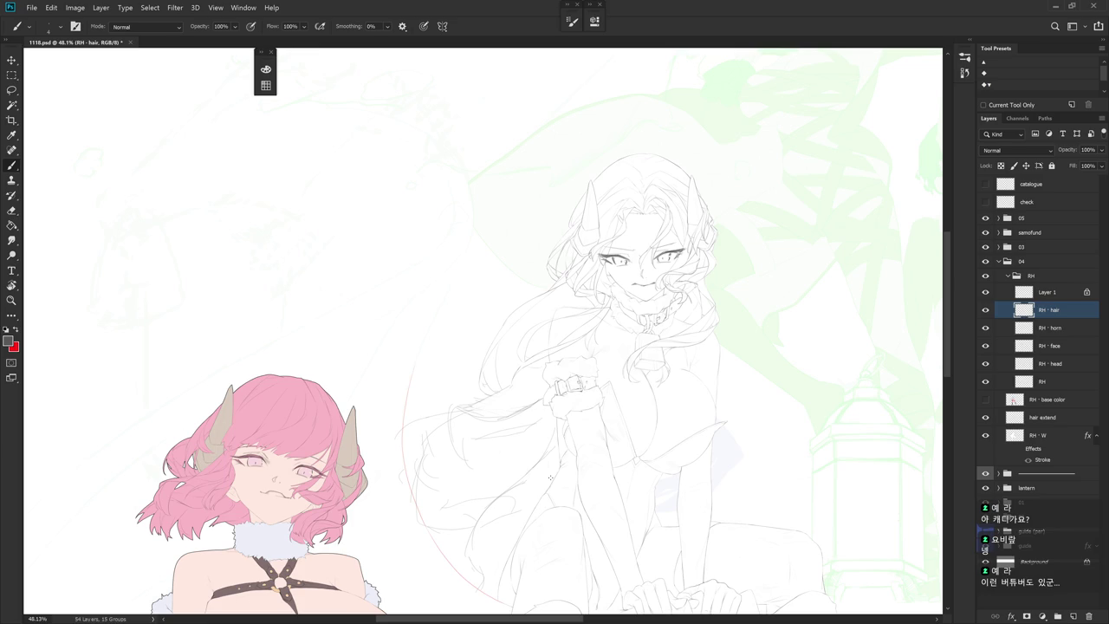
Zoom in on the hair beside the face and tilt it into the lower left
{"action": "scroll", "coordinate": [595, 302], "scroll_direction": "up", "scroll_amount": 3}
{"action": "scroll", "coordinate": [638, 337], "scroll_direction": "up", "scroll_amount": 2}
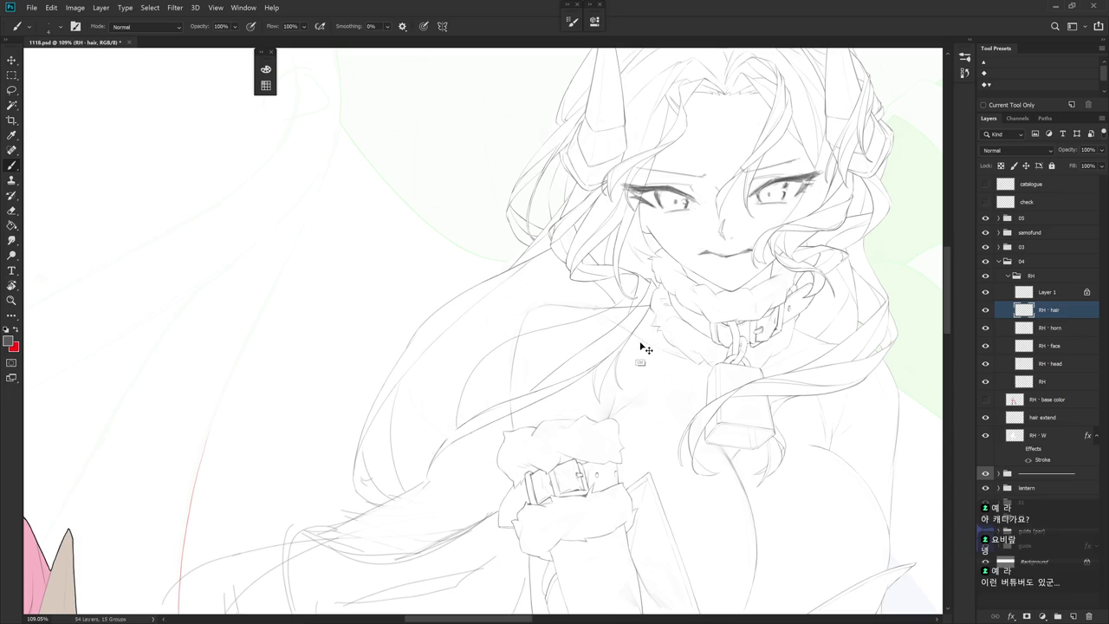
{"action": "mouse_move", "coordinate": [639, 340]}
{"action": "left_mouse_down"}
{"action": "mouse_move", "coordinate": [633, 361]}
{"action": "mouse_move", "coordinate": [689, 417]}
{"action": "left_mouse_up"}
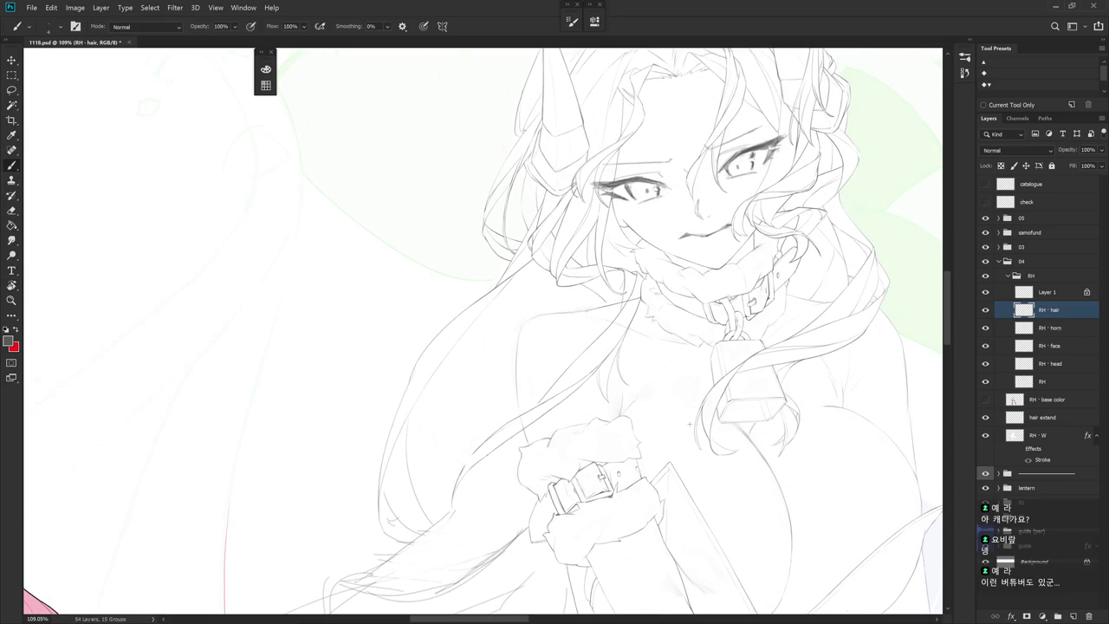
{"action": "scroll", "coordinate": [689, 416], "scroll_direction": "up", "scroll_amount": 5}
{"action": "left_click_drag", "start_coordinate": [520, 260], "coordinate": [482, 309]}
{"action": "key", "text": "e"}
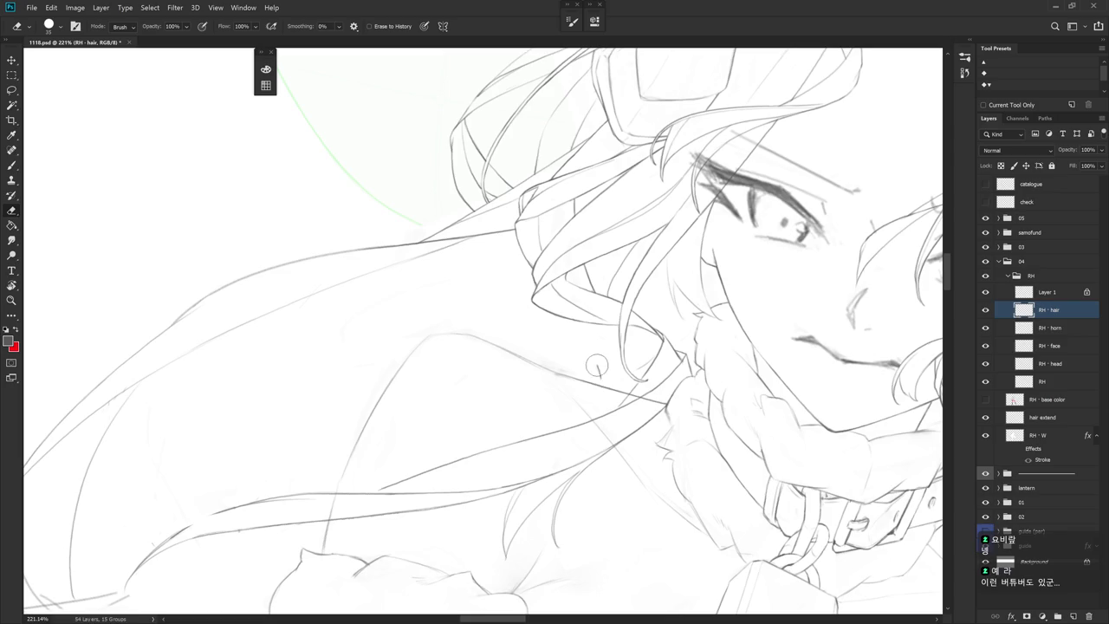
{"action": "left_click_drag", "start_coordinate": [694, 390], "coordinate": [641, 290]}
{"action": "key", "text": "b"}
Draw a short strand below the collar, discarding a long curving trial stroke
{"action": "left_click_drag", "start_coordinate": [568, 289], "coordinate": [545, 335]}
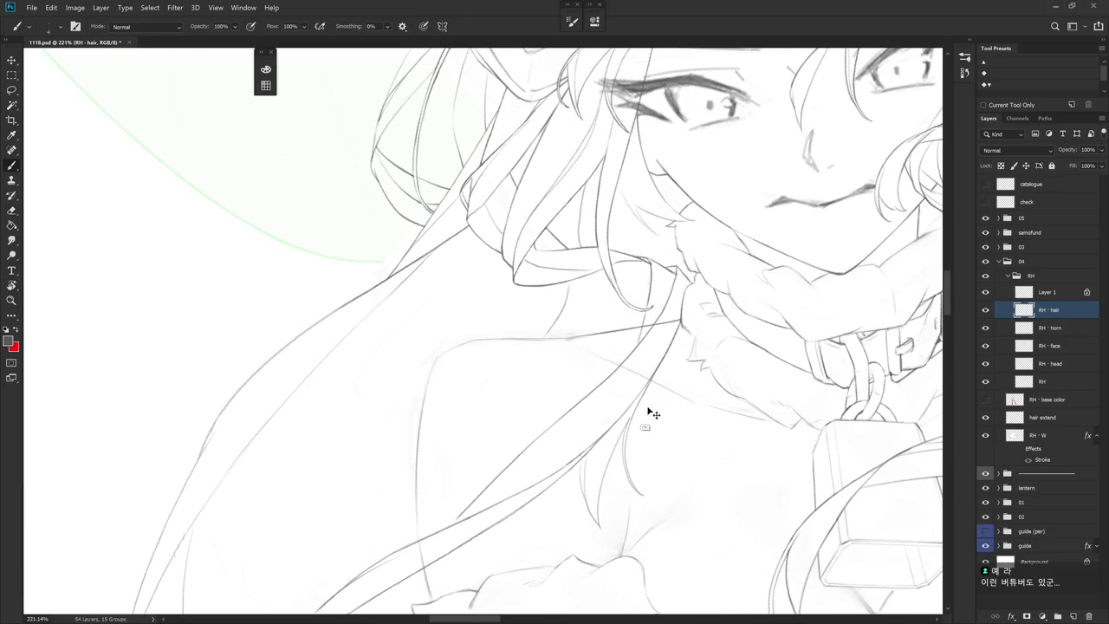
{"action": "key", "text": "r"}
{"action": "left_click_drag", "start_coordinate": [618, 416], "coordinate": [563, 364]}
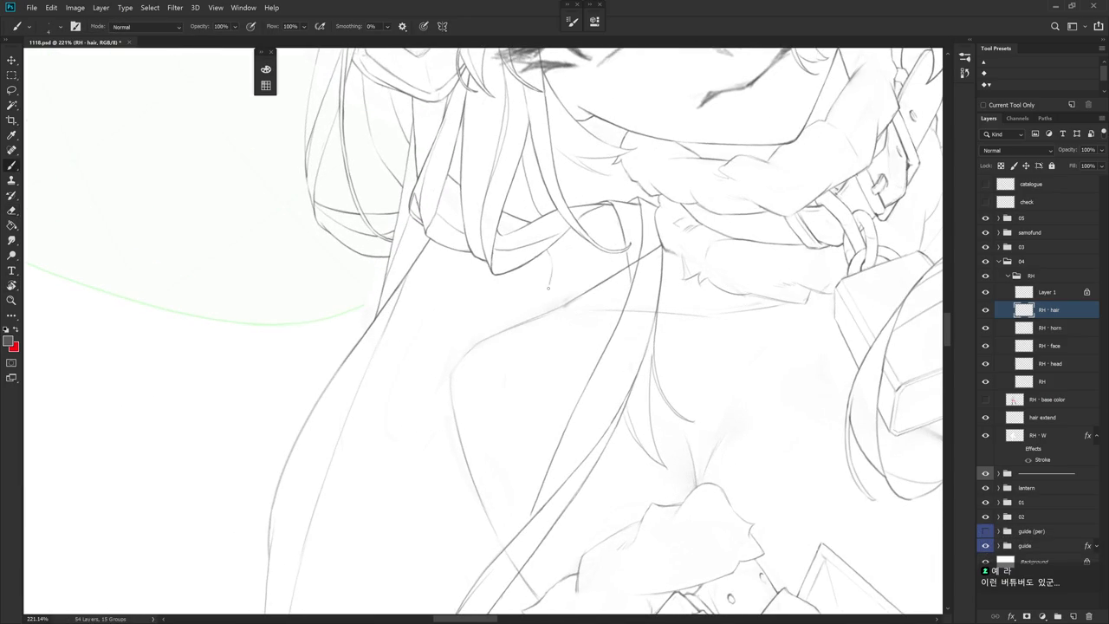
{"action": "mouse_move", "coordinate": [550, 258]}
{"action": "left_mouse_down"}
{"action": "mouse_move", "coordinate": [538, 299]}
{"action": "mouse_move", "coordinate": [457, 429]}
{"action": "left_mouse_up"}
{"action": "key", "text": "ctrl+z"}
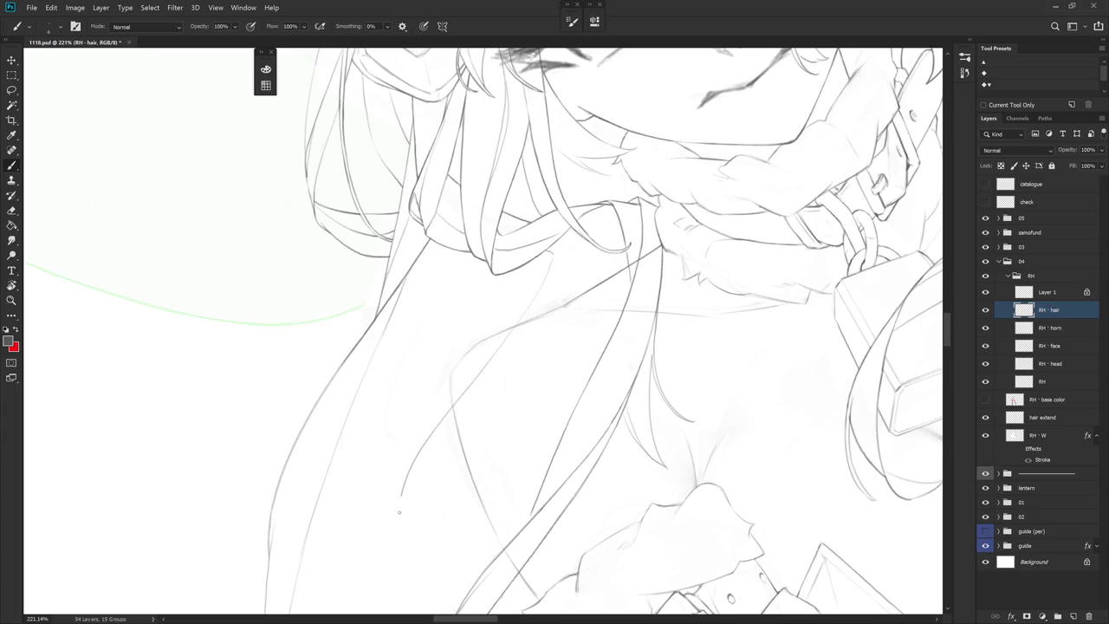
Reframe the view around the chest and extend the hair line down toward the cuff
{"action": "scroll", "coordinate": [607, 441], "scroll_direction": "down", "scroll_amount": 3}
{"action": "left_click_drag", "start_coordinate": [605, 443], "coordinate": [600, 383]}
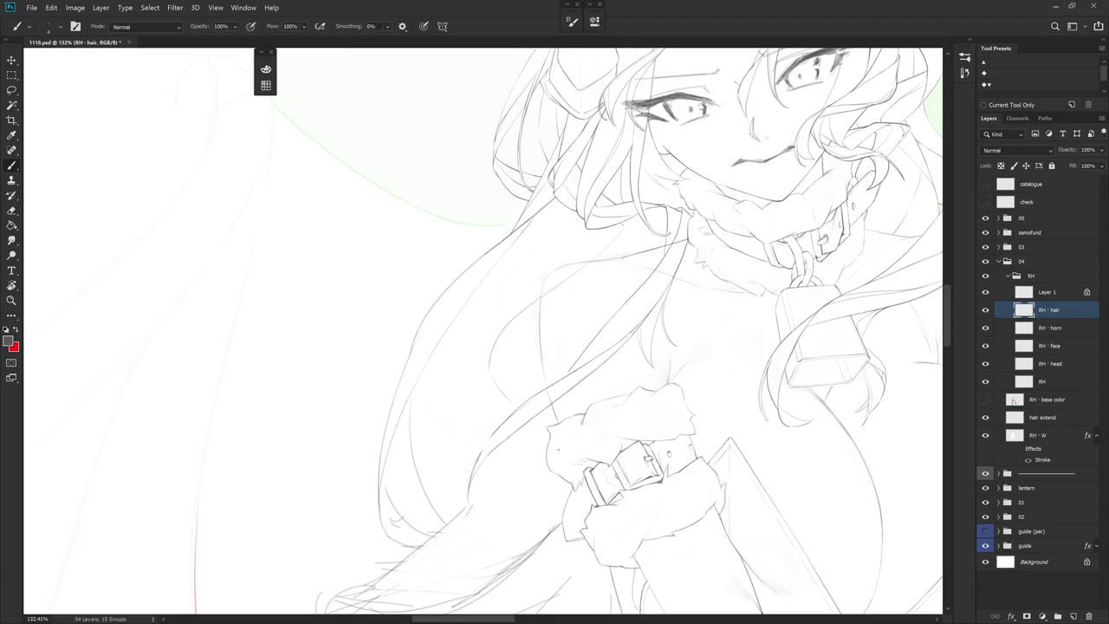
{"action": "left_click_drag", "start_coordinate": [619, 436], "coordinate": [597, 407]}
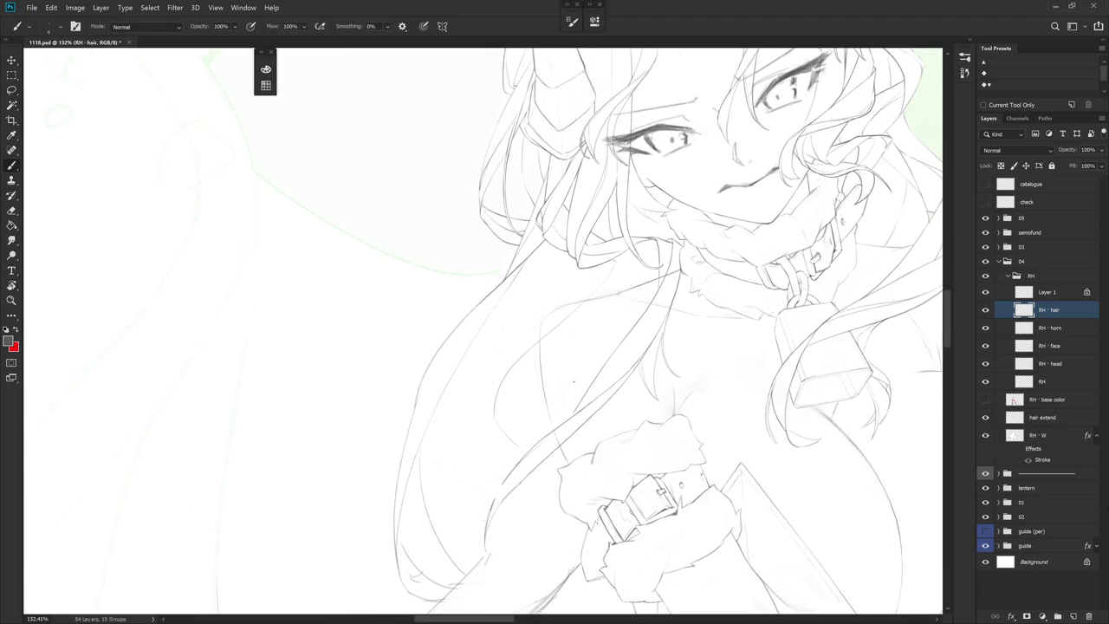
{"action": "scroll", "coordinate": [522, 357], "scroll_direction": "up", "scroll_amount": 2}
{"action": "left_click_drag", "start_coordinate": [488, 432], "coordinate": [519, 467]}
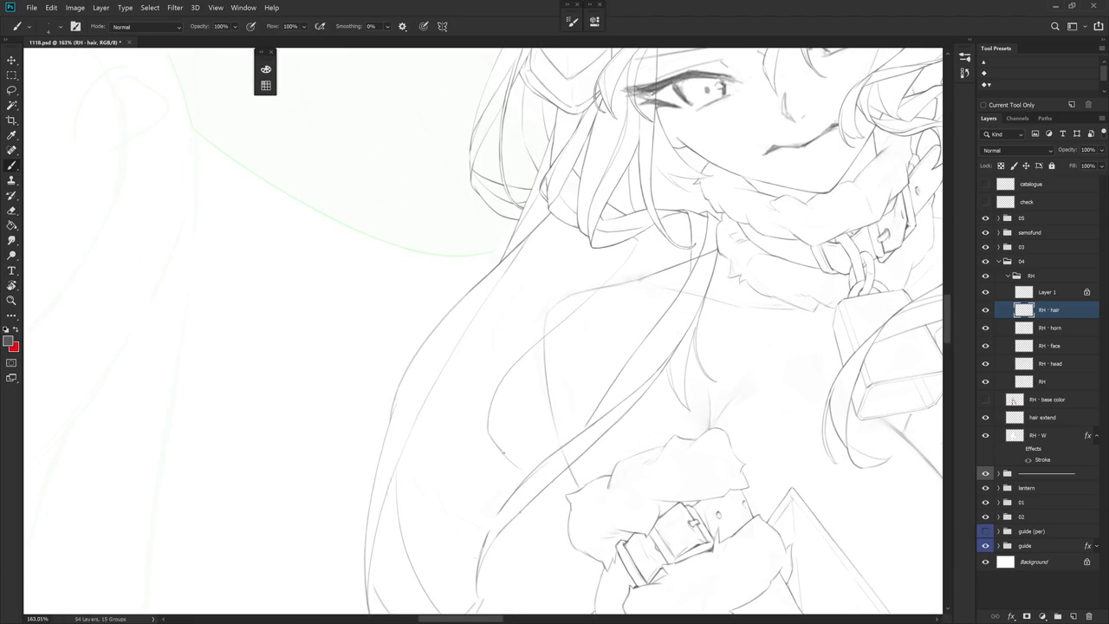
{"action": "scroll", "coordinate": [632, 416], "scroll_direction": "down", "scroll_amount": 3}
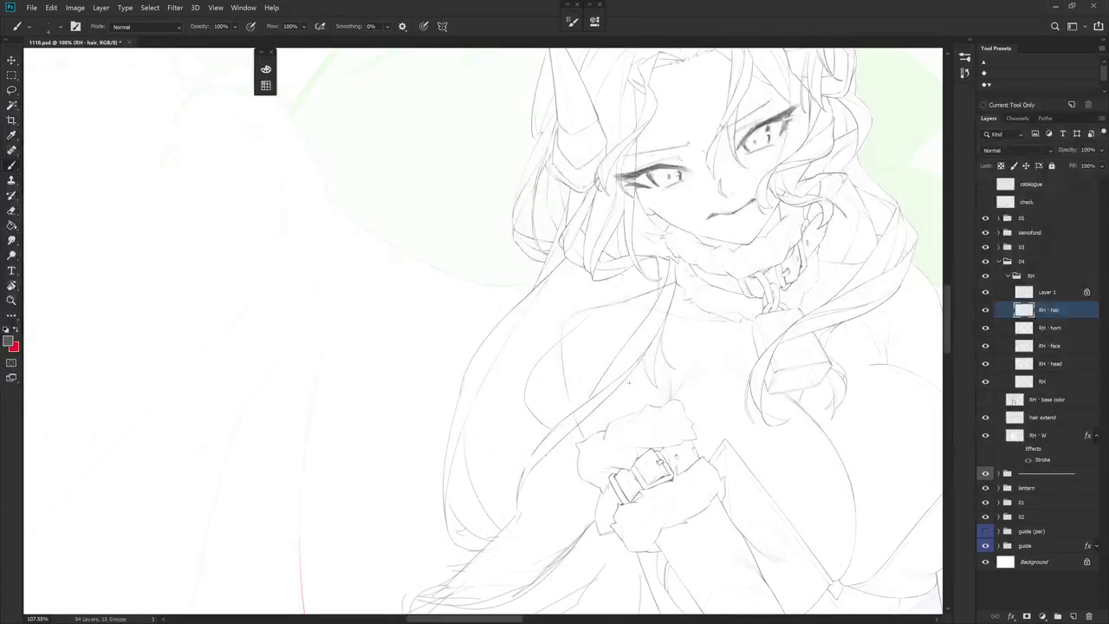
Tilt the canvas and try a short stroke at the hair edge, undoing both attempts
{"action": "scroll", "coordinate": [639, 354], "scroll_direction": "up", "scroll_amount": 1}
{"action": "key", "text": "r"}
{"action": "left_click_drag", "start_coordinate": [639, 353], "coordinate": [695, 359]}
{"action": "scroll", "coordinate": [676, 312], "scroll_direction": "up", "scroll_amount": 2}
{"action": "key", "text": "b"}
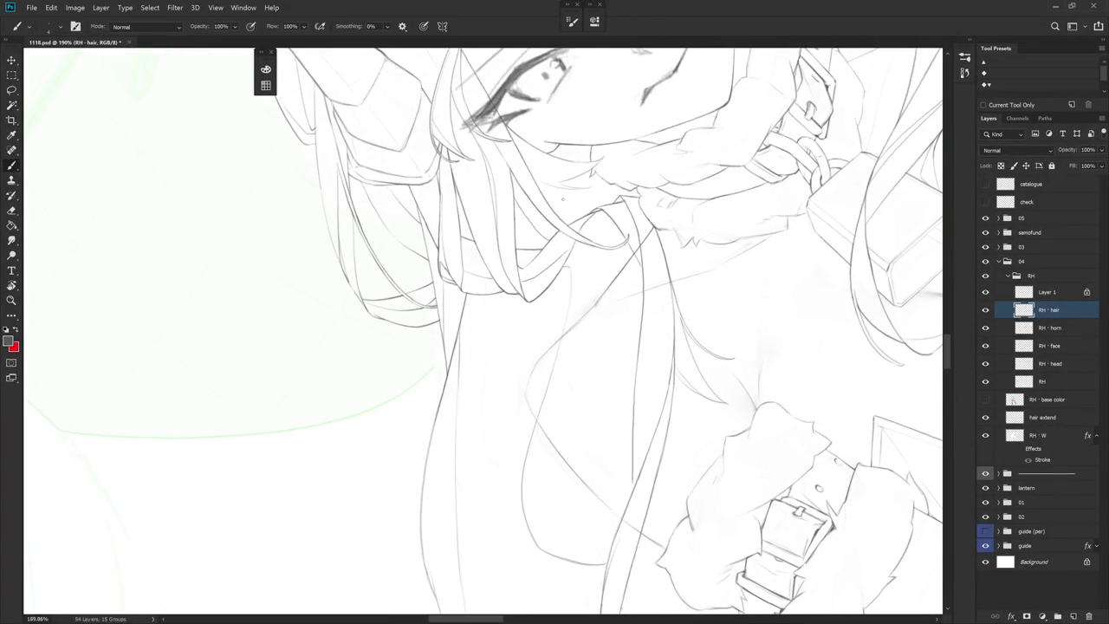
{"action": "left_click_drag", "start_coordinate": [566, 259], "coordinate": [573, 272]}
{"action": "key", "text": "ctrl+z"}
{"action": "left_click_drag", "start_coordinate": [567, 255], "coordinate": [570, 284]}
{"action": "key", "text": "ctrl+z"}
{"action": "key", "text": "e"}
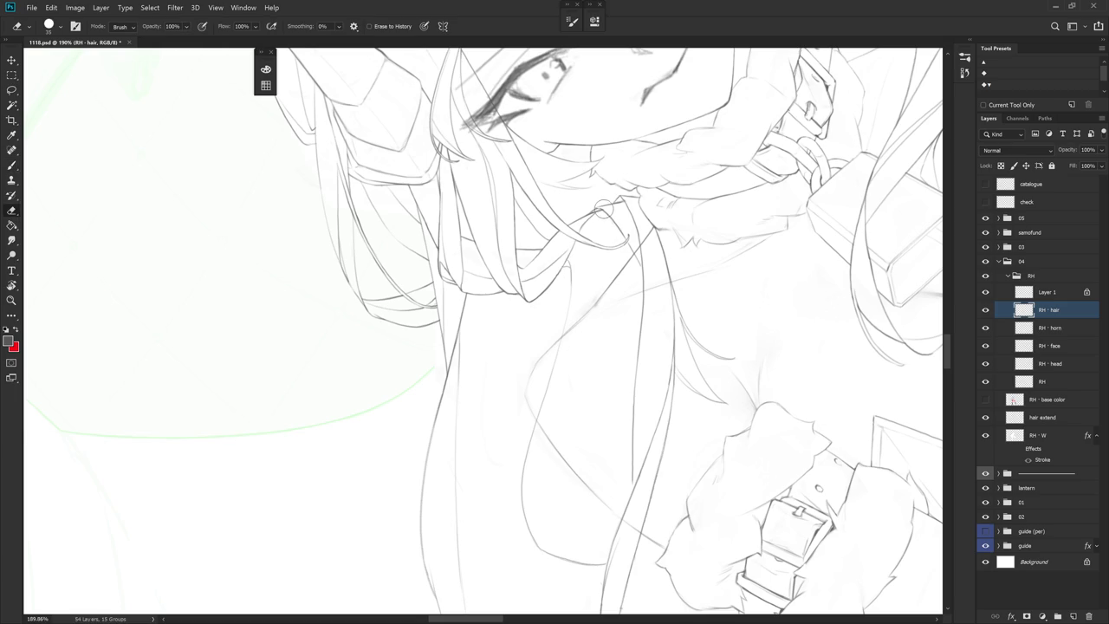
{"action": "key", "text": "b"}
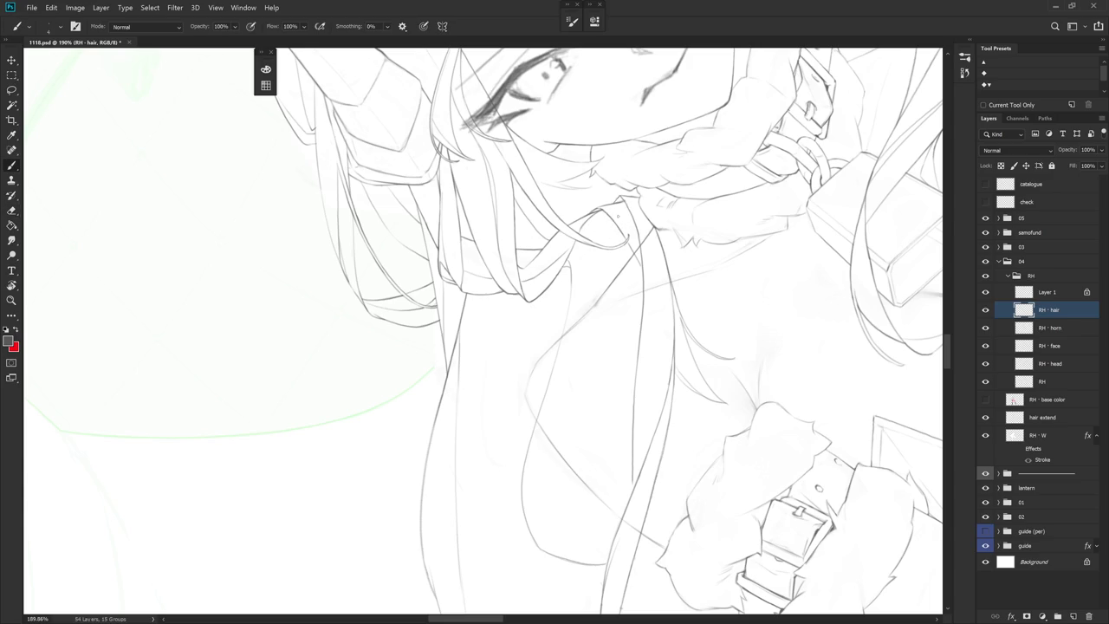
Add a hair strand and redraw a strand falling down the chest after several tries
{"action": "mouse_move", "coordinate": [615, 237]}
{"action": "left_mouse_down"}
{"action": "mouse_move", "coordinate": [618, 224]}
{"action": "mouse_move", "coordinate": [606, 284]}
{"action": "mouse_move", "coordinate": [540, 413]}
{"action": "mouse_move", "coordinate": [519, 511]}
{"action": "left_mouse_up"}
{"action": "left_click_drag", "start_coordinate": [647, 398], "coordinate": [562, 496]}
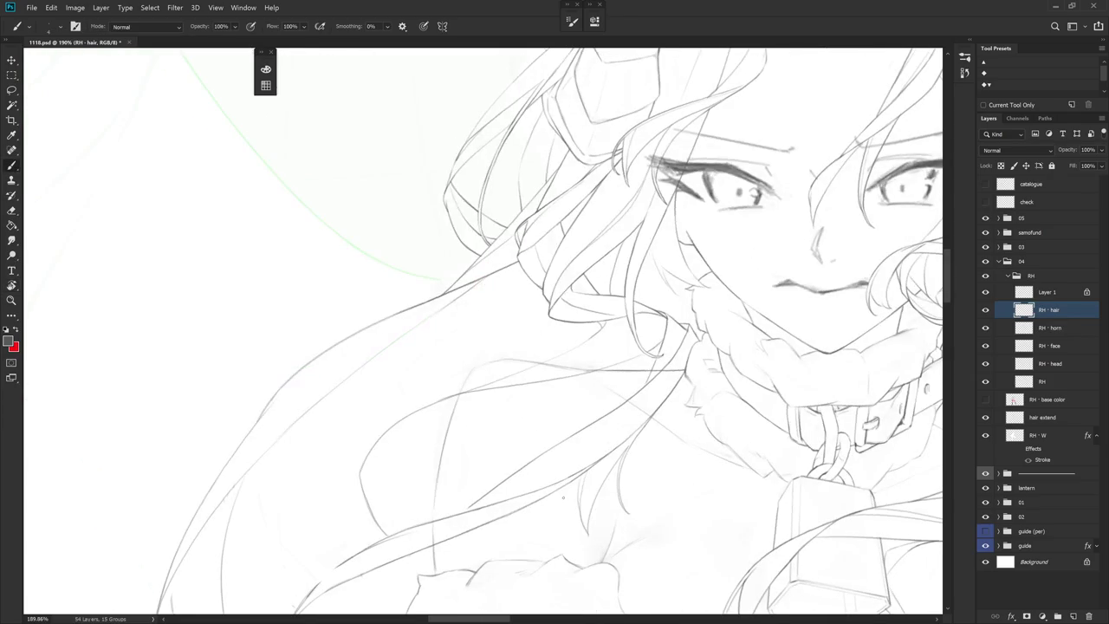
{"action": "left_click_drag", "start_coordinate": [556, 540], "coordinate": [566, 305]}
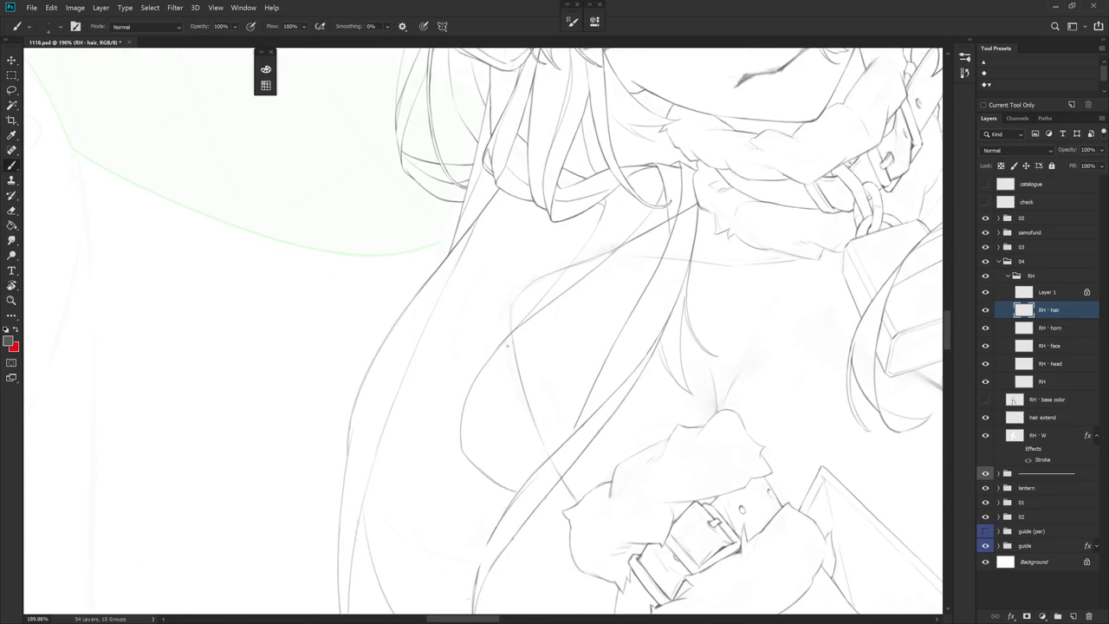
{"action": "left_click_drag", "start_coordinate": [533, 344], "coordinate": [529, 434]}
{"action": "key", "text": "ctrl+z"}
{"action": "left_click_drag", "start_coordinate": [547, 316], "coordinate": [519, 443]}
{"action": "key", "text": "ctrl+z"}
{"action": "left_click_drag", "start_coordinate": [544, 327], "coordinate": [525, 413]}
{"action": "key", "text": "ctrl+z"}
{"action": "mouse_move", "coordinate": [554, 300]}
{"action": "left_mouse_down"}
{"action": "mouse_move", "coordinate": [535, 340]}
{"action": "mouse_move", "coordinate": [525, 428]}
{"action": "left_mouse_up"}
Draw a thin strand down the torso, then level the rotation and reframe on the head
{"action": "left_click_drag", "start_coordinate": [545, 490], "coordinate": [563, 389]}
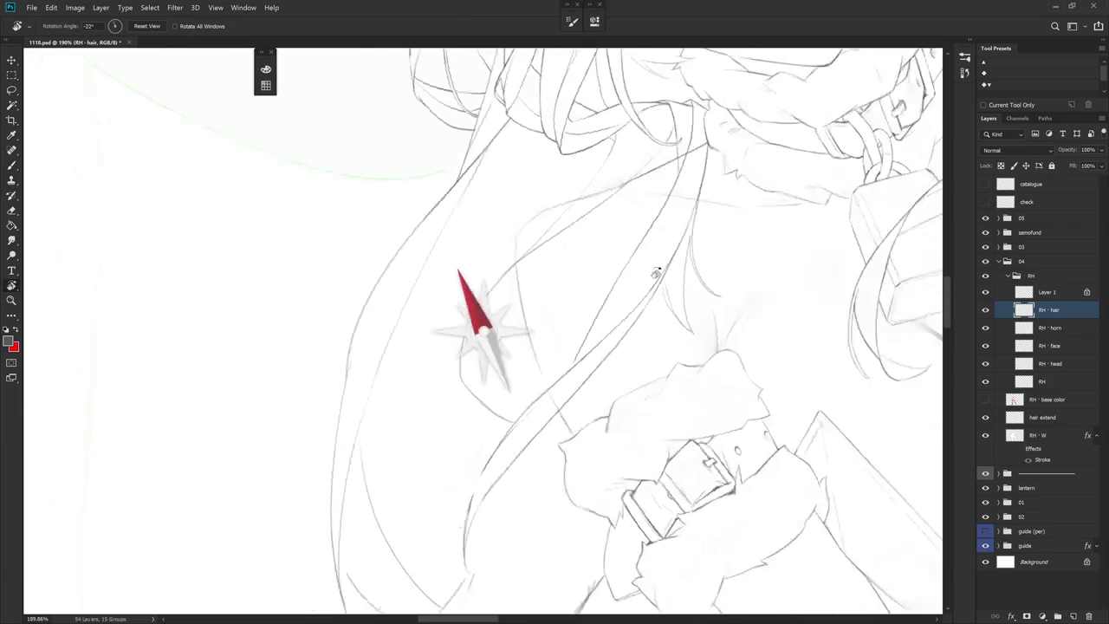
{"action": "left_click_drag", "start_coordinate": [537, 253], "coordinate": [539, 378]}
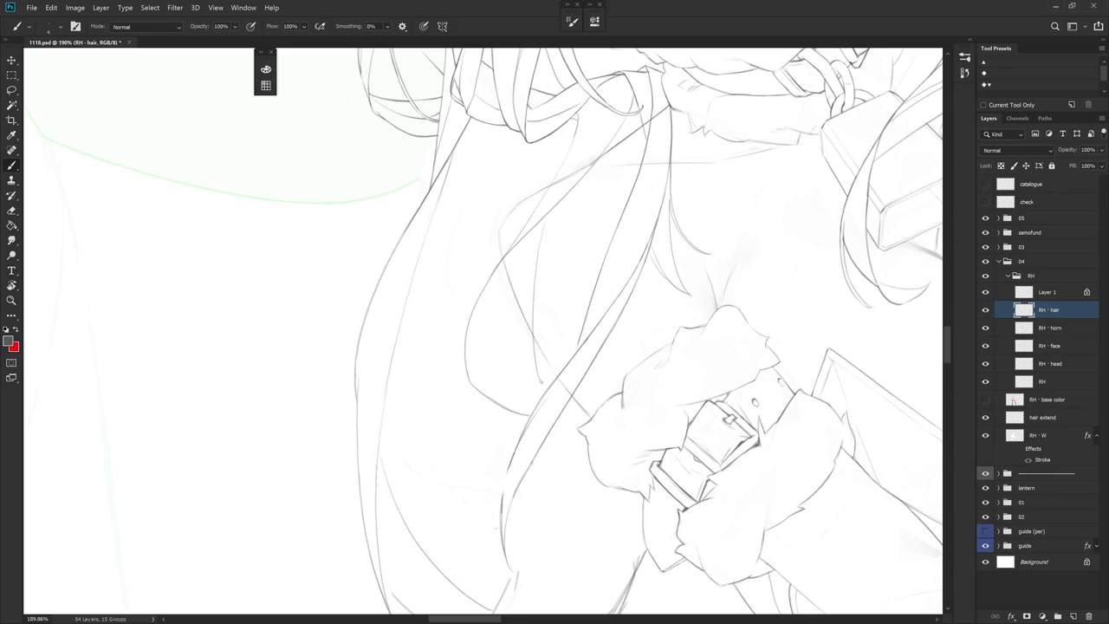
{"action": "left_click_drag", "start_coordinate": [451, 485], "coordinate": [572, 408]}
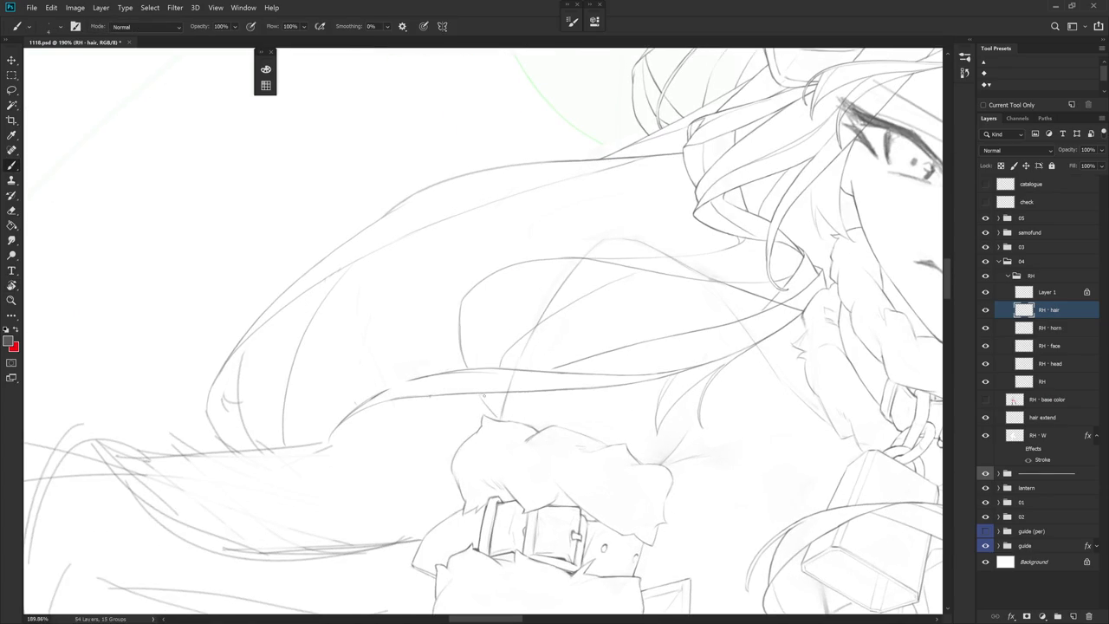
{"action": "key", "text": "ctrl+1"}
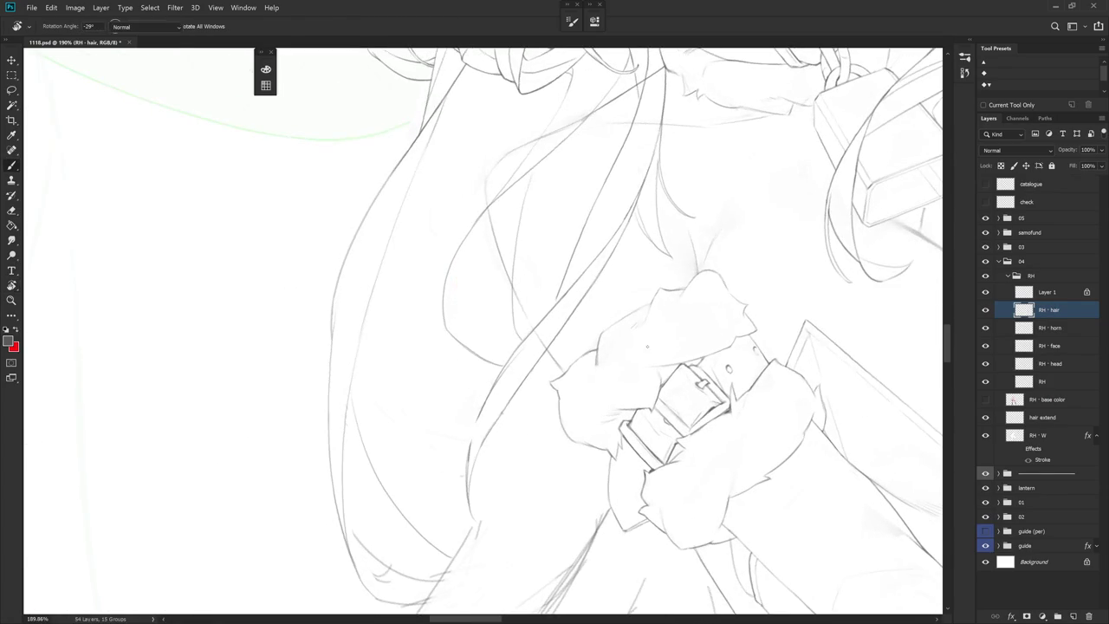
{"action": "mouse_move", "coordinate": [637, 440]}
{"action": "left_mouse_down"}
{"action": "mouse_move", "coordinate": [665, 377]}
{"action": "mouse_move", "coordinate": [571, 538]}
{"action": "left_mouse_up"}
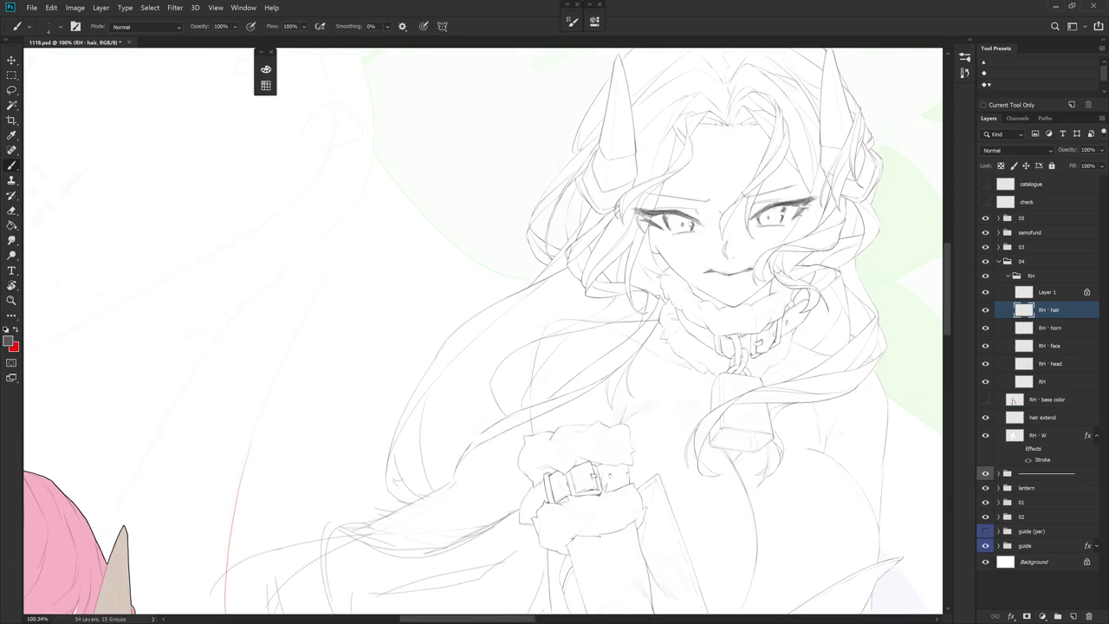
{"action": "scroll", "coordinate": [576, 486], "scroll_direction": "down", "scroll_amount": 3}
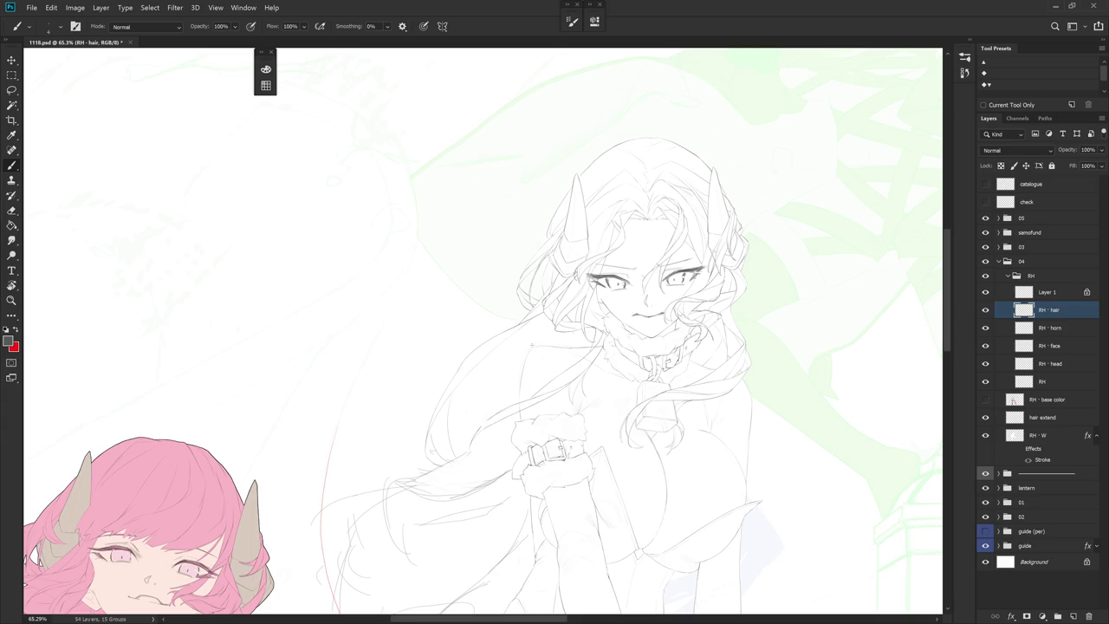
{"action": "scroll", "coordinate": [582, 331], "scroll_direction": "up", "scroll_amount": 5}
{"action": "key", "text": "e"}
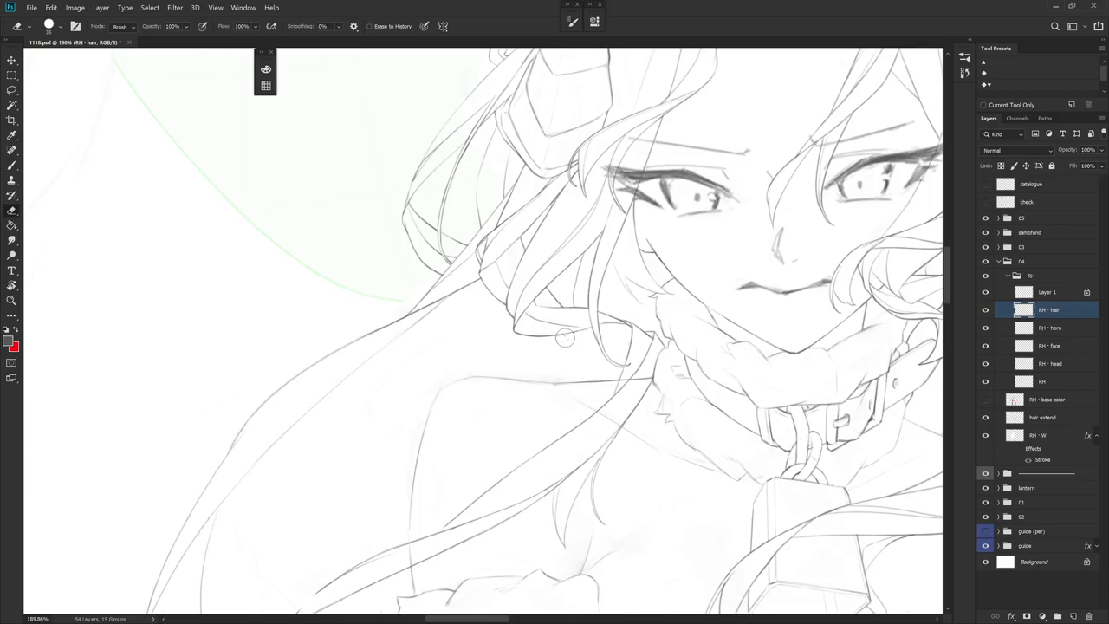
Draw a curved strand across the chest after undoing a stray stroke, then tilt about 20° to review
{"action": "key", "text": "b"}
{"action": "mouse_move", "coordinate": [564, 338]}
{"action": "left_mouse_down"}
{"action": "mouse_move", "coordinate": [536, 306]}
{"action": "mouse_move", "coordinate": [530, 374]}
{"action": "left_mouse_up"}
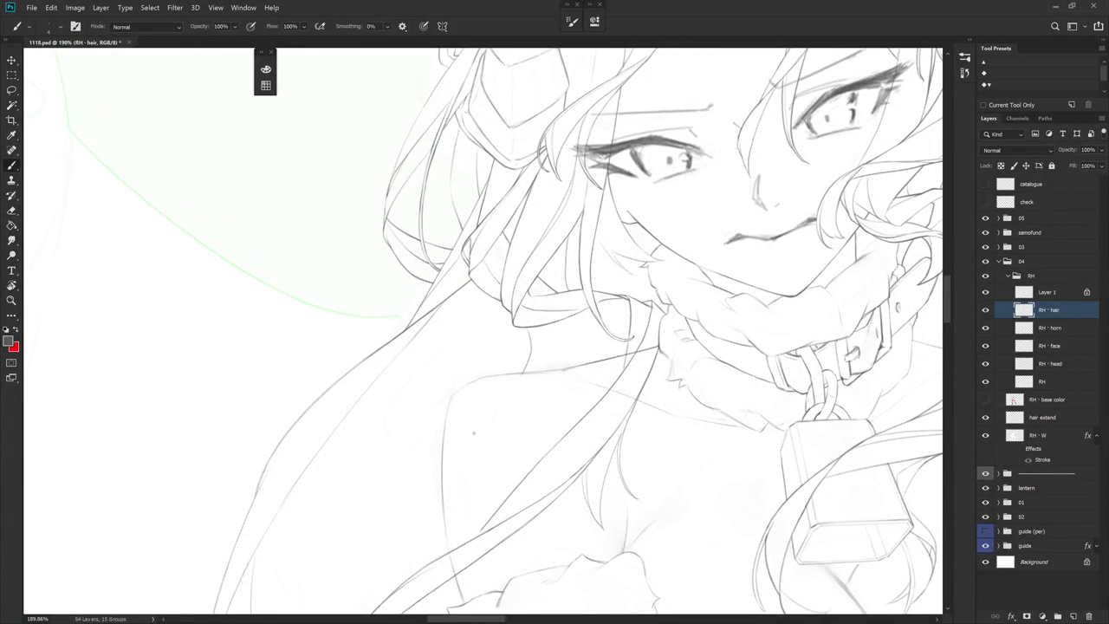
{"action": "key", "text": "ctrl+z"}
{"action": "scroll", "coordinate": [586, 433], "scroll_direction": "down", "scroll_amount": 1}
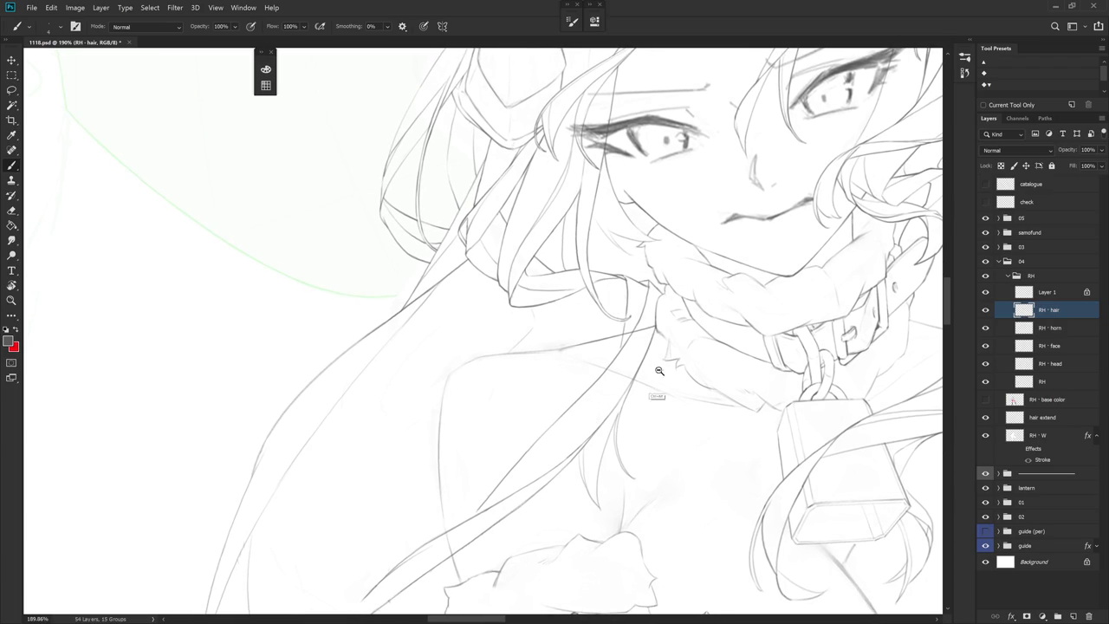
{"action": "scroll", "coordinate": [660, 377], "scroll_direction": "down", "scroll_amount": 3}
{"action": "scroll", "coordinate": [609, 340], "scroll_direction": "up", "scroll_amount": 3}
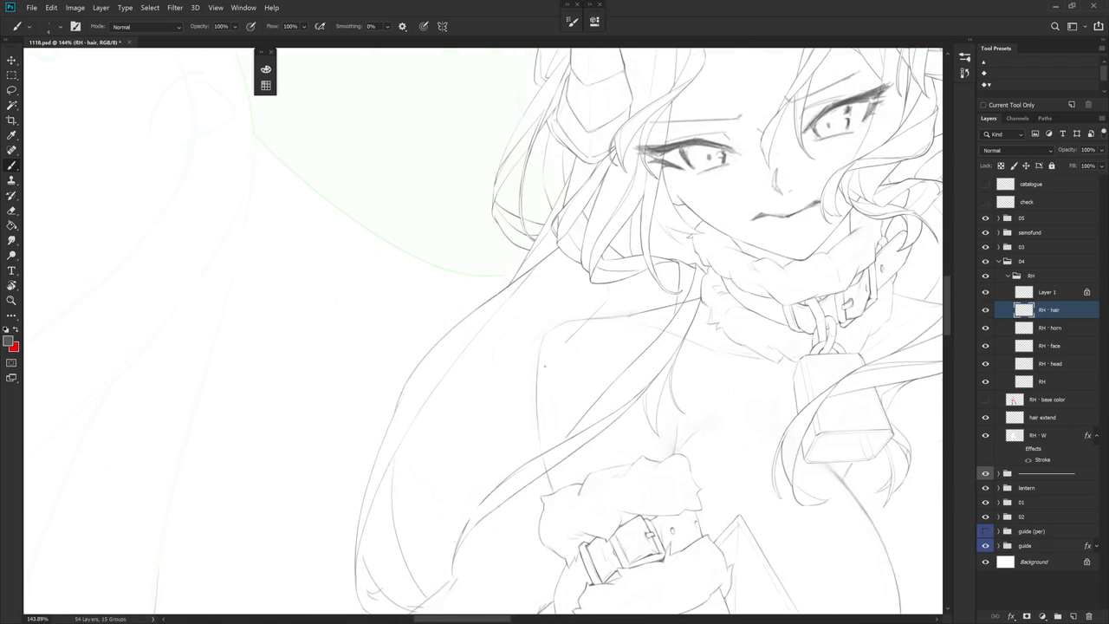
{"action": "left_click_drag", "start_coordinate": [572, 341], "coordinate": [525, 437]}
{"action": "scroll", "coordinate": [664, 396], "scroll_direction": "down", "scroll_amount": 3}
{"action": "mouse_move", "coordinate": [658, 217]}
{"action": "left_mouse_down"}
{"action": "mouse_move", "coordinate": [693, 286]}
{"action": "mouse_move", "coordinate": [641, 225]}
{"action": "left_mouse_up"}
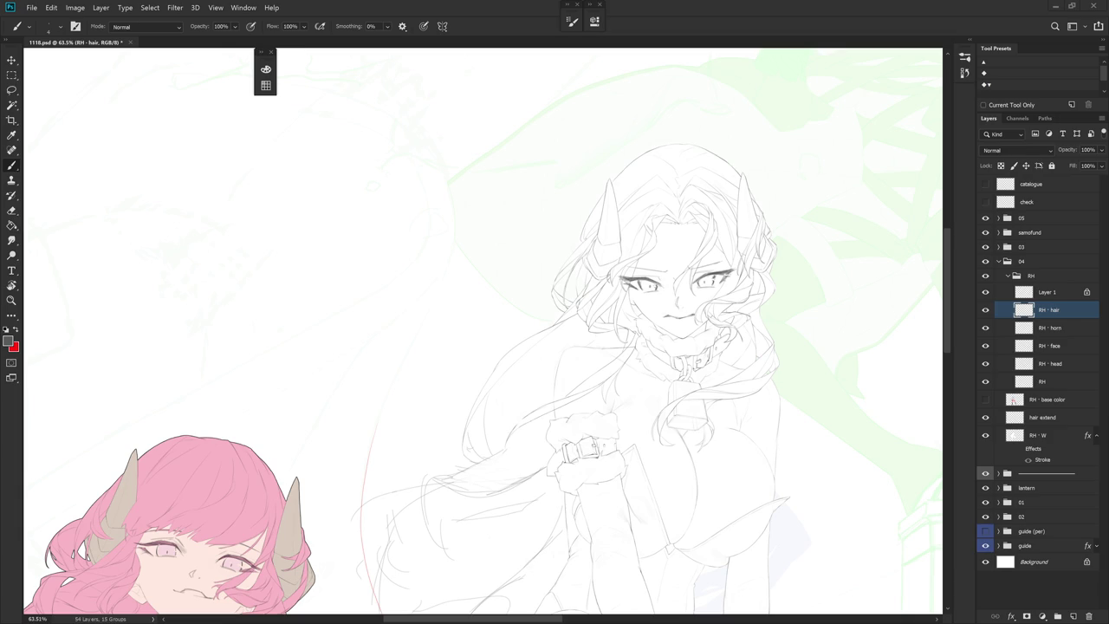
{"action": "left_click", "coordinate": [985, 400]}
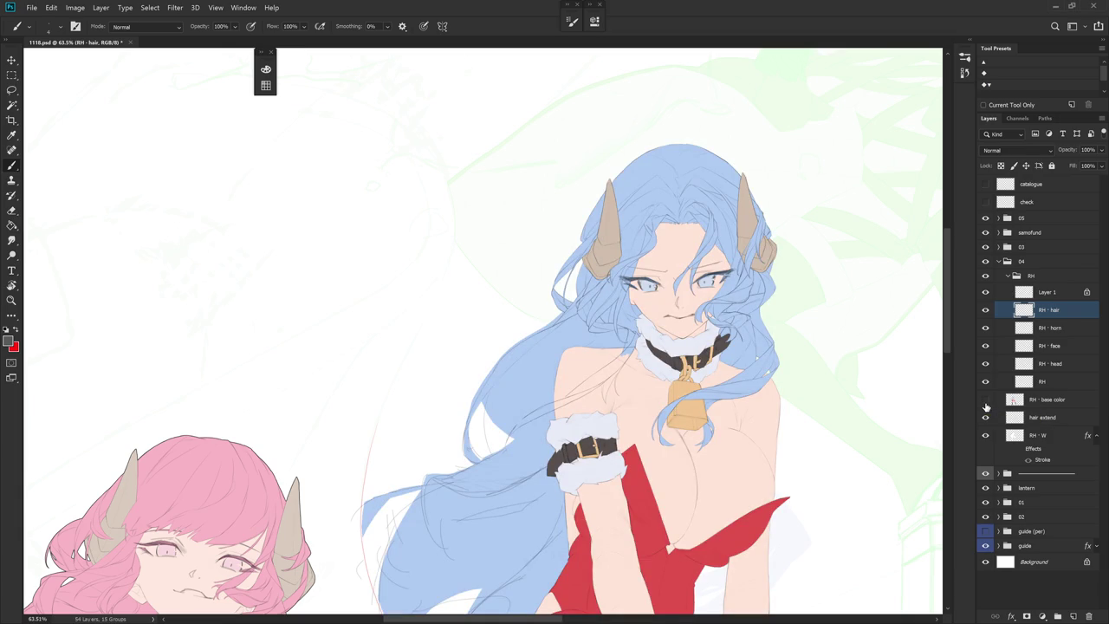
{"action": "left_click", "coordinate": [985, 400]}
{"action": "scroll", "coordinate": [483, 333], "scroll_direction": "down", "scroll_amount": 2}
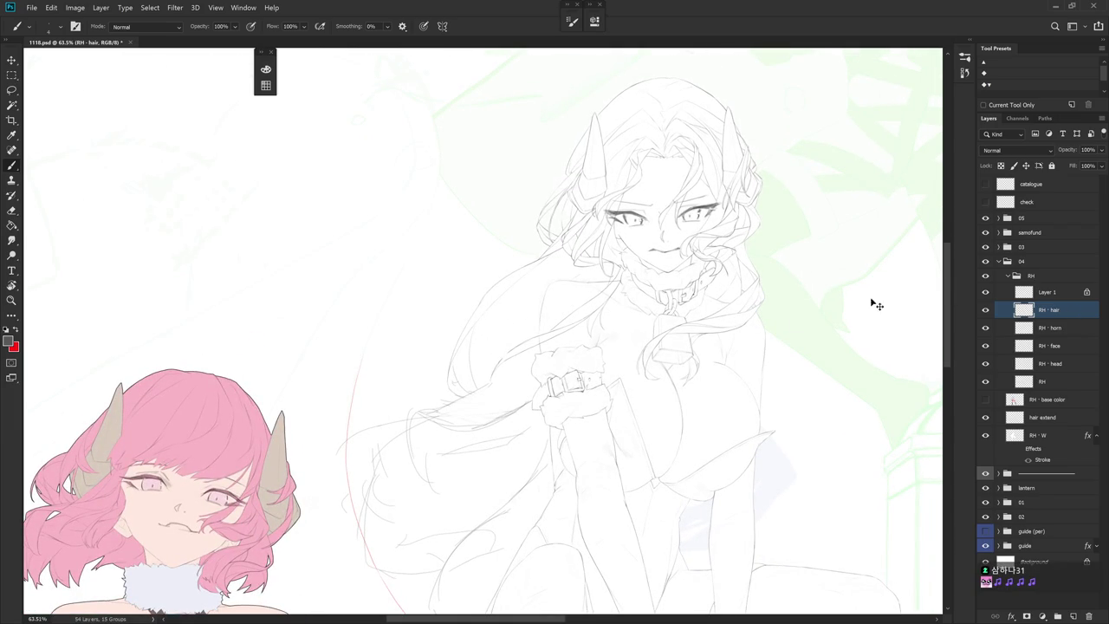
{"action": "scroll", "coordinate": [572, 303], "scroll_direction": "up", "scroll_amount": 3}
{"action": "scroll", "coordinate": [571, 303], "scroll_direction": "up", "scroll_amount": 2}
{"action": "key", "text": "shift+b"}
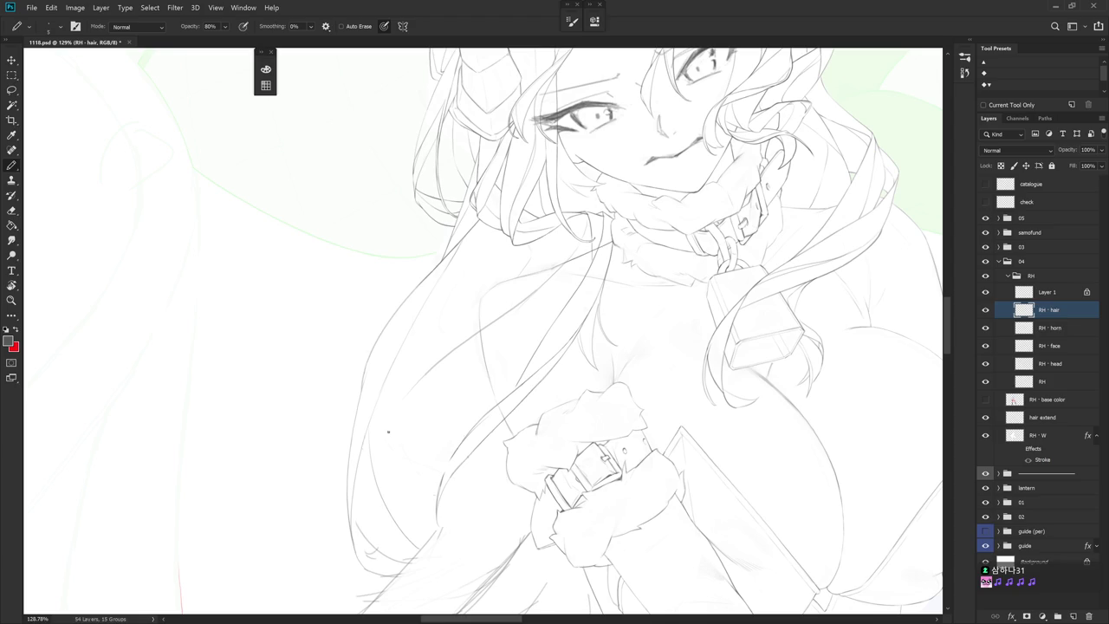
{"action": "mouse_move", "coordinate": [412, 392]}
{"action": "left_mouse_down"}
{"action": "mouse_move", "coordinate": [508, 368]}
{"action": "mouse_move", "coordinate": [464, 429]}
{"action": "left_mouse_up"}
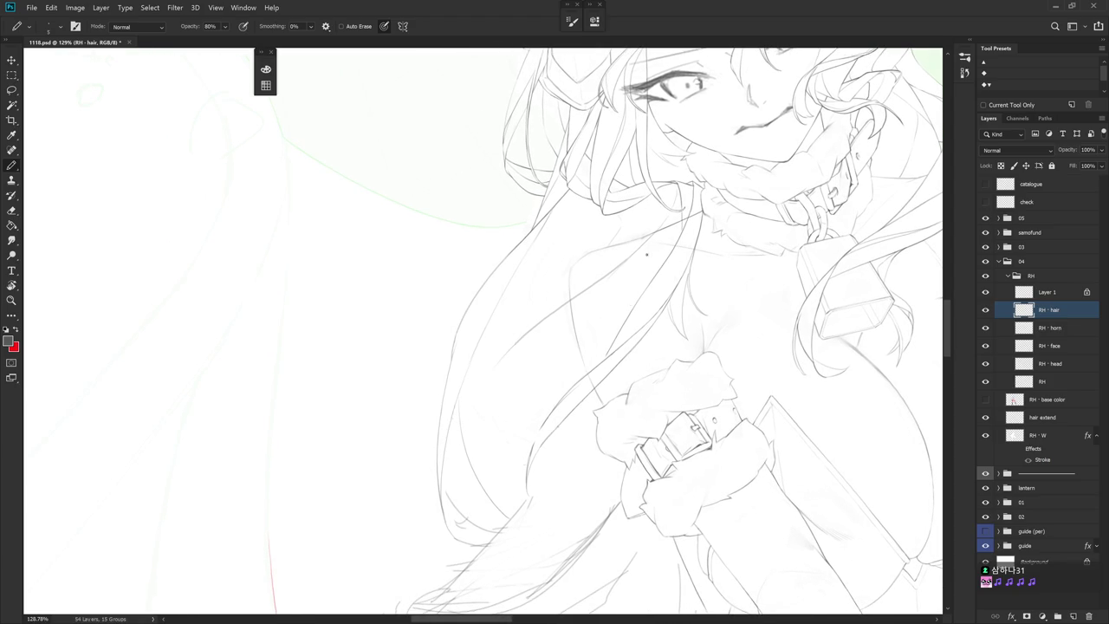
{"action": "mouse_move", "coordinate": [631, 254]}
{"action": "left_mouse_down"}
{"action": "mouse_move", "coordinate": [495, 387]}
{"action": "mouse_move", "coordinate": [498, 493]}
{"action": "left_mouse_up"}
{"action": "left_click_drag", "start_coordinate": [512, 358], "coordinate": [567, 495]}
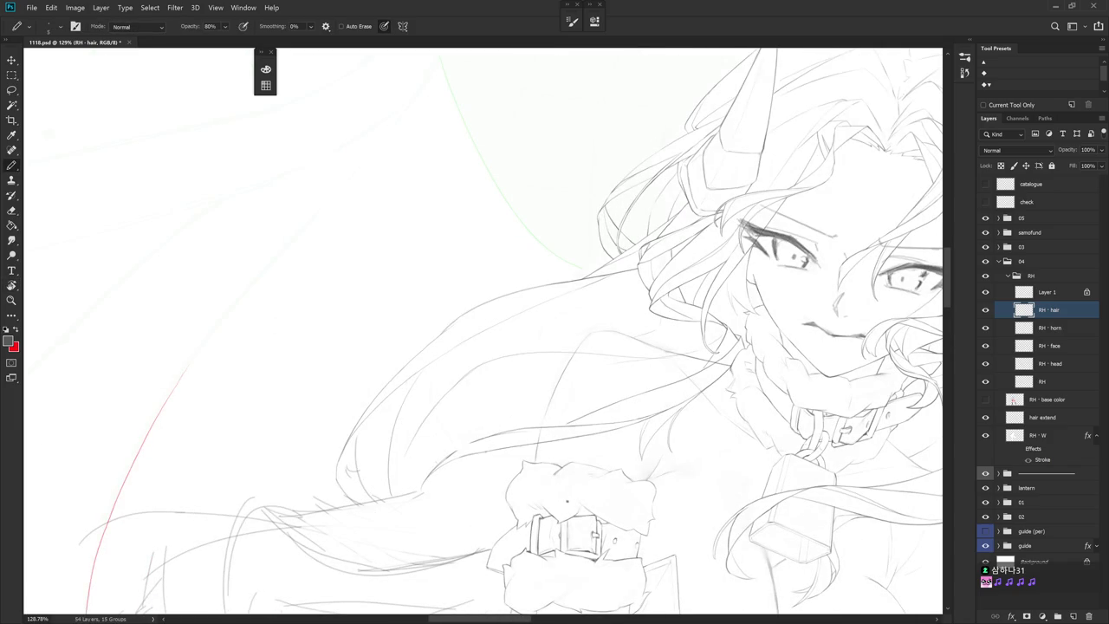
{"action": "left_click_drag", "start_coordinate": [611, 462], "coordinate": [470, 317]}
{"action": "key", "text": "e"}
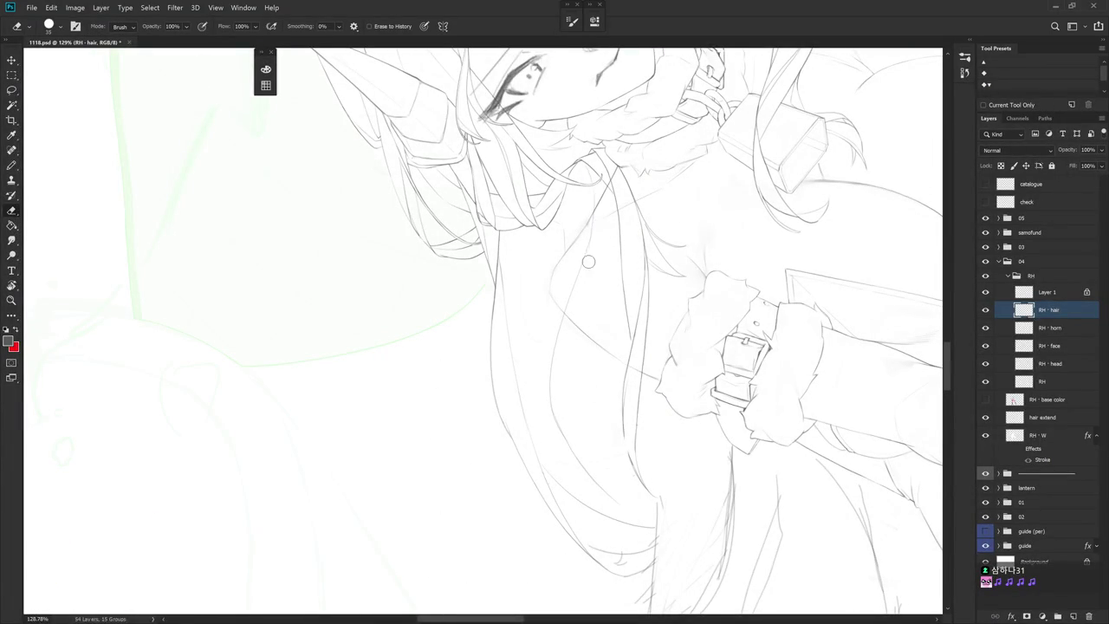
{"action": "left_click_drag", "start_coordinate": [632, 215], "coordinate": [633, 356]}
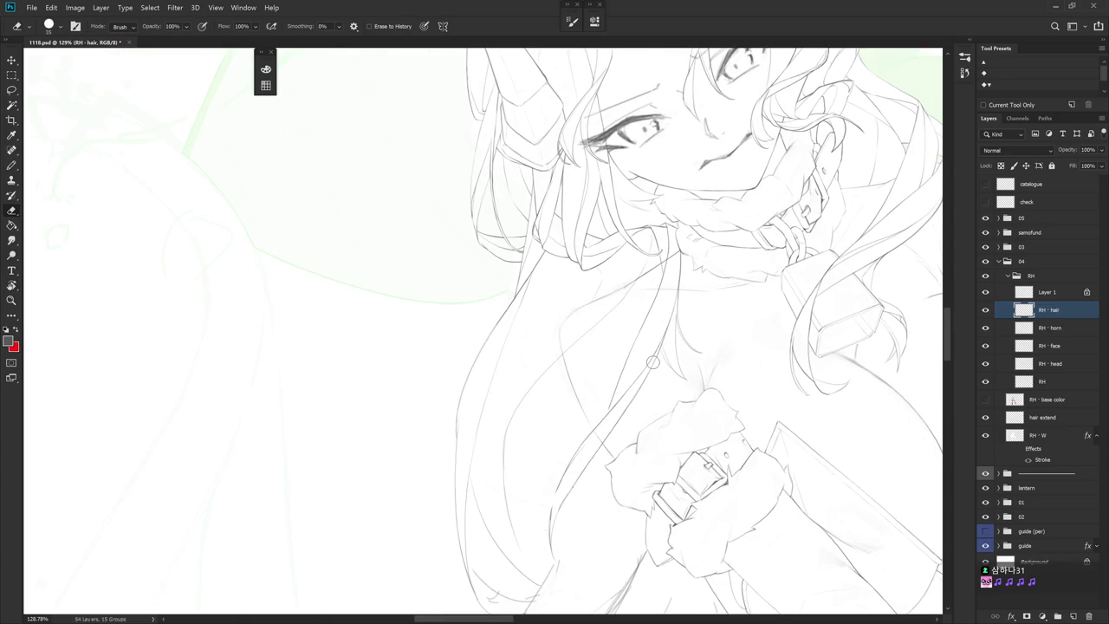
{"action": "key", "text": "r"}
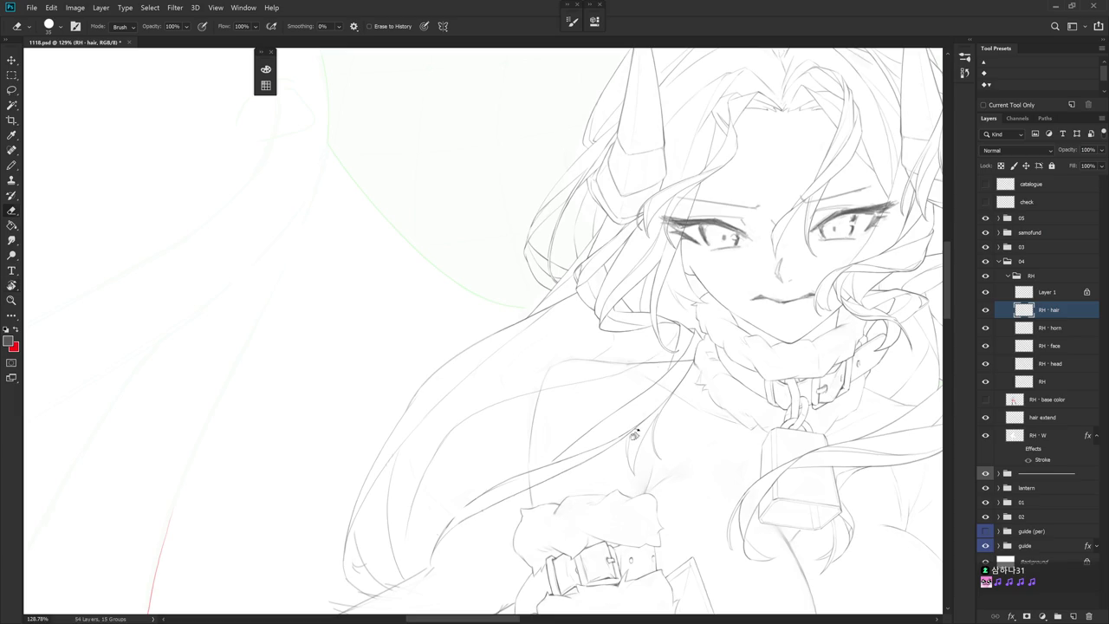
{"action": "key", "text": "r"}
{"action": "left_click_drag", "start_coordinate": [634, 434], "coordinate": [593, 250]}
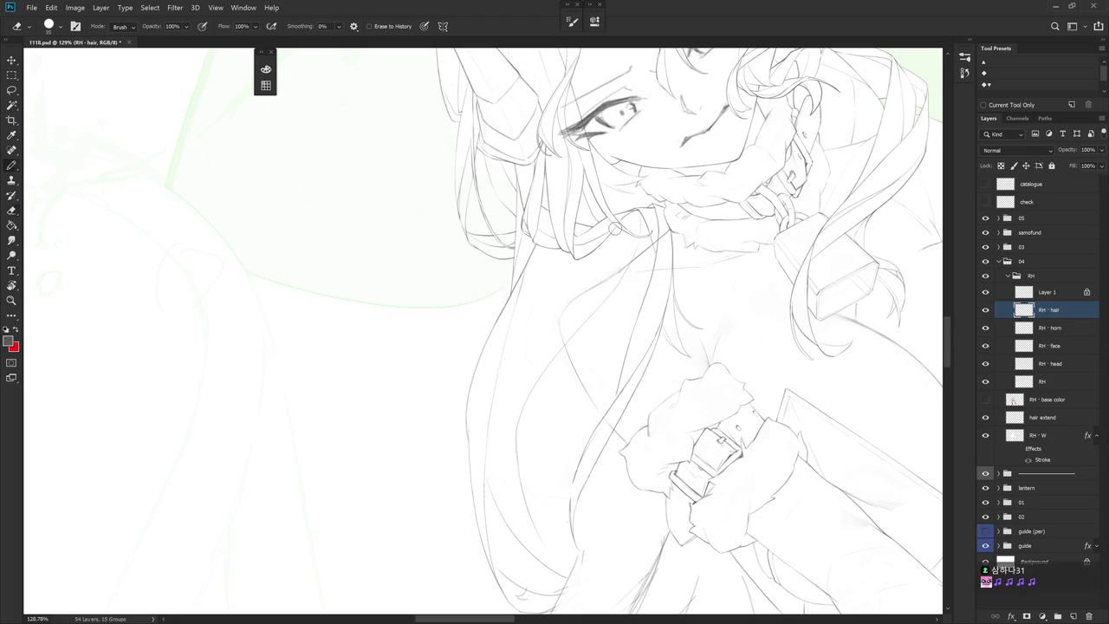
{"action": "key", "text": "b"}
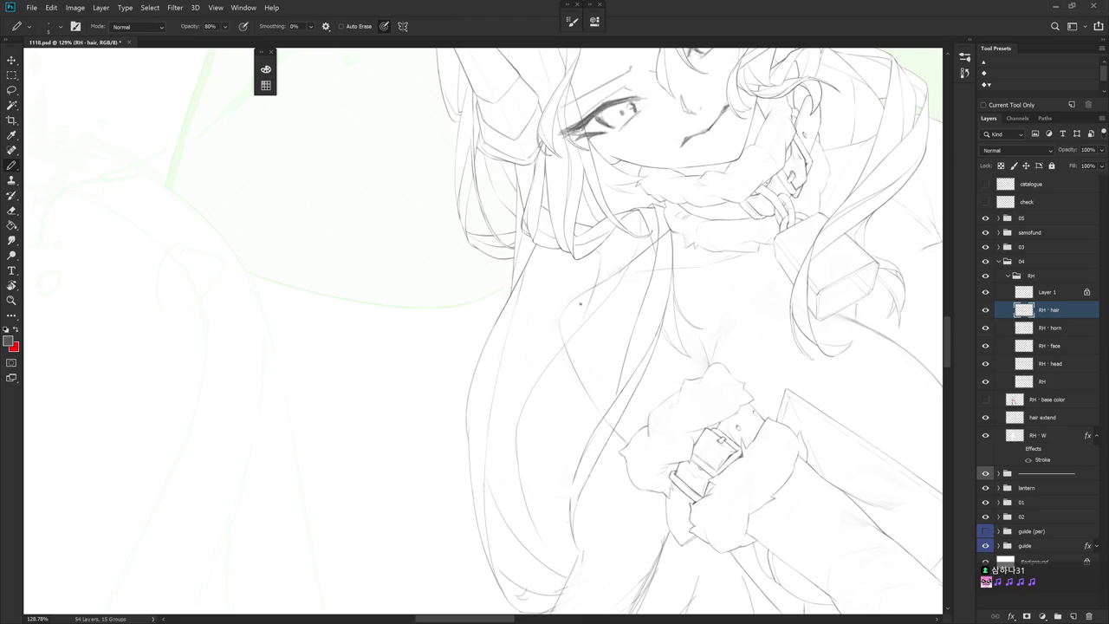
{"action": "left_click_drag", "start_coordinate": [602, 267], "coordinate": [593, 310]}
{"action": "key", "text": "ctrl+z"}
{"action": "left_click_drag", "start_coordinate": [601, 264], "coordinate": [584, 322]}
{"action": "scroll", "coordinate": [601, 453], "scroll_direction": "down", "scroll_amount": 3}
{"action": "key", "text": "ctrl+z"}
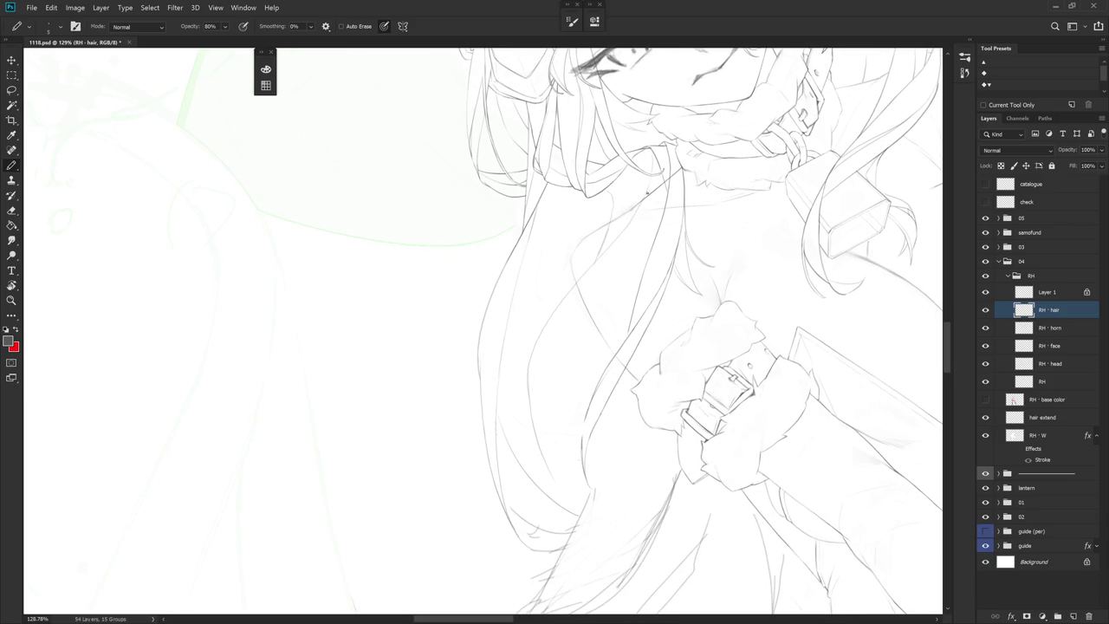
{"action": "key", "text": "r"}
{"action": "left_click_drag", "start_coordinate": [657, 181], "coordinate": [596, 149]}
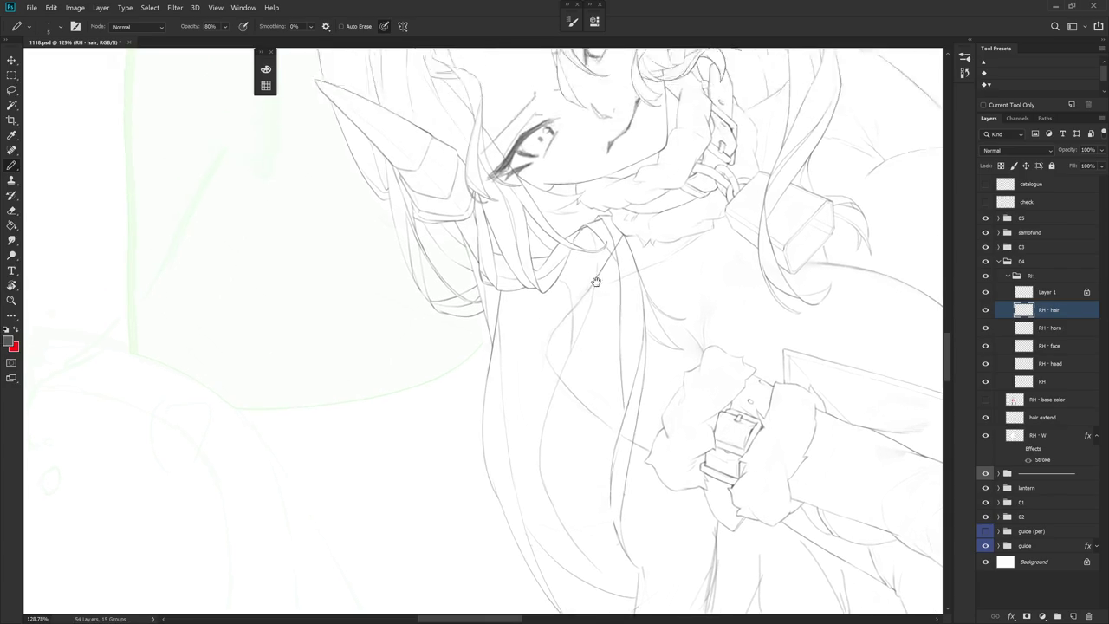
{"action": "scroll", "coordinate": [561, 344], "scroll_direction": "up", "scroll_amount": 5}
{"action": "key", "text": "e"}
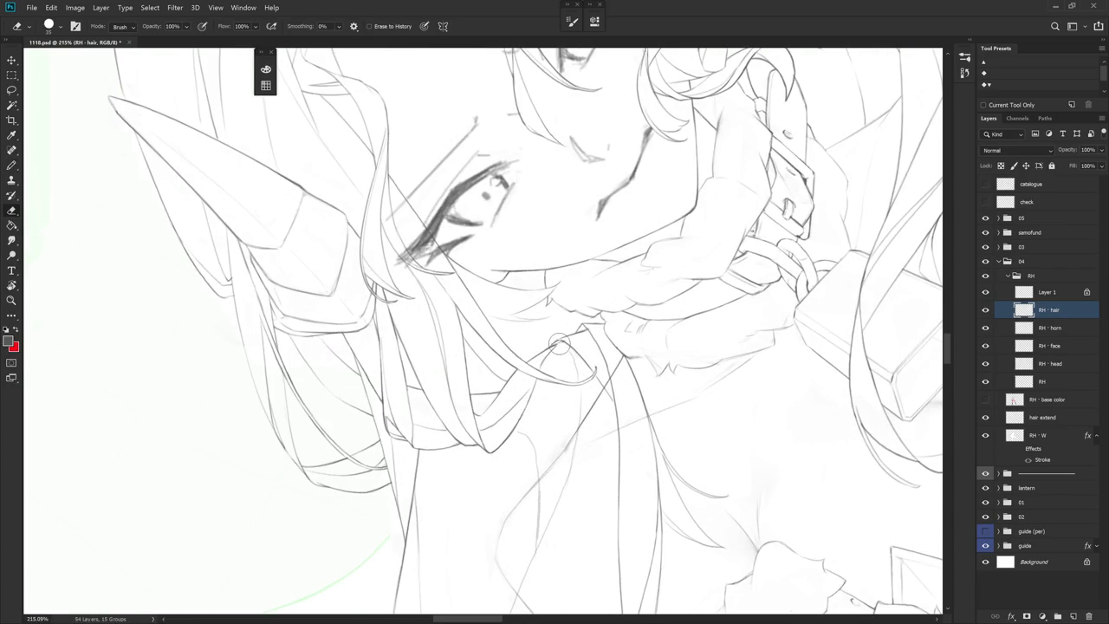
{"action": "key", "text": "b"}
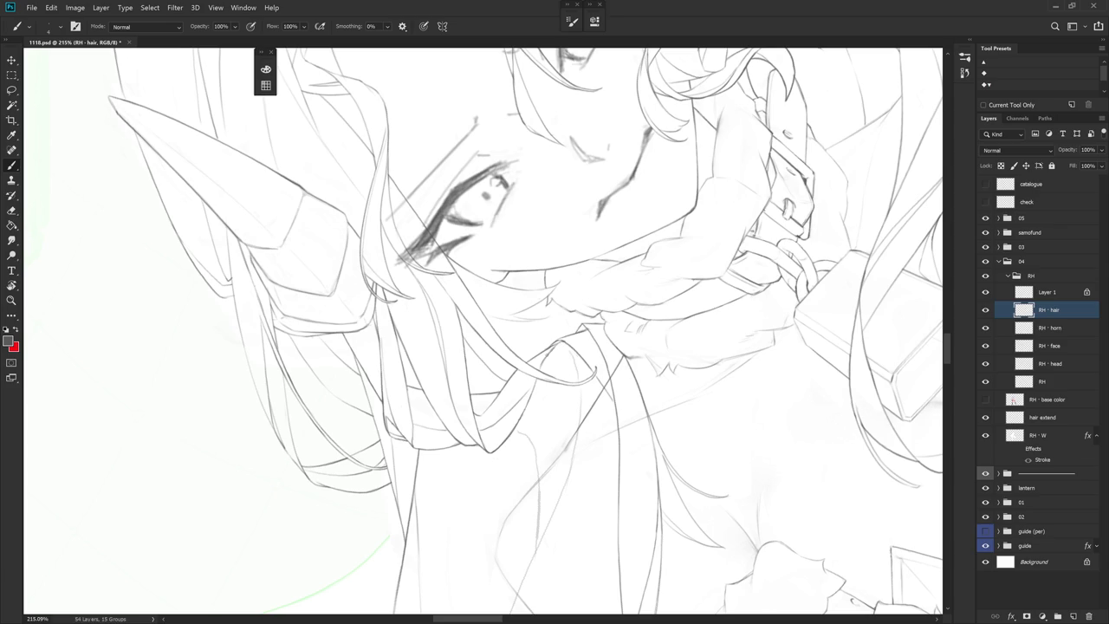
{"action": "key", "text": "e"}
{"action": "scroll", "coordinate": [568, 347], "scroll_direction": "down", "scroll_amount": 3}
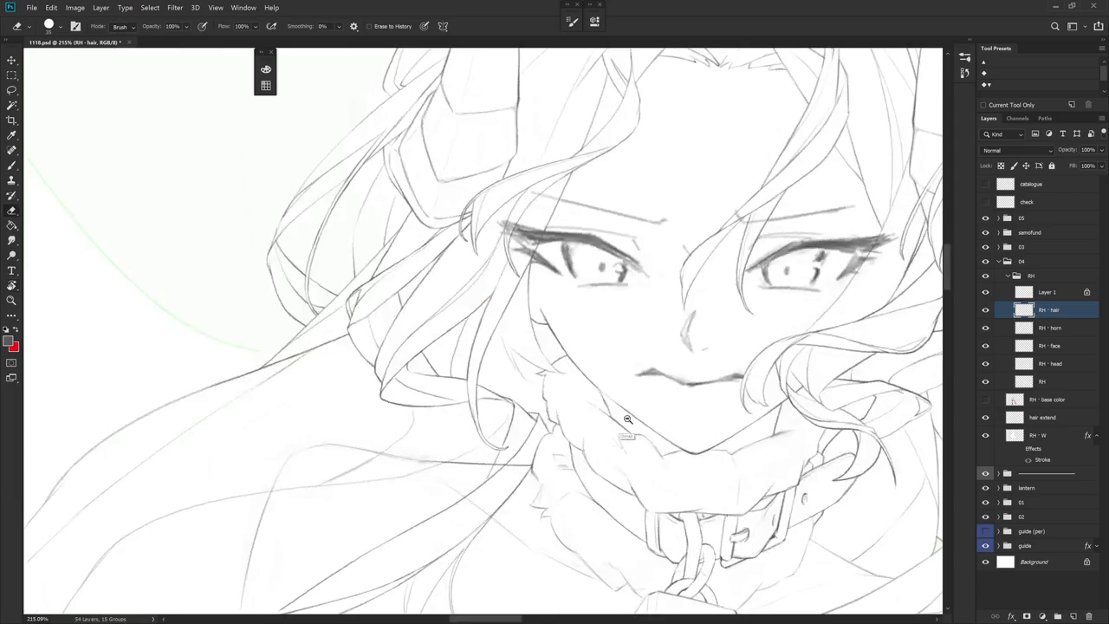
Try a hard-edged pencil strand down the left hair, undo it, and set the face upright
{"action": "scroll", "coordinate": [568, 347], "scroll_direction": "down", "scroll_amount": 2}
{"action": "key", "text": "b"}
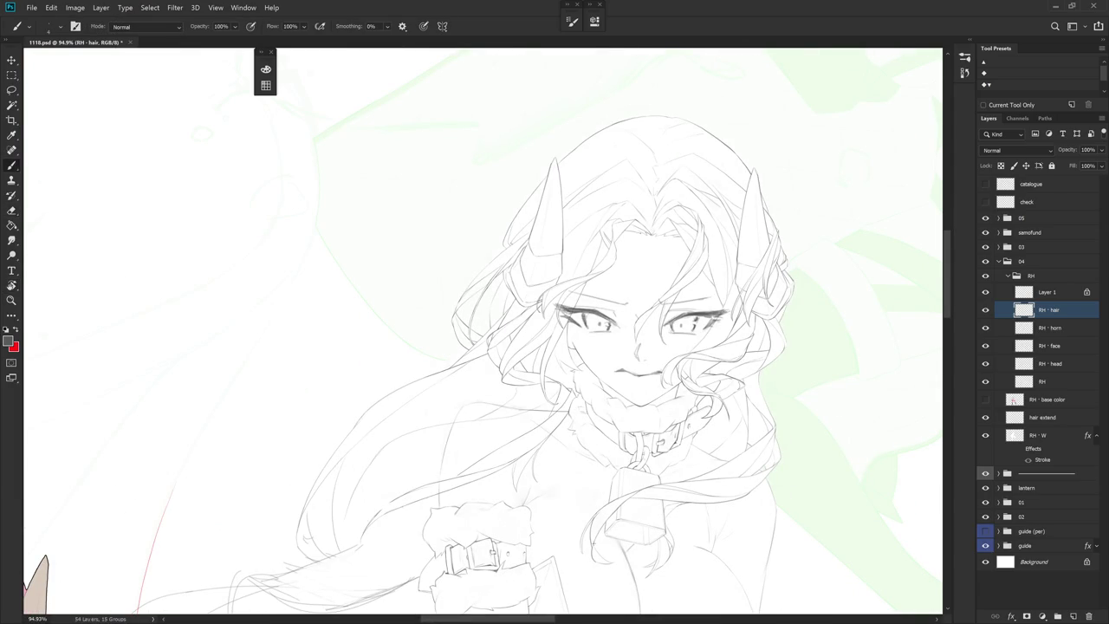
{"action": "mouse_move", "coordinate": [545, 535]}
{"action": "left_mouse_down"}
{"action": "mouse_move", "coordinate": [580, 344]}
{"action": "mouse_move", "coordinate": [611, 344]}
{"action": "left_mouse_up"}
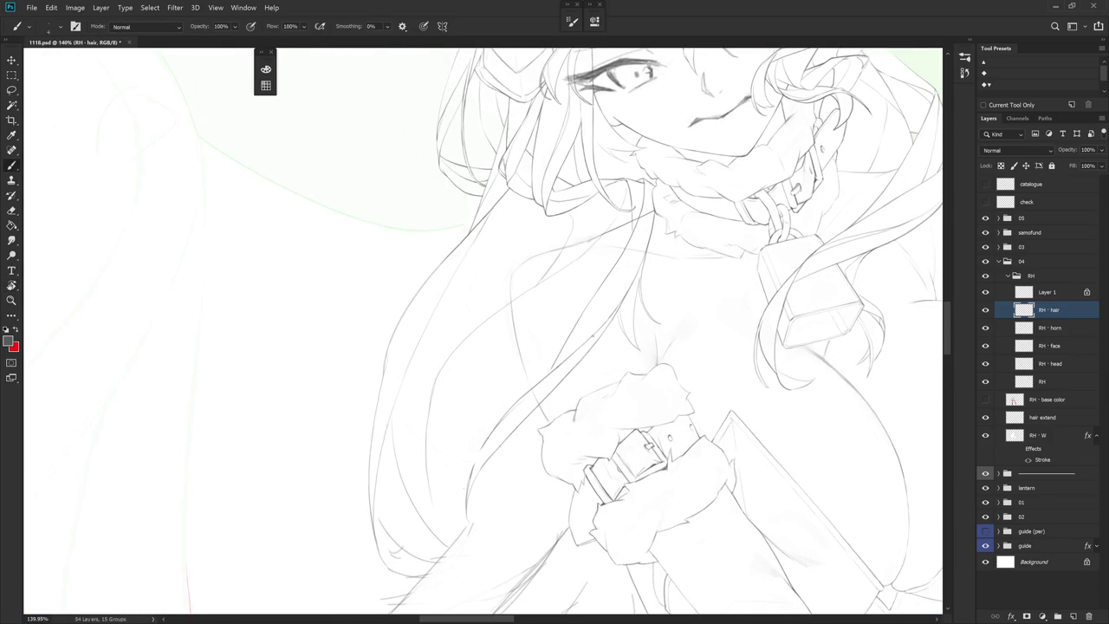
{"action": "left_click_drag", "start_coordinate": [624, 382], "coordinate": [470, 309]}
{"action": "key", "text": "shift+b"}
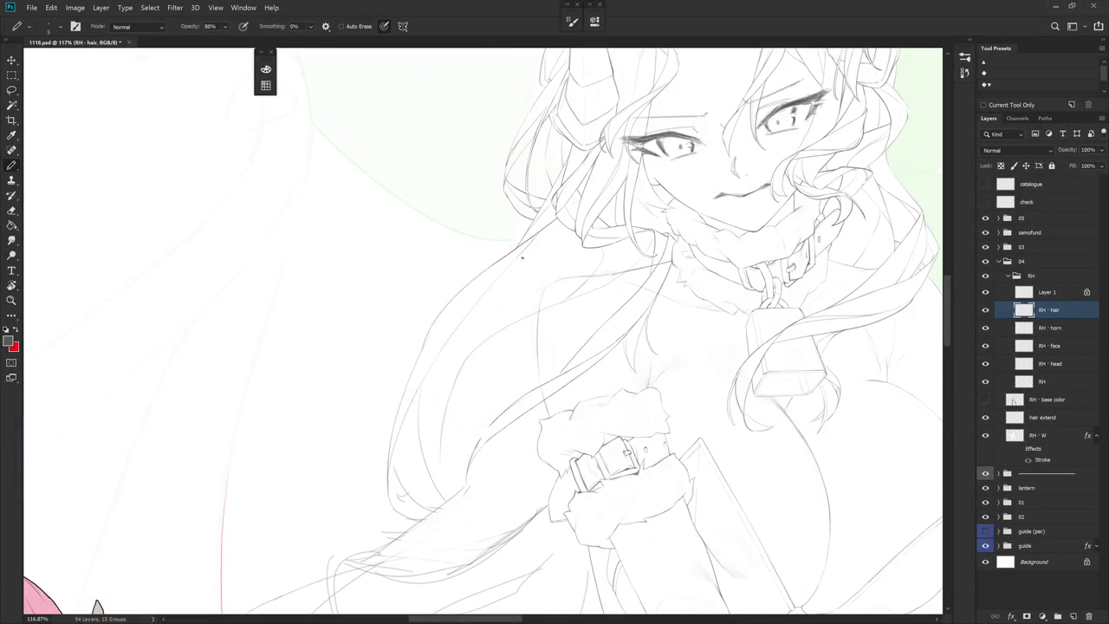
{"action": "left_click_drag", "start_coordinate": [494, 281], "coordinate": [439, 455]}
{"action": "key", "text": "ctrl+z"}
{"action": "left_click_drag", "start_coordinate": [621, 309], "coordinate": [638, 389]}
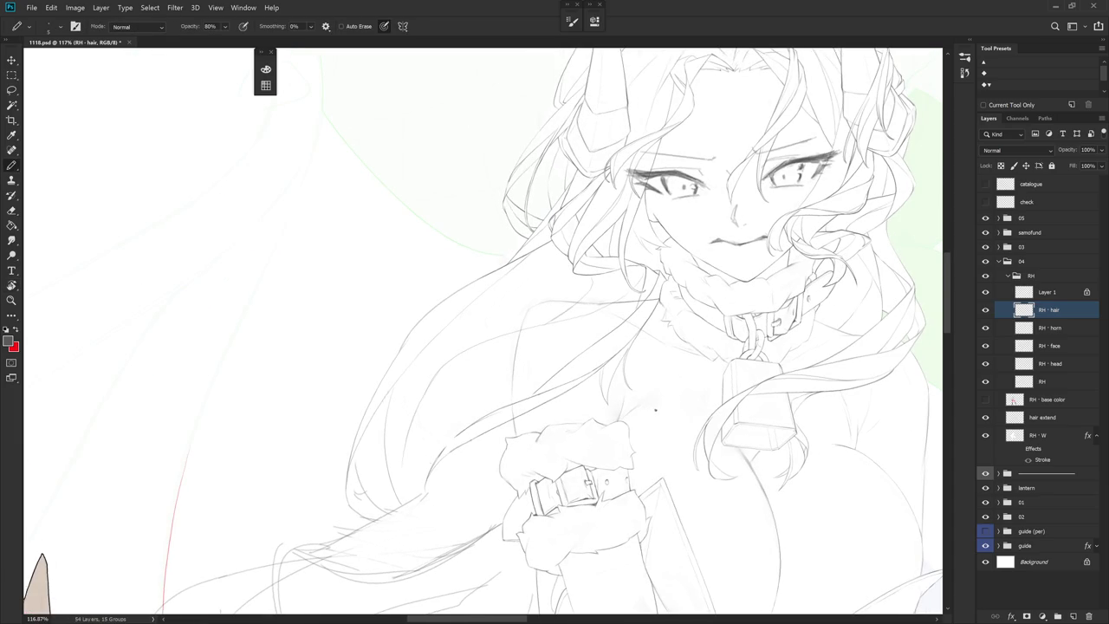
Lasso and erase the stray hair lines left of the fur collar, then deselect
{"action": "key", "text": "l"}
{"action": "left_click_drag", "start_coordinate": [401, 468], "coordinate": [408, 450]}
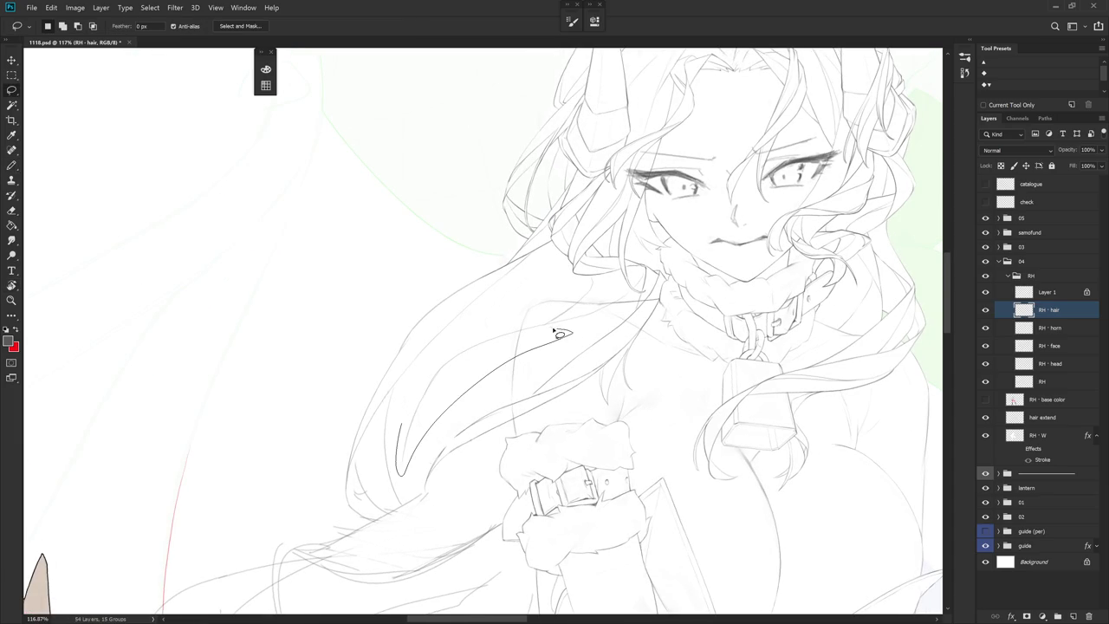
{"action": "key", "text": "ctrl+d"}
{"action": "mouse_move", "coordinate": [564, 335]}
{"action": "left_mouse_down"}
{"action": "mouse_move", "coordinate": [599, 284]}
{"action": "mouse_move", "coordinate": [575, 366]}
{"action": "left_mouse_up"}
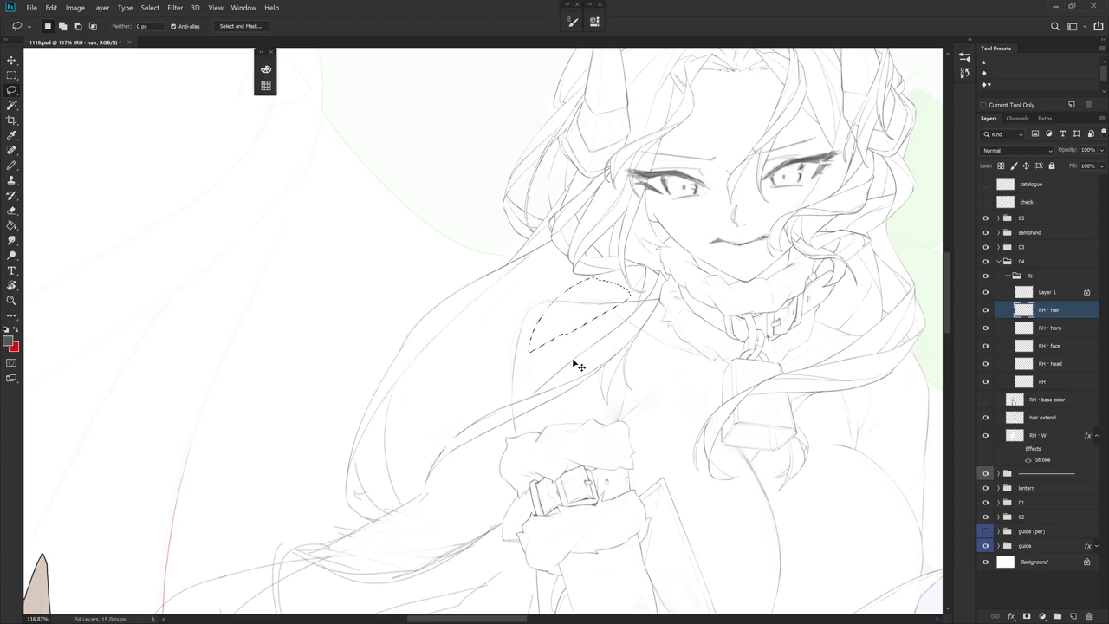
{"action": "key", "text": "e"}
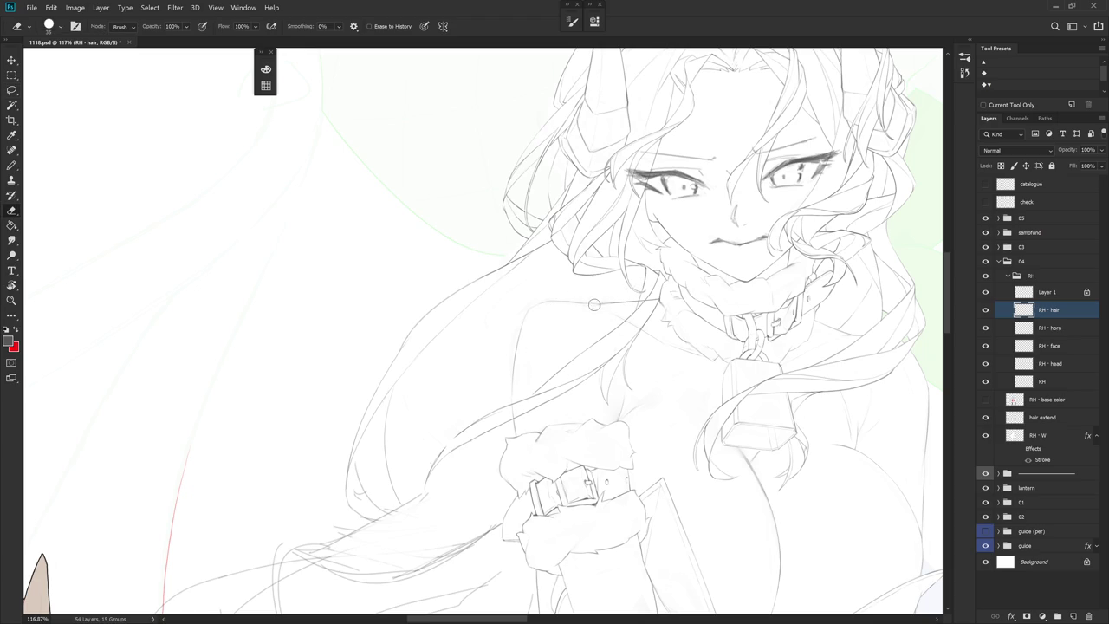
{"action": "key", "text": "l"}
{"action": "left_click_drag", "start_coordinate": [554, 396], "coordinate": [568, 396]}
{"action": "key", "text": "ctrl+d"}
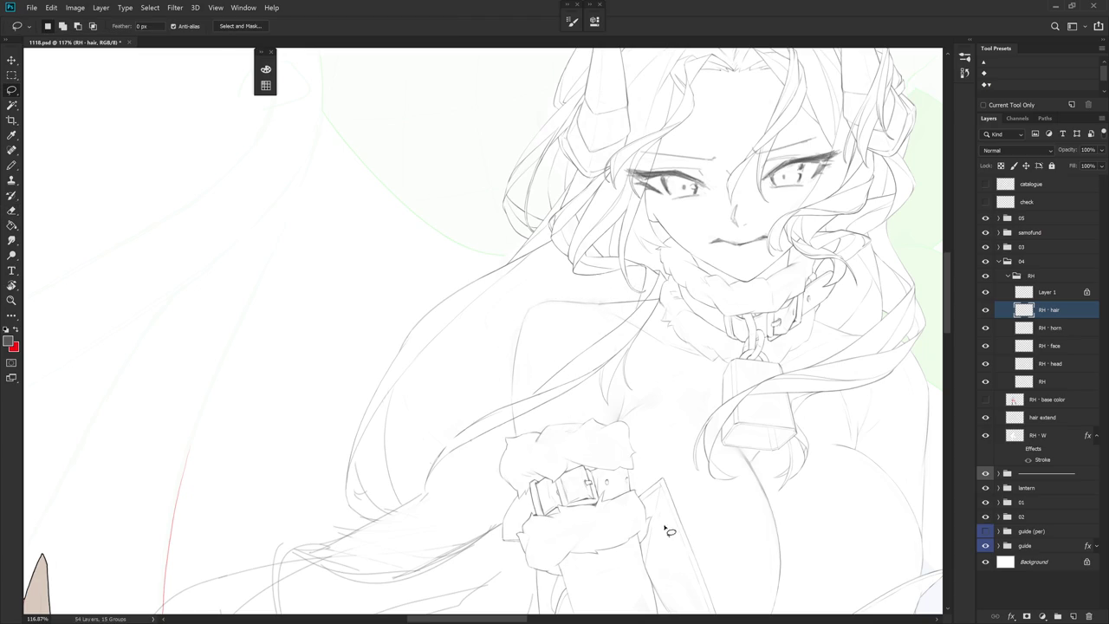
{"action": "scroll", "coordinate": [647, 408], "scroll_direction": "down", "scroll_amount": 2}
Undo the faint stroke and rotate and zoom the view onto the strand beside the torso
{"action": "key", "text": "b"}
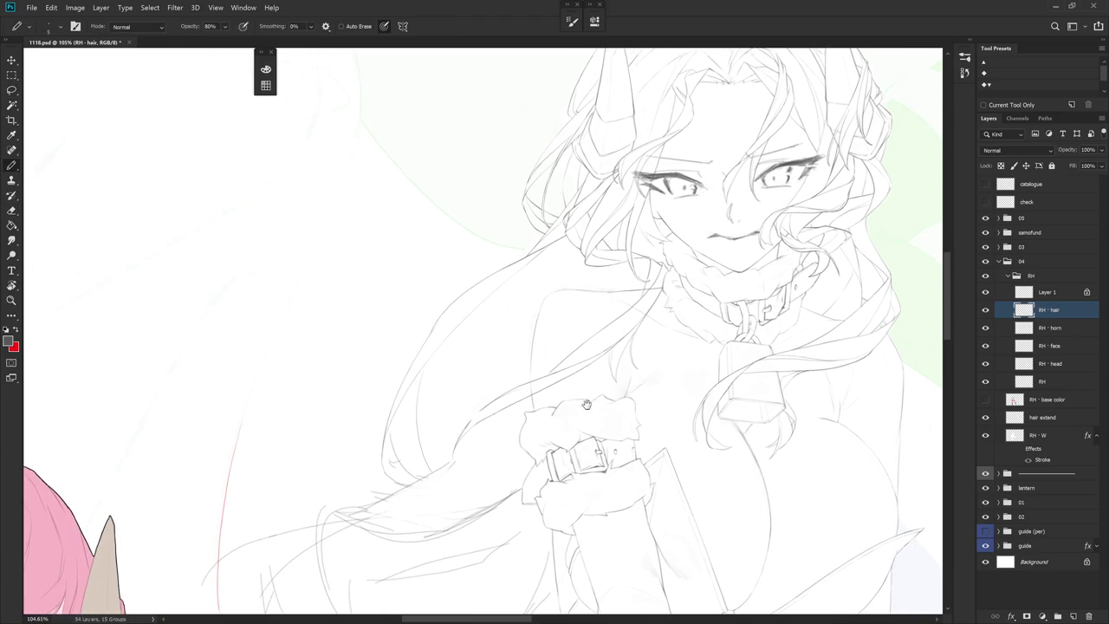
{"action": "left_click_drag", "start_coordinate": [566, 414], "coordinate": [640, 363]}
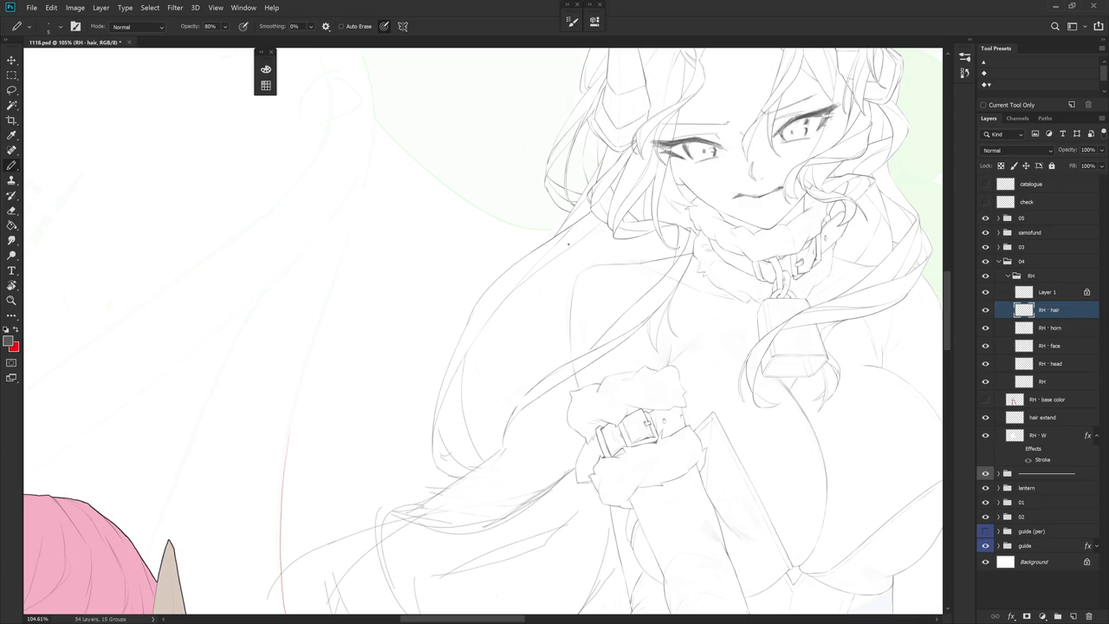
{"action": "key", "text": "ctrl+z"}
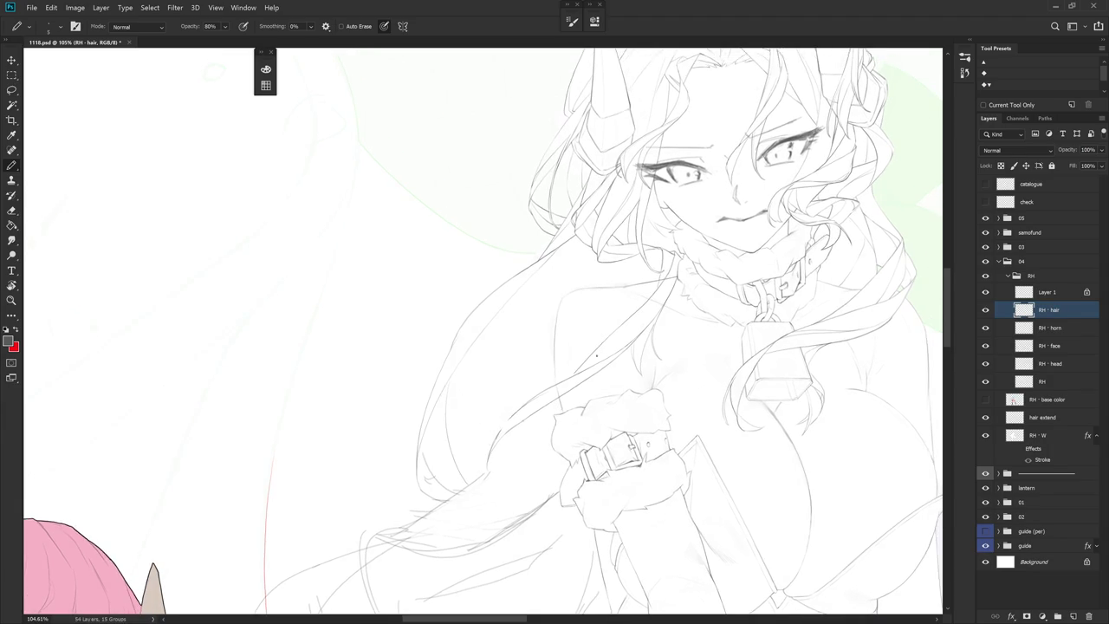
{"action": "key", "text": "r"}
{"action": "left_click_drag", "start_coordinate": [594, 285], "coordinate": [520, 364]}
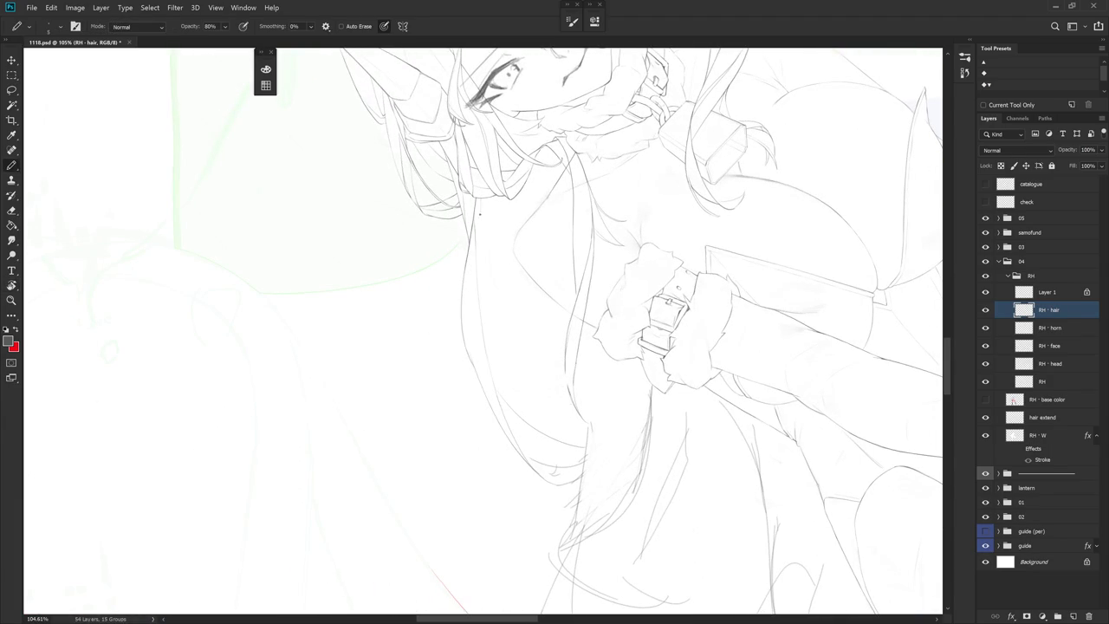
{"action": "key", "text": "shift+b"}
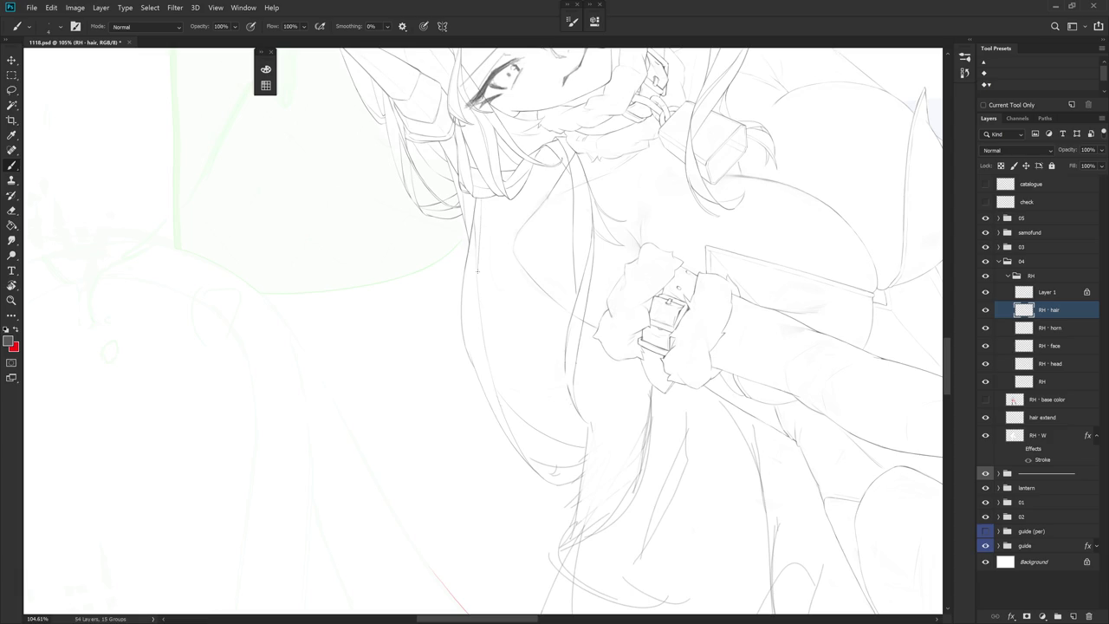
{"action": "scroll", "coordinate": [485, 336], "scroll_direction": "up", "scroll_amount": 3}
{"action": "scroll", "coordinate": [485, 336], "scroll_direction": "up", "scroll_amount": 2}
Draw the thin hair line down the torso, redrawing it once and extending it further down
{"action": "left_click_drag", "start_coordinate": [486, 192], "coordinate": [473, 330]}
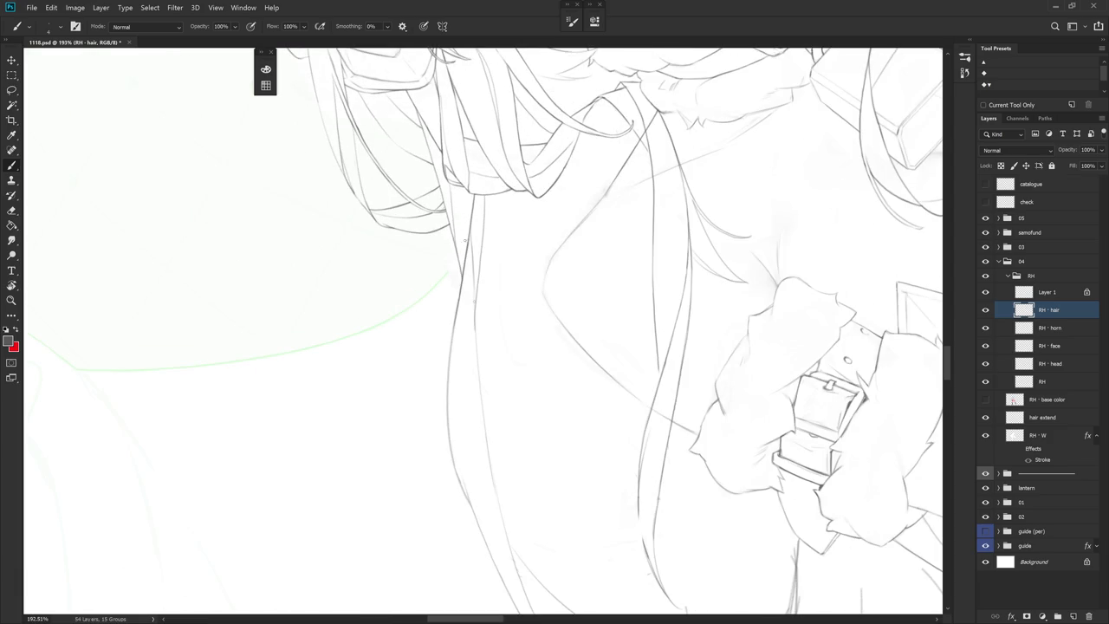
{"action": "key", "text": "ctrl+z"}
{"action": "left_click_drag", "start_coordinate": [482, 197], "coordinate": [476, 341]}
{"action": "left_click_drag", "start_coordinate": [472, 262], "coordinate": [473, 280]}
{"action": "left_click_drag", "start_coordinate": [474, 319], "coordinate": [475, 347]}
{"action": "scroll", "coordinate": [589, 379], "scroll_direction": "down", "scroll_amount": 3}
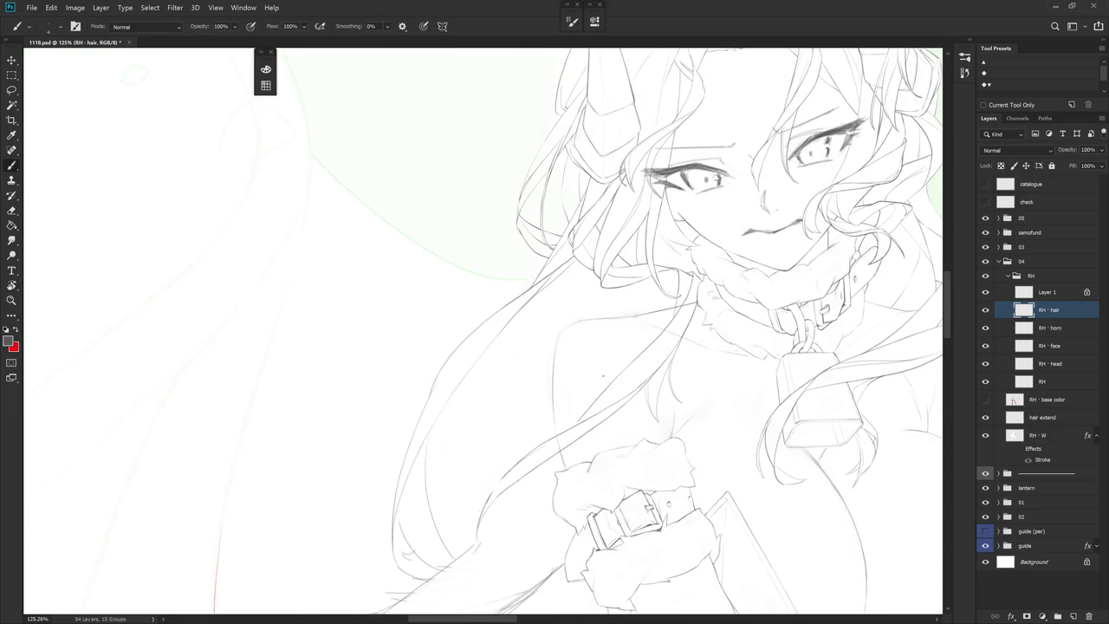
{"action": "mouse_move", "coordinate": [564, 329]}
{"action": "left_mouse_down"}
{"action": "mouse_move", "coordinate": [558, 363]}
{"action": "mouse_move", "coordinate": [633, 330]}
{"action": "left_mouse_up"}
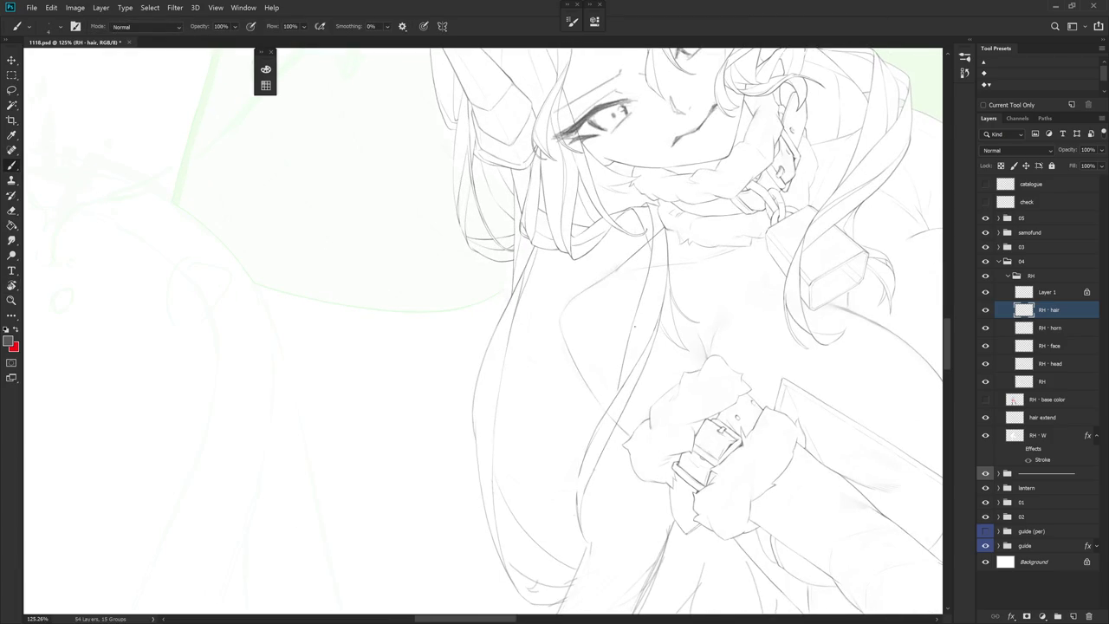
{"action": "scroll", "coordinate": [541, 218], "scroll_direction": "up", "scroll_amount": 3}
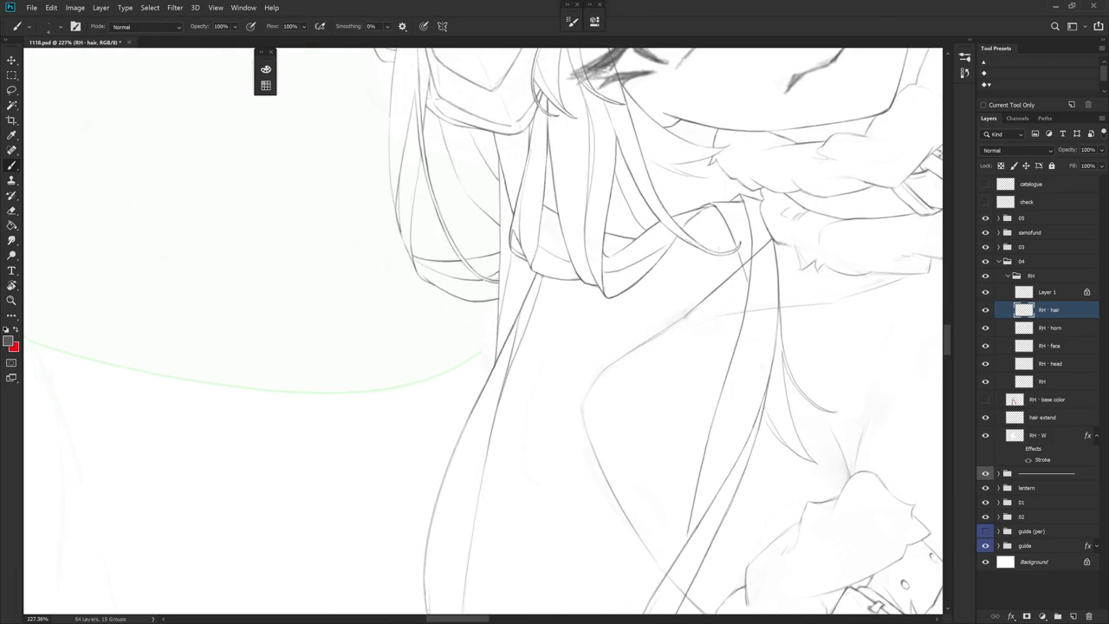
{"action": "scroll", "coordinate": [581, 244], "scroll_direction": "down", "scroll_amount": 5}
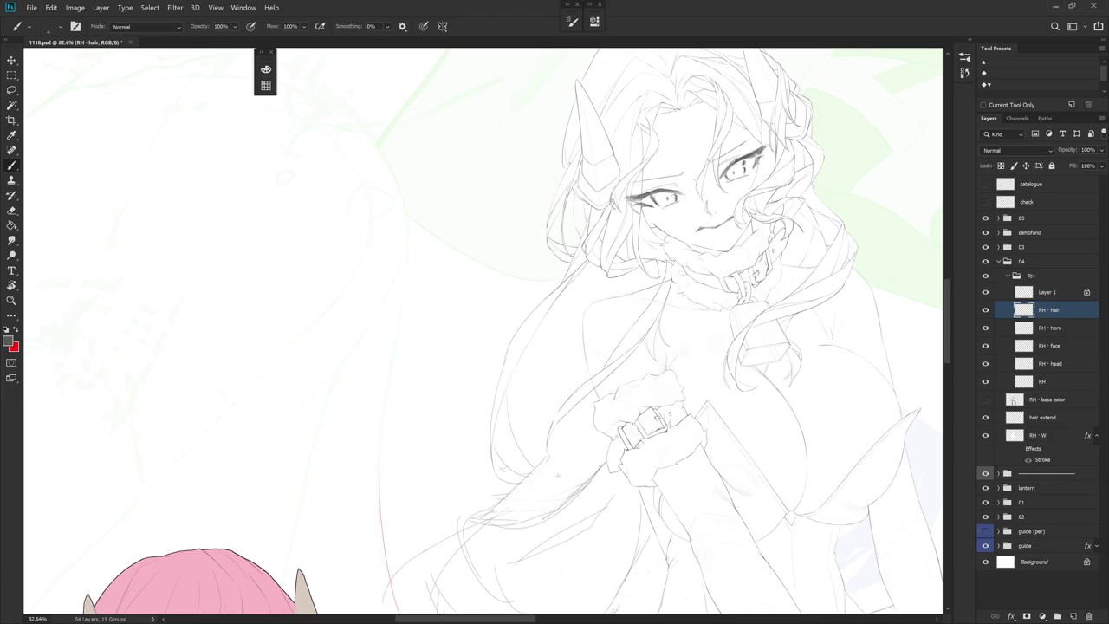
{"action": "left_click_drag", "start_coordinate": [680, 402], "coordinate": [642, 468]}
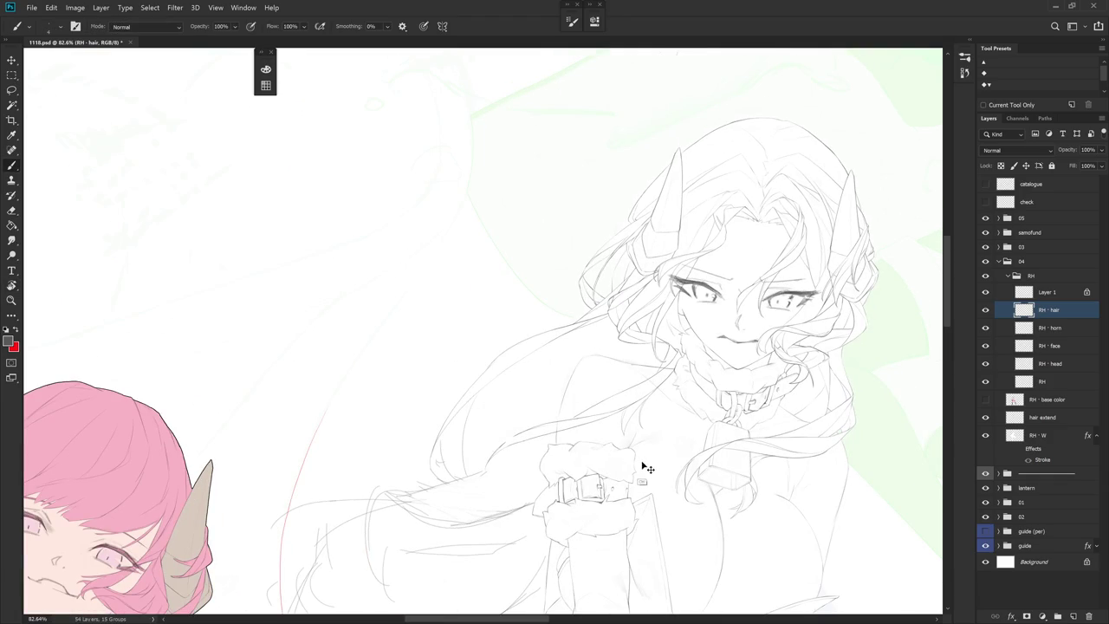
{"action": "mouse_move", "coordinate": [638, 507]}
{"action": "left_mouse_down"}
{"action": "mouse_move", "coordinate": [687, 374]}
{"action": "mouse_move", "coordinate": [618, 429]}
{"action": "left_mouse_up"}
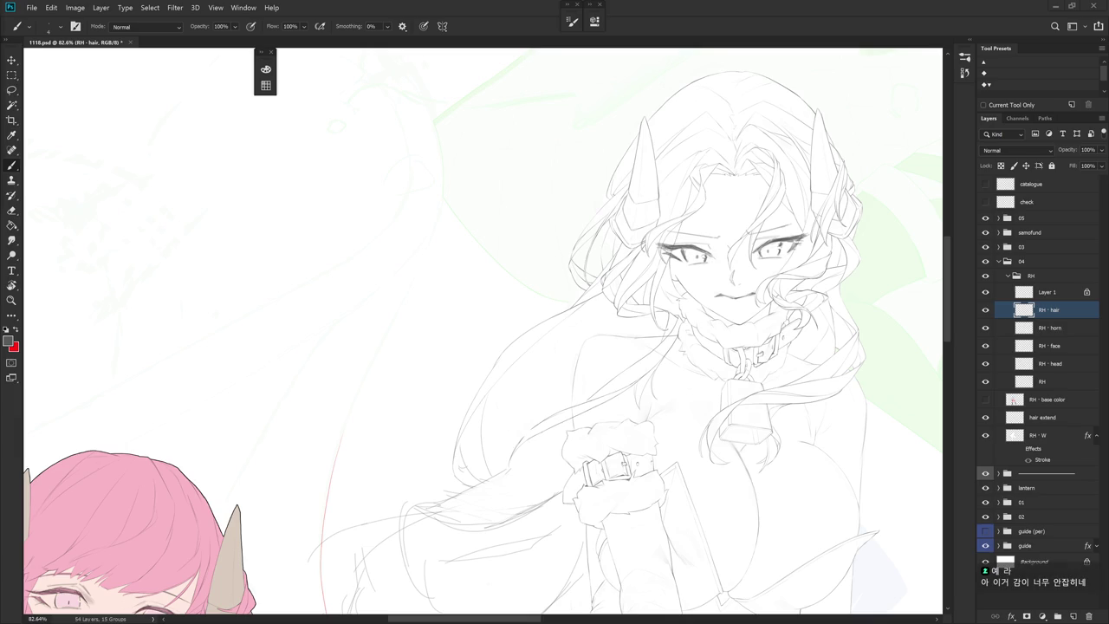
{"action": "scroll", "coordinate": [593, 373], "scroll_direction": "up", "scroll_amount": 3}
{"action": "key", "text": "shift+b"}
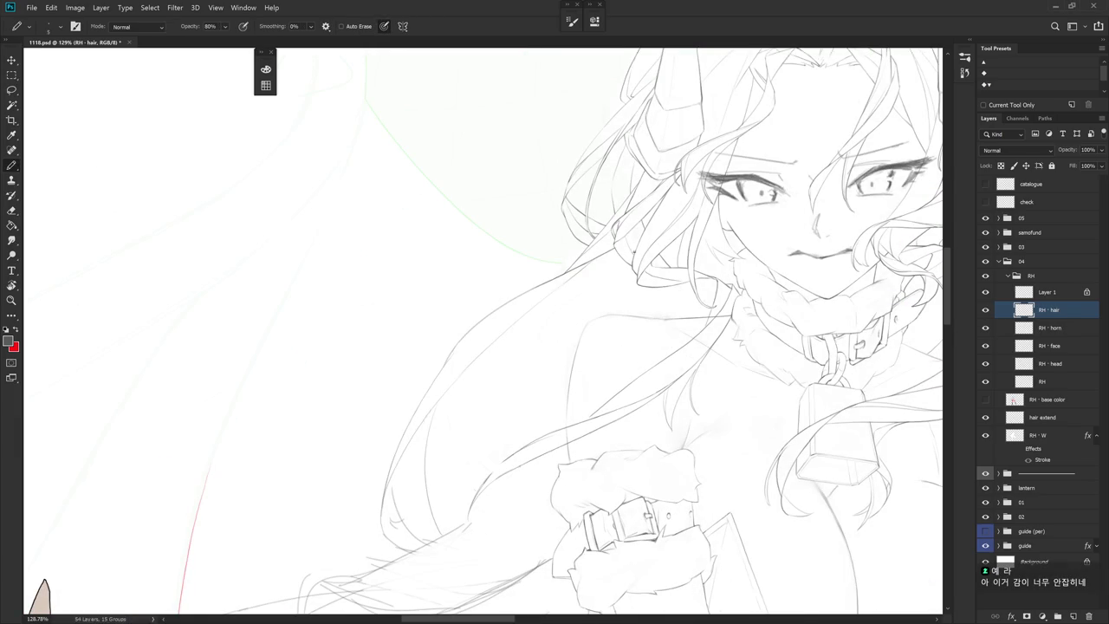
Remove a trial strand from the horns toward the chest and tilt the view about 17 degrees
{"action": "left_click_drag", "start_coordinate": [628, 262], "coordinate": [426, 439]}
{"action": "key", "text": "ctrl+z"}
{"action": "key", "text": "shift+b"}
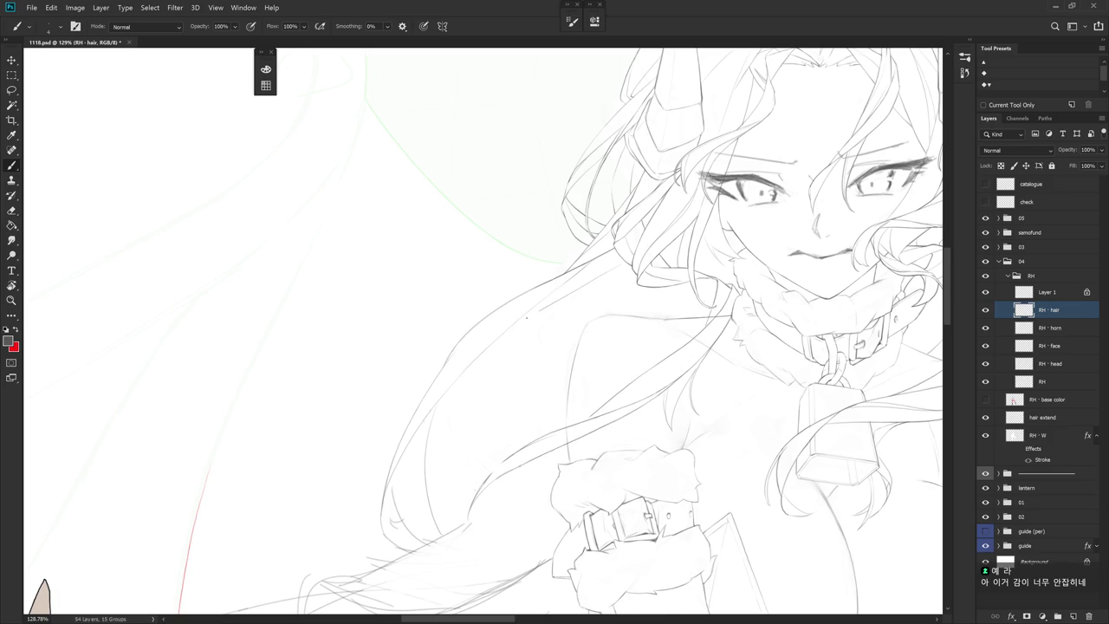
{"action": "key", "text": "e"}
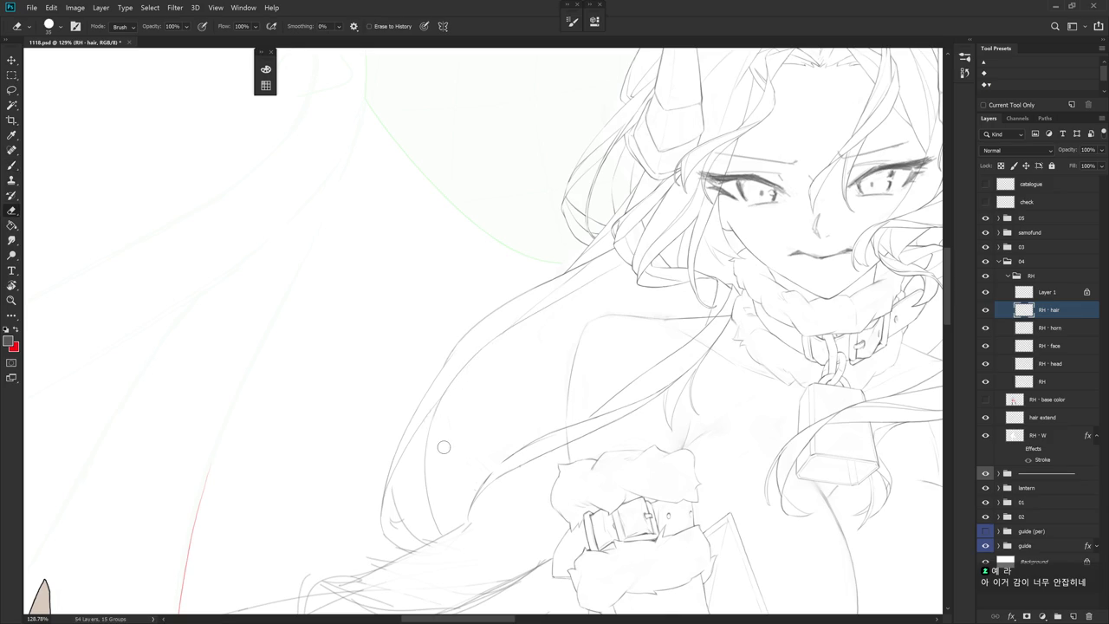
{"action": "scroll", "coordinate": [578, 413], "scroll_direction": "right", "scroll_amount": 1}
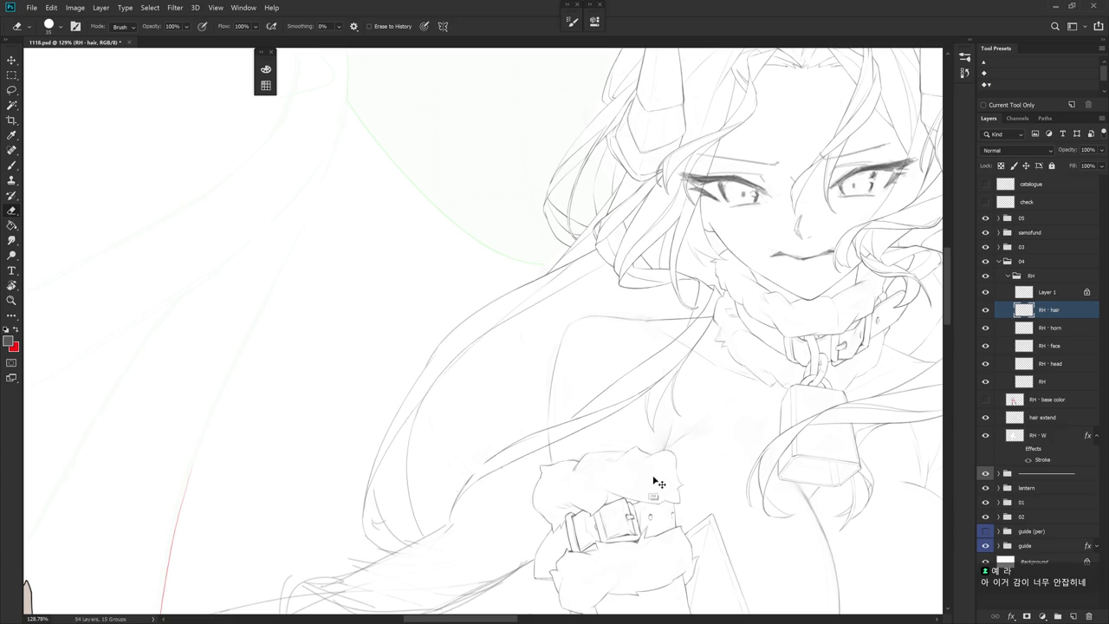
{"action": "key", "text": "r"}
{"action": "mouse_move", "coordinate": [656, 482]}
{"action": "left_mouse_down"}
{"action": "mouse_move", "coordinate": [674, 407]}
{"action": "mouse_move", "coordinate": [662, 224]}
{"action": "left_mouse_up"}
Try the hair outline running down-left, undo it, and turn the view onto the torso
{"action": "key", "text": "b"}
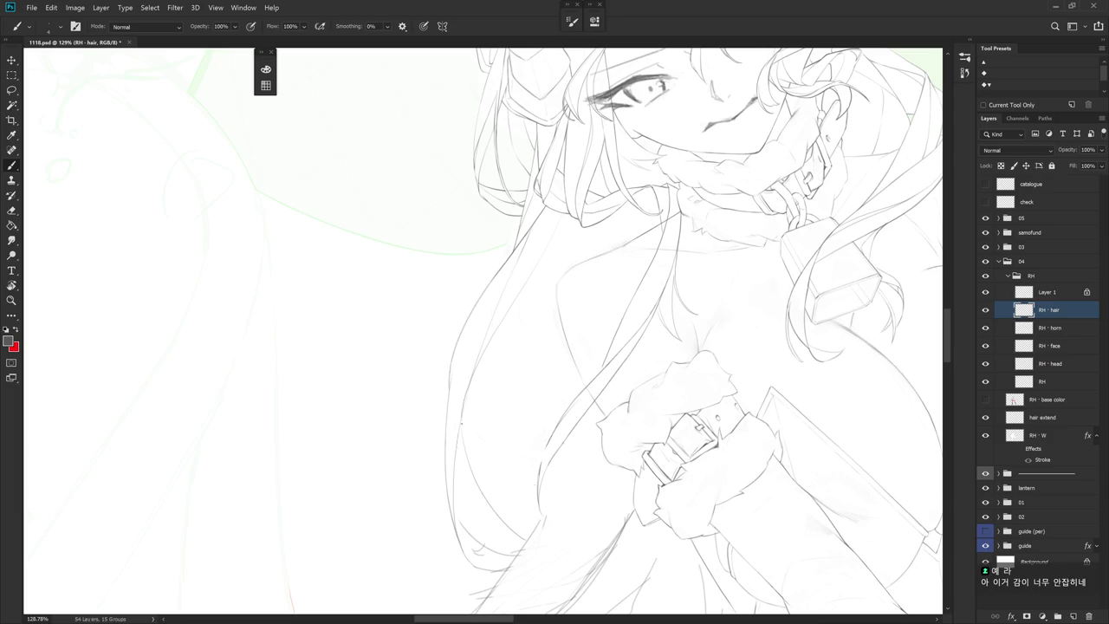
{"action": "key", "text": "ctrl+z"}
{"action": "left_click_drag", "start_coordinate": [537, 279], "coordinate": [462, 419]}
{"action": "left_click_drag", "start_coordinate": [469, 435], "coordinate": [28, 591]}
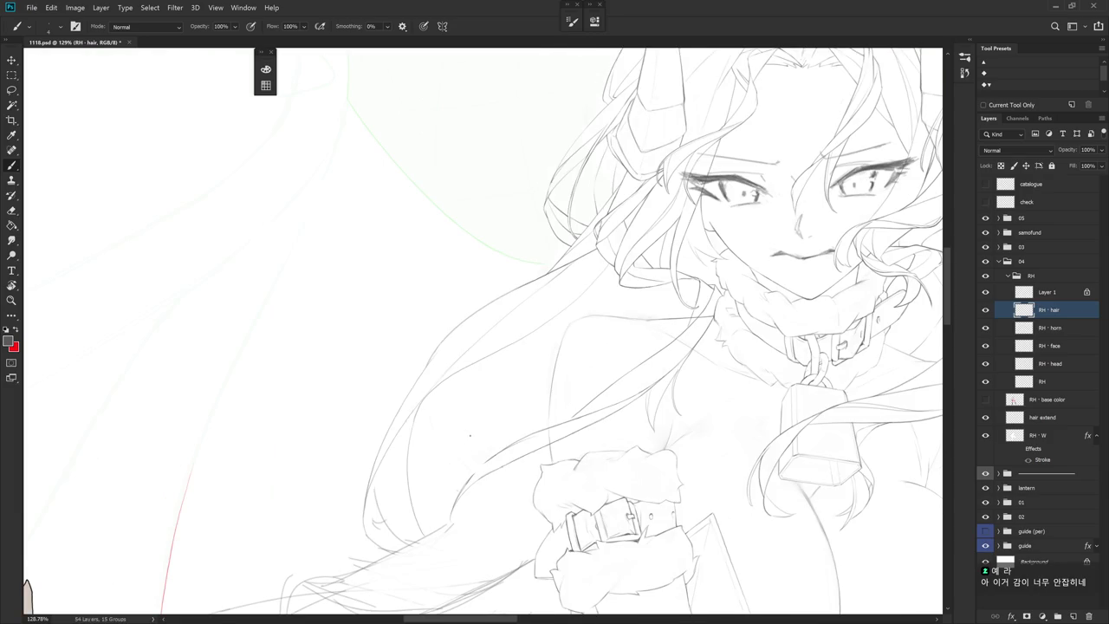
{"action": "key", "text": "ctrl+z"}
{"action": "mouse_move", "coordinate": [470, 435]}
{"action": "left_mouse_down"}
{"action": "mouse_move", "coordinate": [614, 389]}
{"action": "mouse_move", "coordinate": [501, 284]}
{"action": "left_mouse_up"}
Test short strokes along the torso's left contour, keeping only one redrawn segment
{"action": "key", "text": "e"}
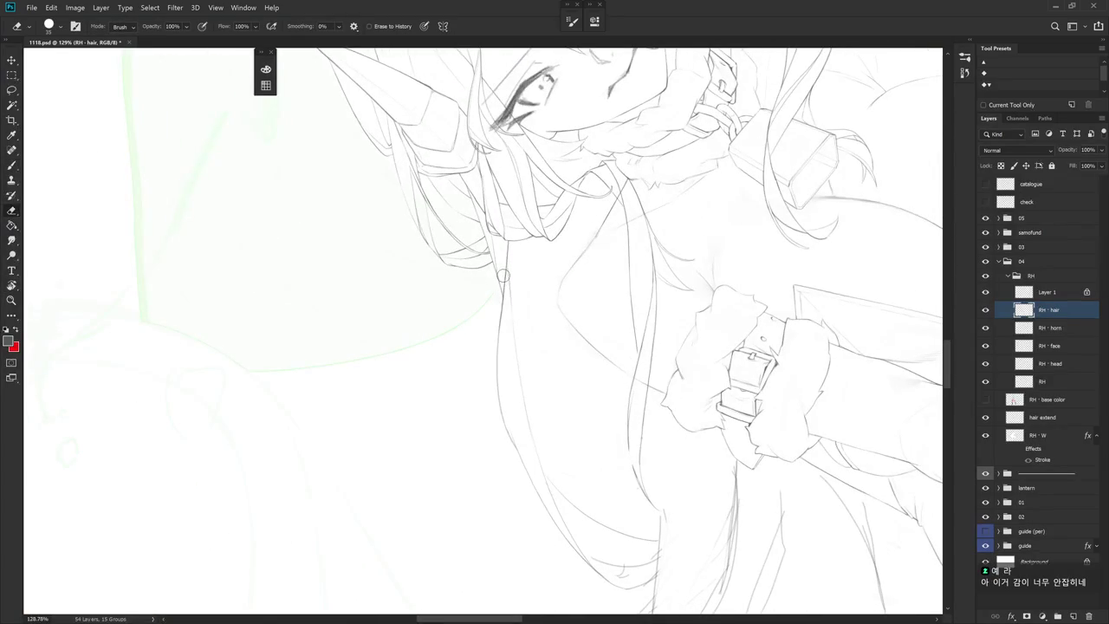
{"action": "key", "text": "b"}
{"action": "mouse_move", "coordinate": [504, 281]}
{"action": "left_mouse_down"}
{"action": "mouse_move", "coordinate": [509, 328]}
{"action": "mouse_move", "coordinate": [506, 311]}
{"action": "left_mouse_up"}
{"action": "key", "text": "ctrl+z"}
{"action": "key", "text": "ctrl+z"}
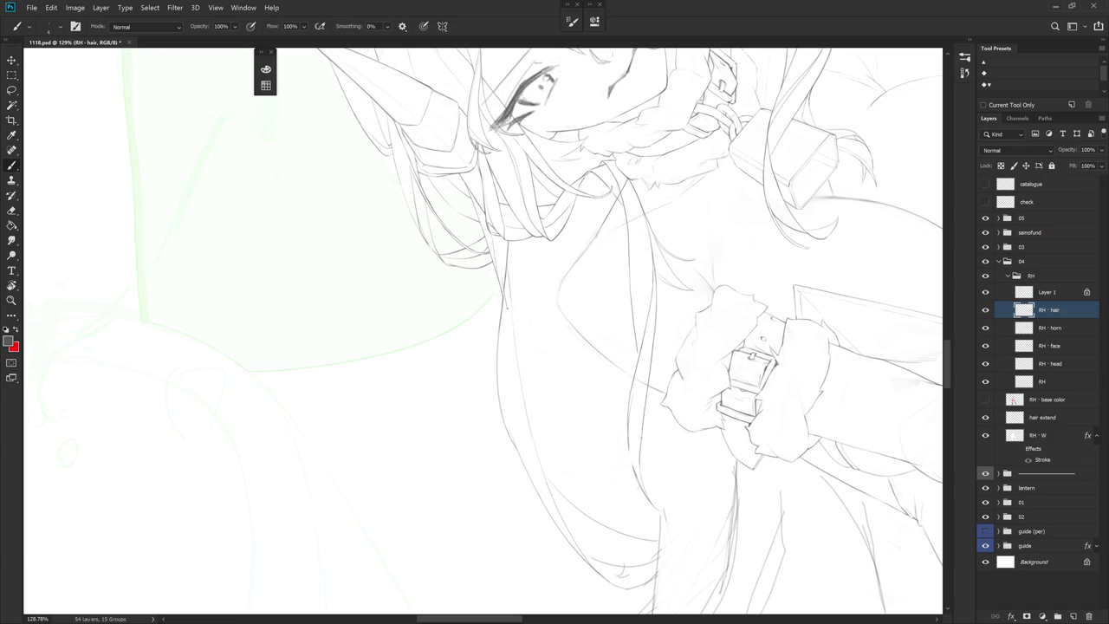
{"action": "left_click_drag", "start_coordinate": [515, 351], "coordinate": [518, 368]}
{"action": "key", "text": "ctrl+z"}
{"action": "left_click_drag", "start_coordinate": [506, 298], "coordinate": [509, 316]}
Trace the hair line down the torso's left side
{"action": "scroll", "coordinate": [507, 281], "scroll_direction": "up", "scroll_amount": 3}
{"action": "key", "text": "e"}
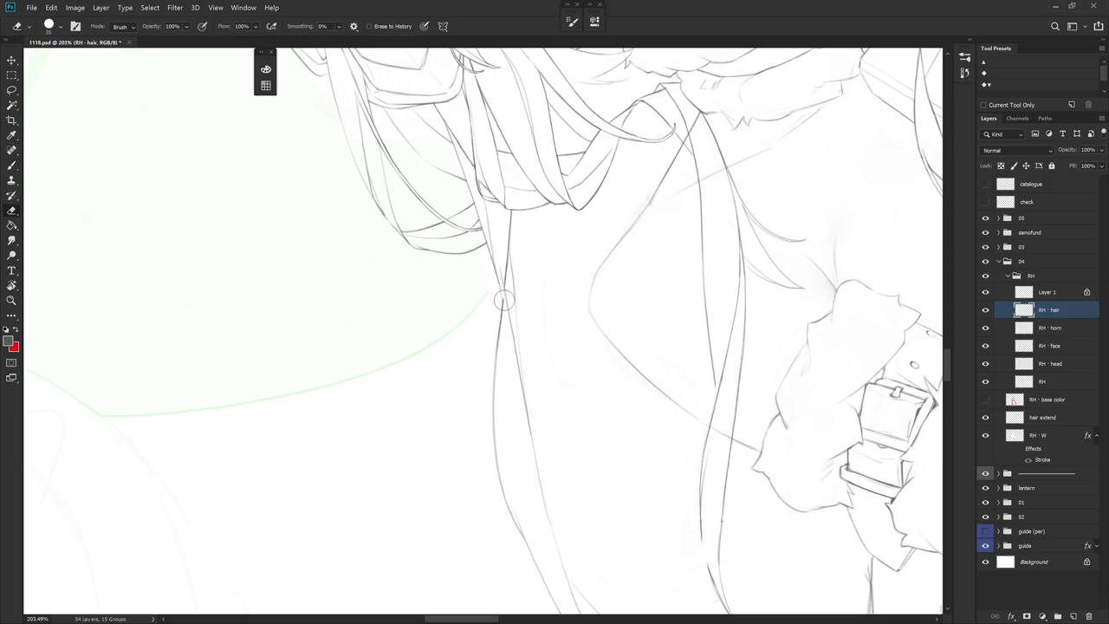
{"action": "key", "text": "b"}
{"action": "left_click_drag", "start_coordinate": [495, 274], "coordinate": [535, 469]}
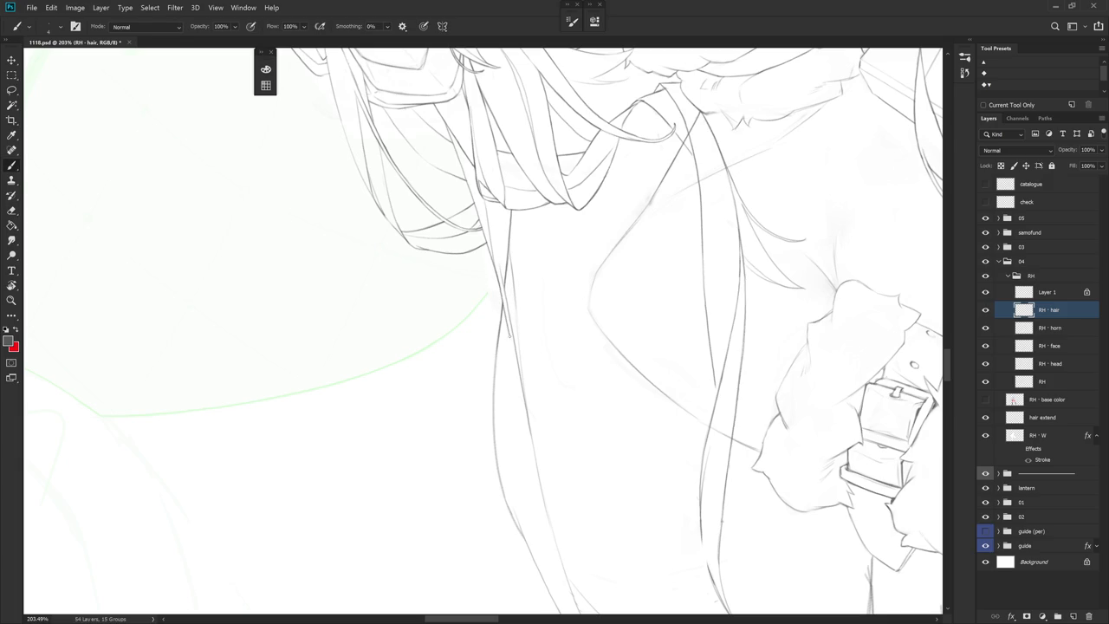
{"action": "key", "text": "e"}
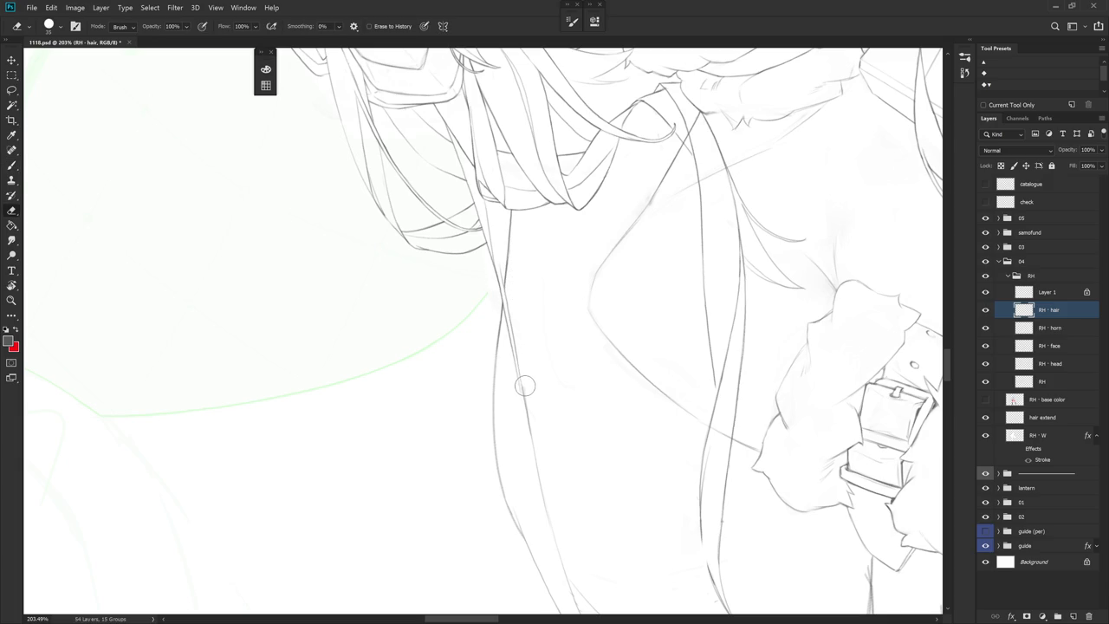
{"action": "left_click_drag", "start_coordinate": [553, 448], "coordinate": [535, 365]}
{"action": "key", "text": "b"}
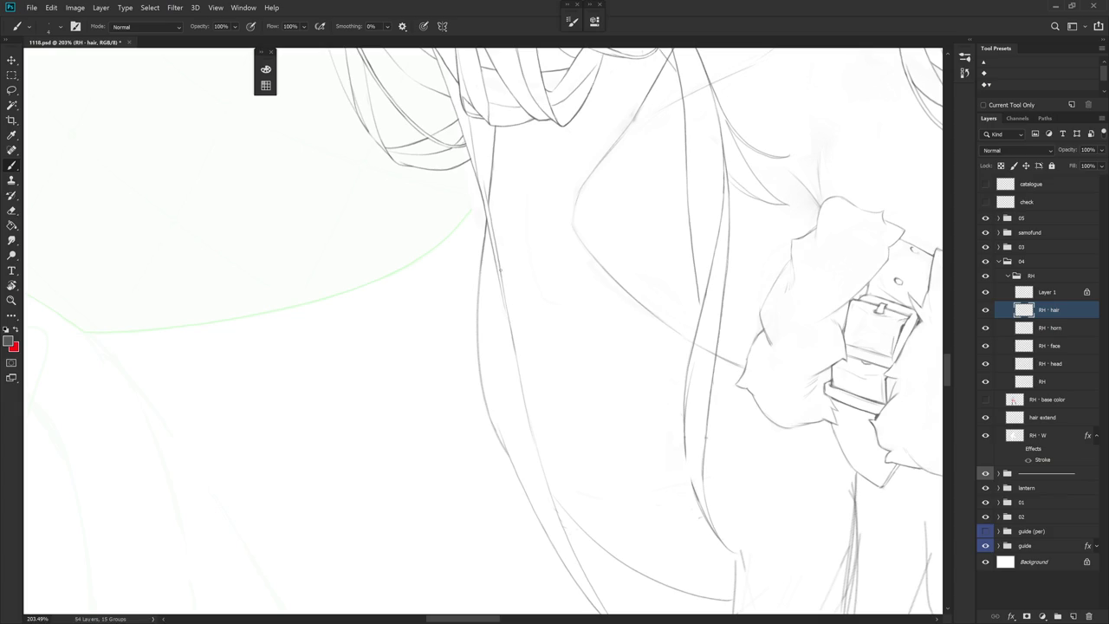
Reset the view upright and draw a darker, extended stroke down the hair's left edge
{"action": "key", "text": "r"}
{"action": "left_click_drag", "start_coordinate": [534, 444], "coordinate": [599, 398]}
{"action": "key", "text": "ctrl+0"}
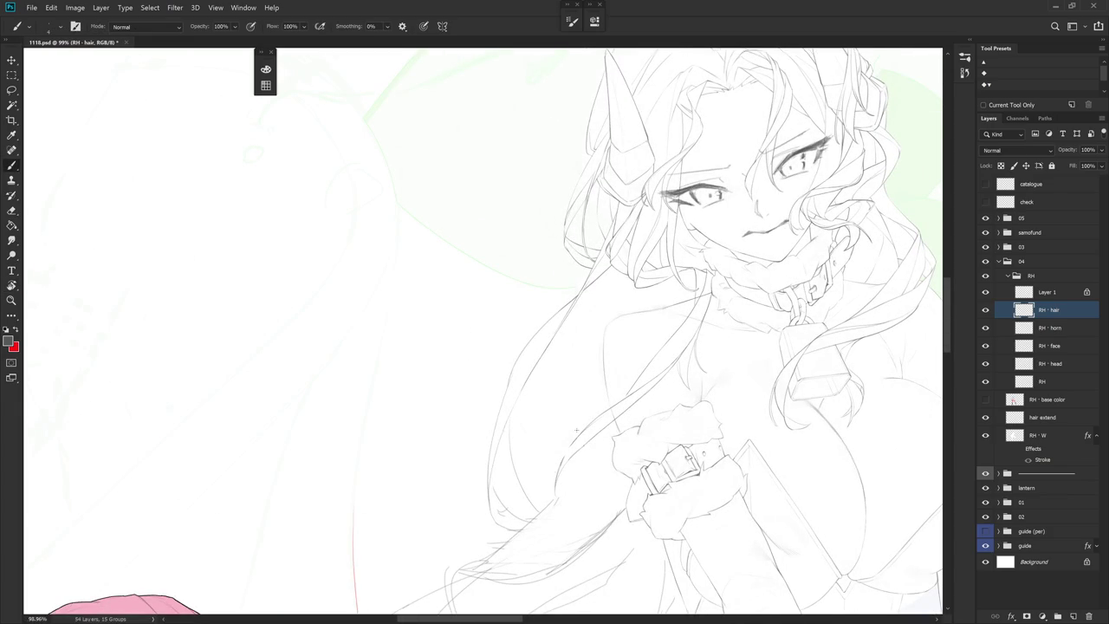
{"action": "scroll", "coordinate": [615, 441], "scroll_direction": "up", "scroll_amount": 3}
{"action": "left_click_drag", "start_coordinate": [519, 229], "coordinate": [488, 370]}
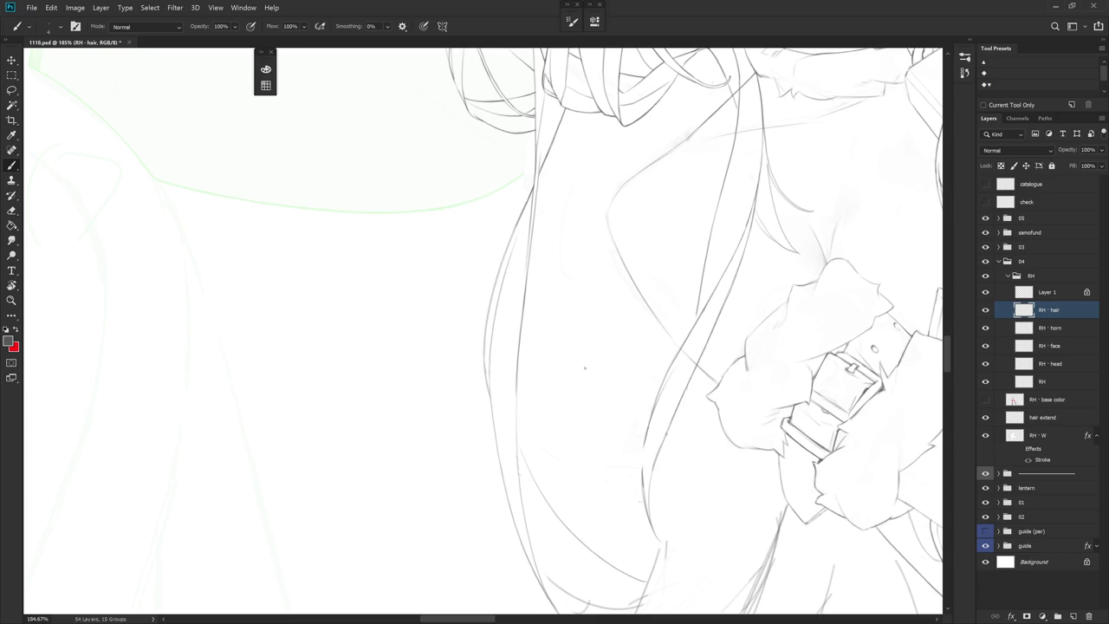
{"action": "key", "text": "r"}
{"action": "left_click_drag", "start_coordinate": [576, 371], "coordinate": [614, 248]}
{"action": "key", "text": "e"}
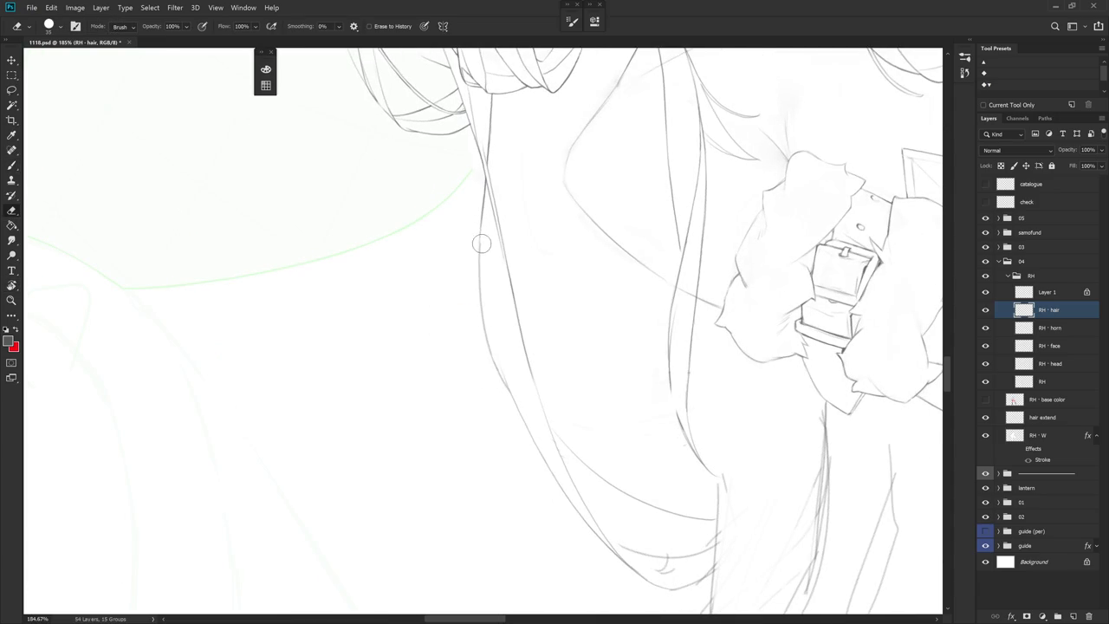
{"action": "key", "text": "b"}
{"action": "left_click_drag", "start_coordinate": [480, 227], "coordinate": [489, 350]}
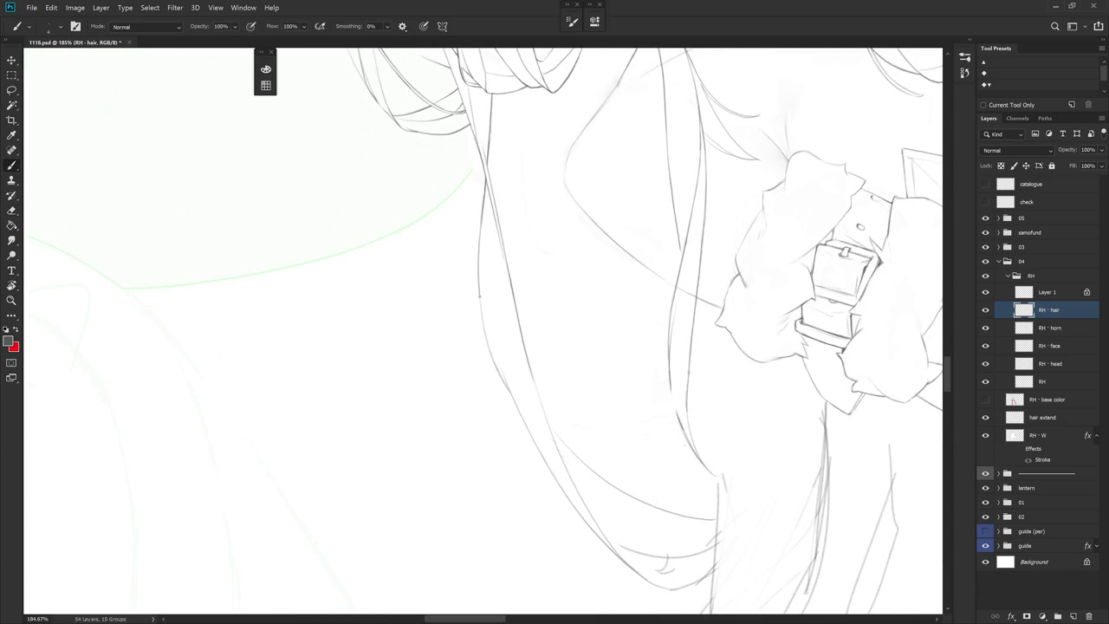
{"action": "mouse_move", "coordinate": [489, 351]}
{"action": "left_mouse_down"}
{"action": "mouse_move", "coordinate": [527, 389]}
{"action": "mouse_move", "coordinate": [549, 345]}
{"action": "left_mouse_up"}
Redraw the left hair line downward at a new view angle
{"action": "key", "text": "r"}
{"action": "key", "text": "e"}
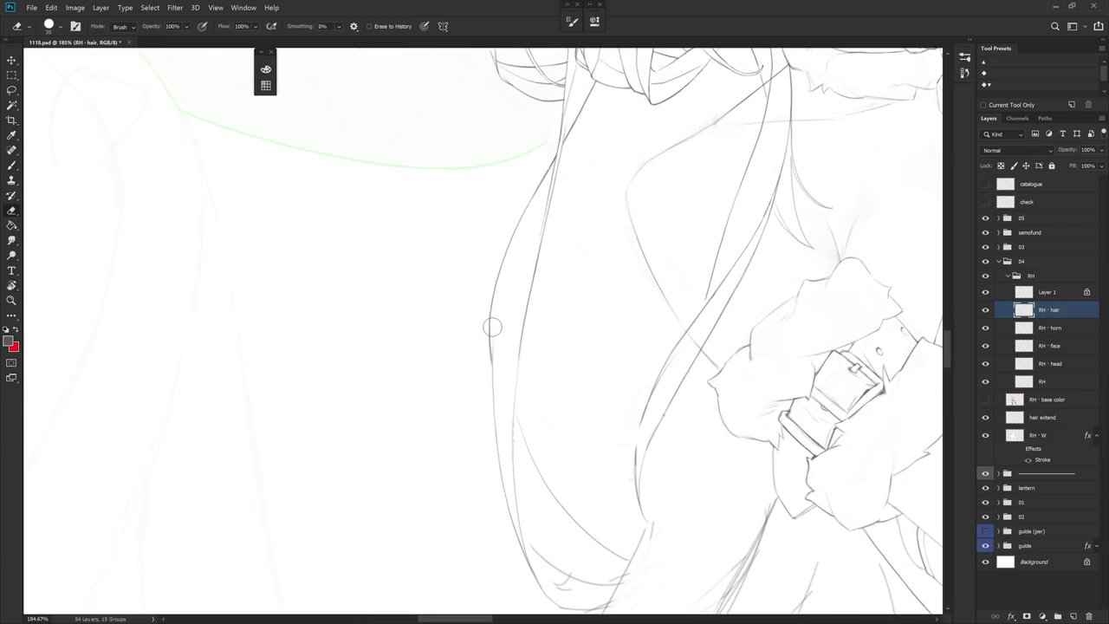
{"action": "key", "text": "r"}
{"action": "left_click_drag", "start_coordinate": [597, 349], "coordinate": [527, 274]}
{"action": "key", "text": "b"}
{"action": "left_click_drag", "start_coordinate": [484, 212], "coordinate": [511, 390]}
{"action": "key", "text": "r"}
{"action": "mouse_move", "coordinate": [611, 327]}
{"action": "left_mouse_down"}
{"action": "mouse_move", "coordinate": [581, 458]}
{"action": "mouse_move", "coordinate": [658, 330]}
{"action": "mouse_move", "coordinate": [499, 238]}
{"action": "left_mouse_up"}
{"action": "key", "text": "b"}
Erase a section of the hair line and redraw it down to the strand's end
{"action": "key", "text": "r"}
{"action": "key", "text": "b"}
{"action": "key", "text": "r"}
{"action": "key", "text": "b"}
{"action": "key", "text": "e"}
{"action": "left_click_drag", "start_coordinate": [502, 350], "coordinate": [530, 449]}
{"action": "key", "text": "b"}
{"action": "left_click_drag", "start_coordinate": [502, 371], "coordinate": [530, 449]}
{"action": "key", "text": "ctrl+z"}
{"action": "mouse_move", "coordinate": [496, 294]}
{"action": "left_mouse_down"}
{"action": "mouse_move", "coordinate": [500, 359]}
{"action": "mouse_move", "coordinate": [543, 469]}
{"action": "left_mouse_up"}
{"action": "key", "text": "e"}
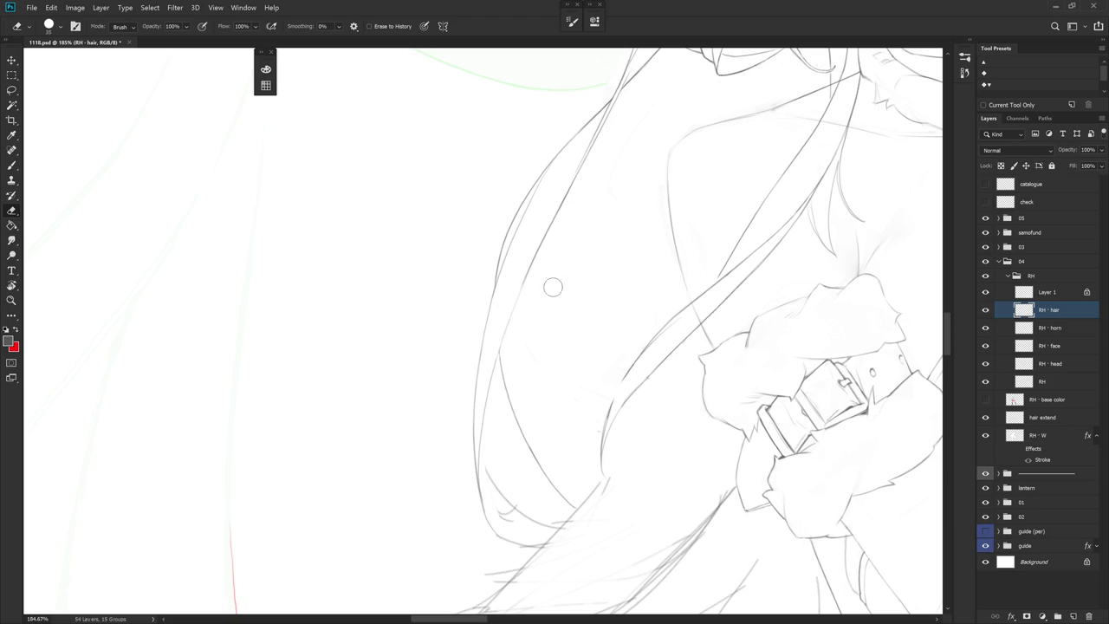
{"action": "scroll", "coordinate": [545, 291], "scroll_direction": "down", "scroll_amount": 5}
Draw a hard-edged pencil stroke down the hair's left edge
{"action": "key", "text": "b"}
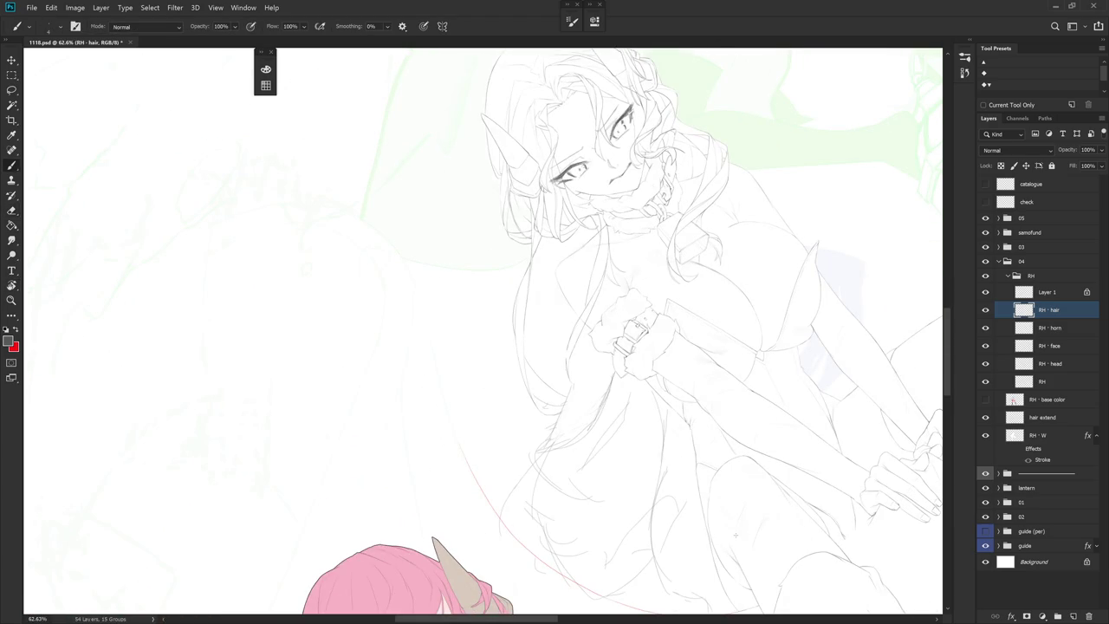
{"action": "left_click_drag", "start_coordinate": [736, 534], "coordinate": [737, 537]}
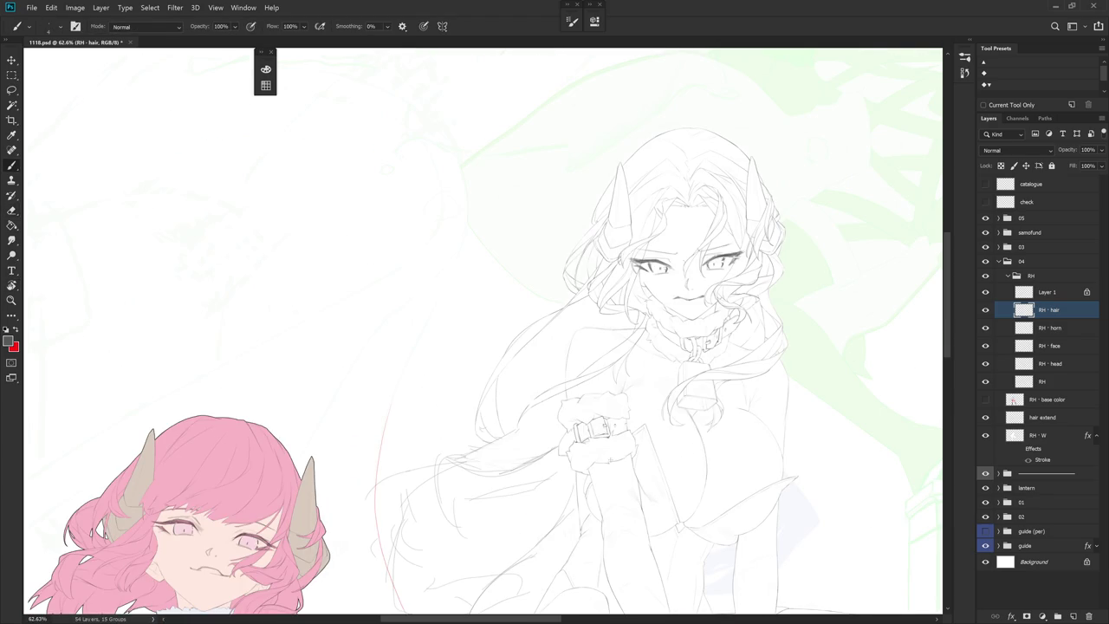
{"action": "scroll", "coordinate": [576, 247], "scroll_direction": "up", "scroll_amount": 4}
{"action": "key", "text": "shift+b"}
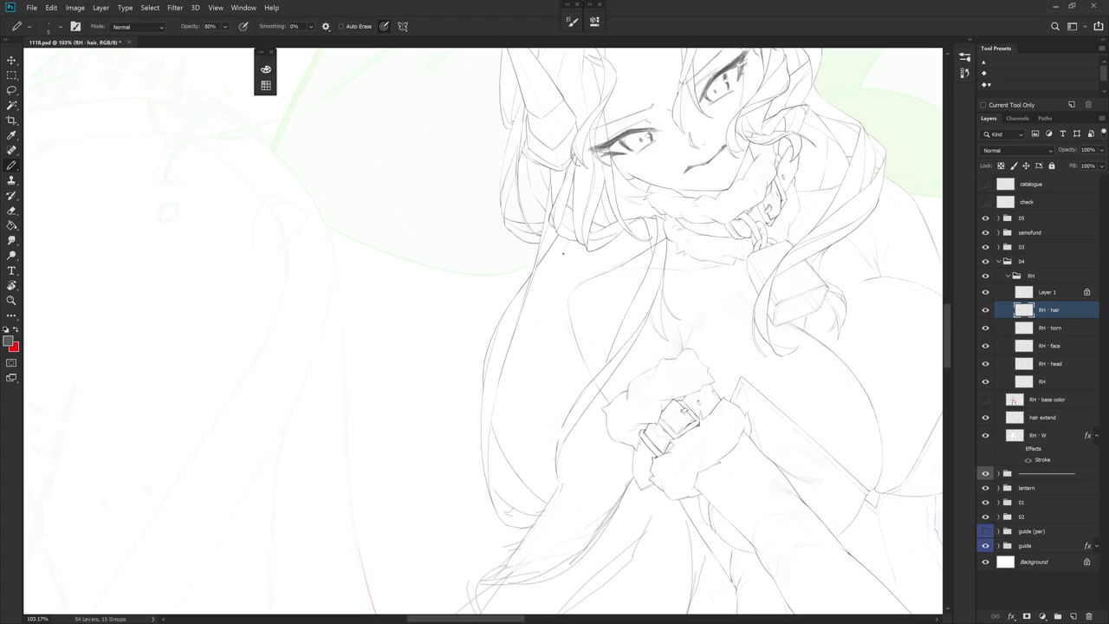
{"action": "mouse_move", "coordinate": [508, 374]}
{"action": "left_mouse_down"}
{"action": "mouse_move", "coordinate": [503, 445]}
{"action": "mouse_move", "coordinate": [529, 496]}
{"action": "left_mouse_up"}
{"action": "left_click_drag", "start_coordinate": [128, 552], "coordinate": [184, 611]}
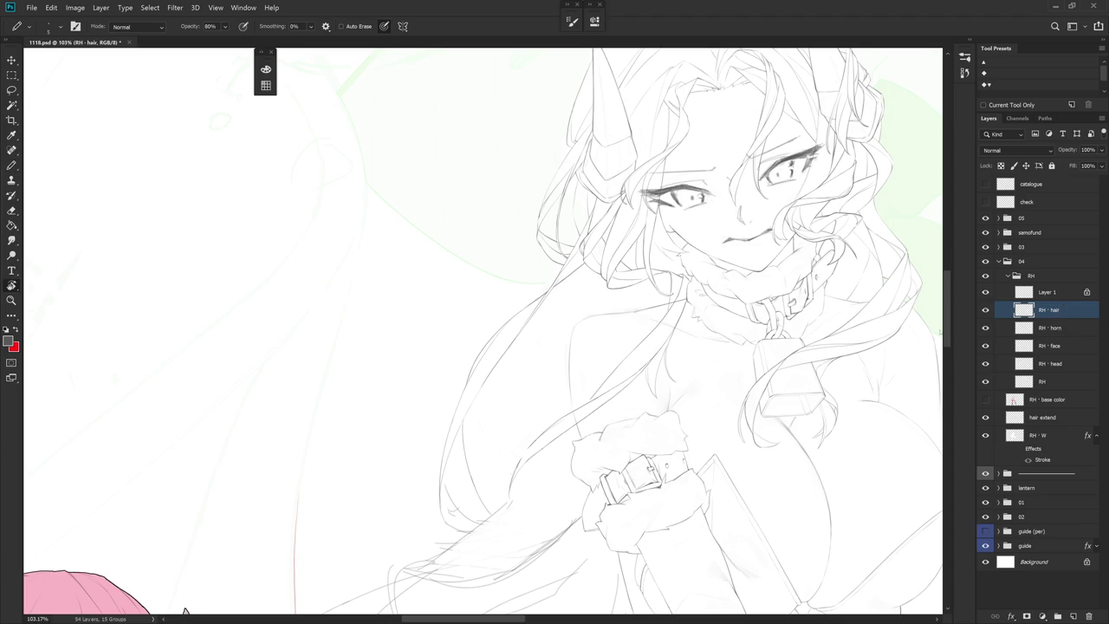
Sweep several long curving strands down to the left, redoing the faint ones
{"action": "mouse_move", "coordinate": [581, 314]}
{"action": "left_mouse_down"}
{"action": "mouse_move", "coordinate": [528, 385]}
{"action": "mouse_move", "coordinate": [507, 476]}
{"action": "left_mouse_up"}
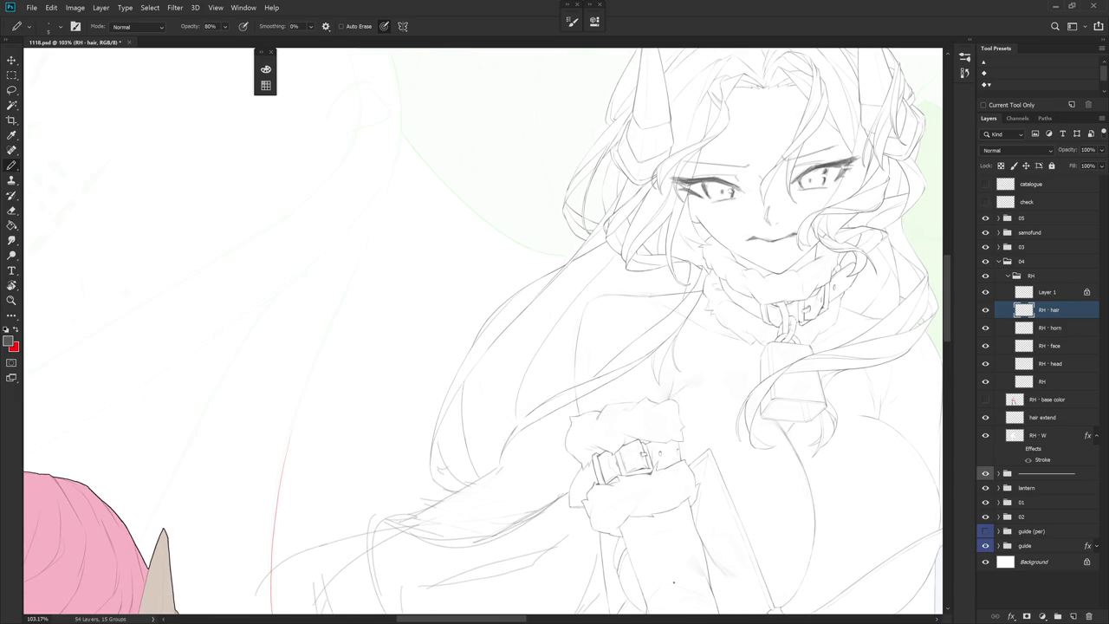
{"action": "left_click_drag", "start_coordinate": [596, 274], "coordinate": [559, 383]}
{"action": "key", "text": "ctrl+z"}
{"action": "left_click_drag", "start_coordinate": [604, 250], "coordinate": [529, 403]}
{"action": "key", "text": "ctrl+z"}
{"action": "left_click_drag", "start_coordinate": [561, 323], "coordinate": [535, 412]}
{"action": "mouse_move", "coordinate": [555, 310]}
{"action": "left_mouse_down"}
{"action": "mouse_move", "coordinate": [515, 361]}
{"action": "mouse_move", "coordinate": [479, 444]}
{"action": "left_mouse_up"}
{"action": "scroll", "coordinate": [599, 435], "scroll_direction": "up", "scroll_amount": 2}
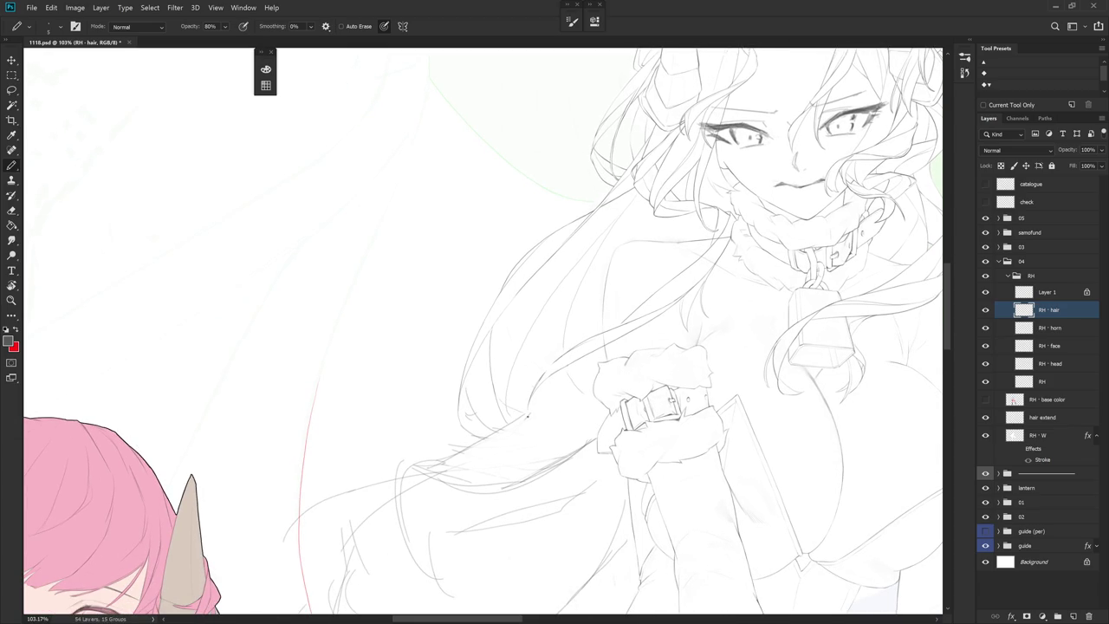
{"action": "left_click_drag", "start_coordinate": [565, 453], "coordinate": [607, 405]}
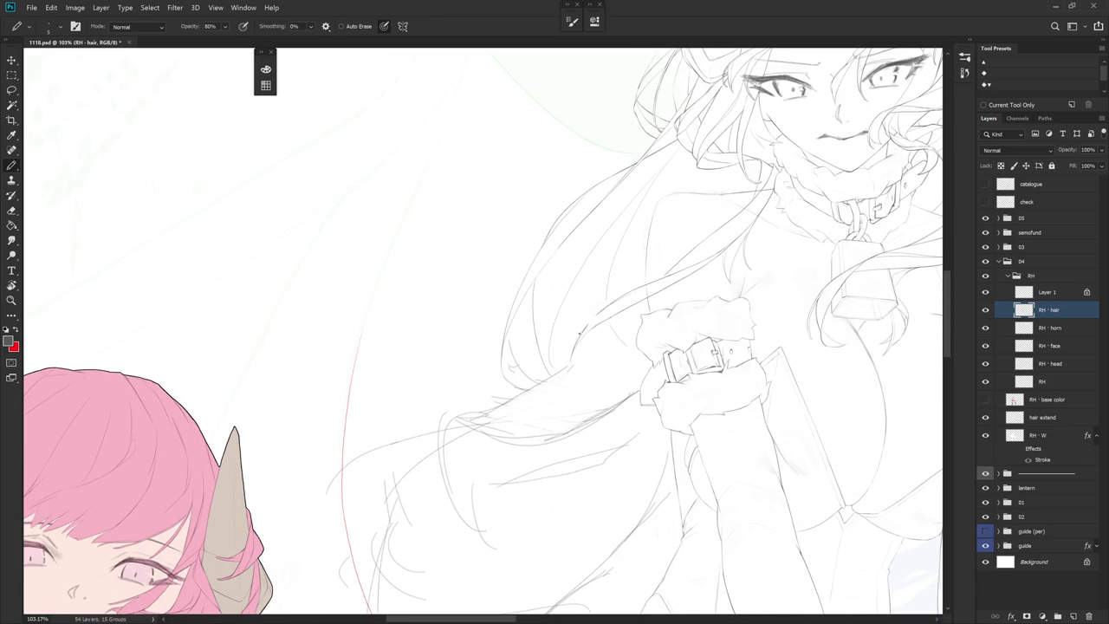
{"action": "key", "text": "e"}
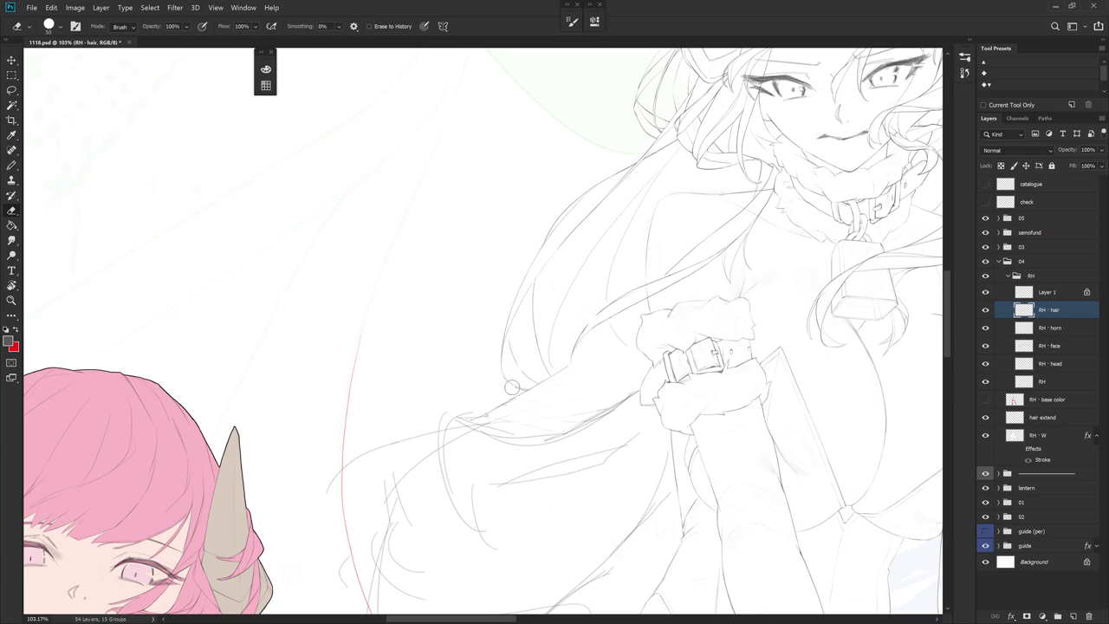
{"action": "scroll", "coordinate": [543, 408], "scroll_direction": "down", "scroll_amount": 3}
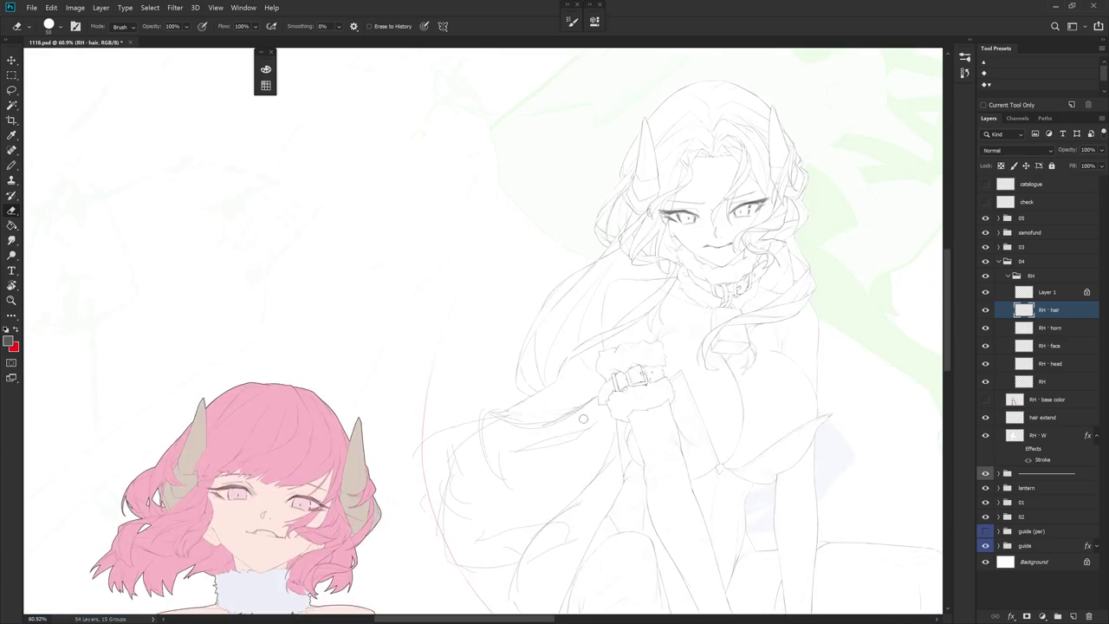
Tilt the view and briefly show the RH base color layer to check the hair
{"action": "left_click_drag", "start_coordinate": [582, 417], "coordinate": [611, 359]}
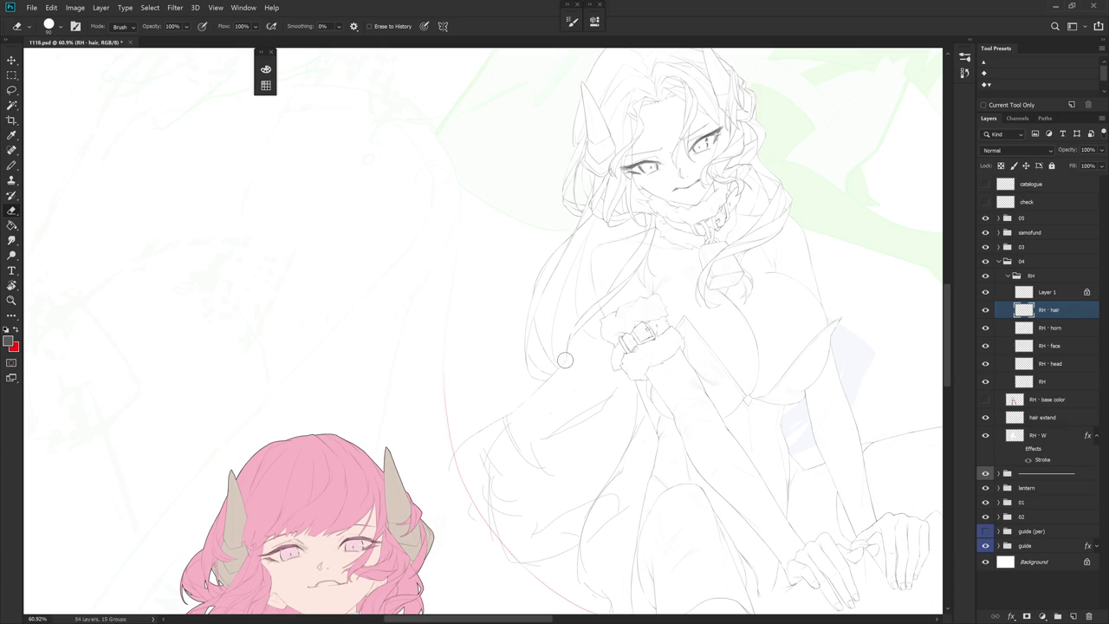
{"action": "left_click_drag", "start_coordinate": [648, 363], "coordinate": [598, 419]}
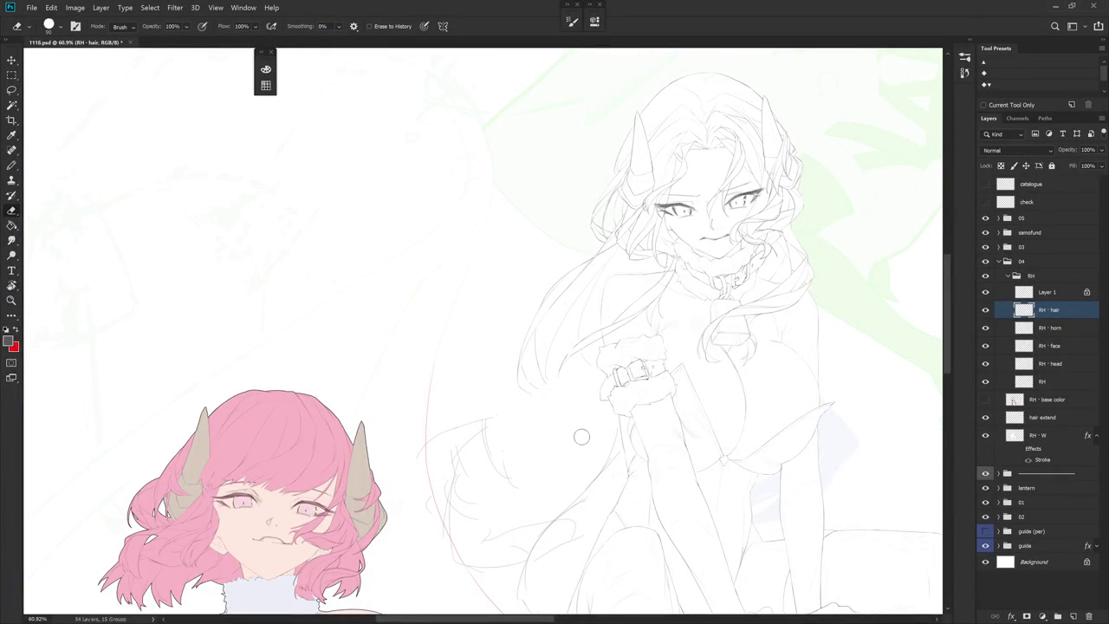
{"action": "key", "text": "b"}
{"action": "left_click", "coordinate": [986, 399]}
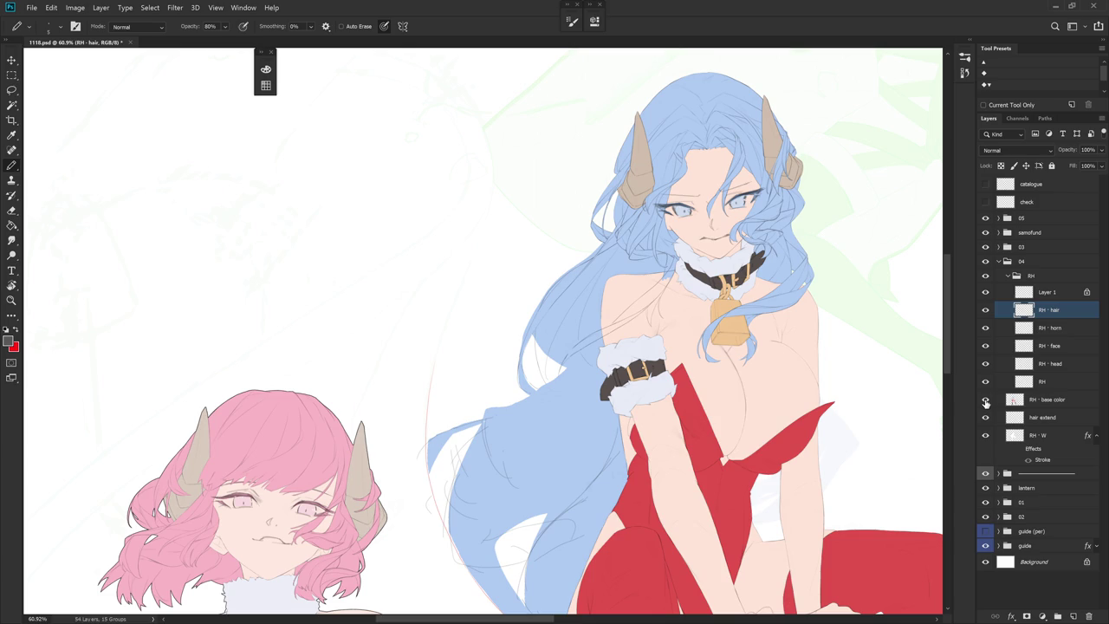
{"action": "left_click", "coordinate": [985, 399]}
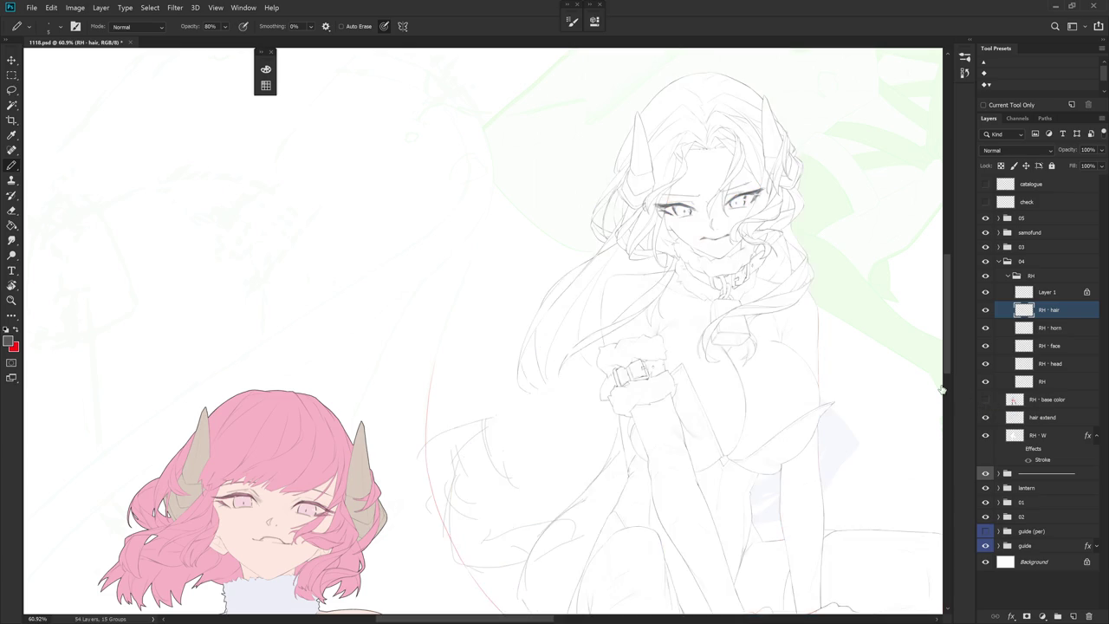
{"action": "scroll", "coordinate": [549, 361], "scroll_direction": "up", "scroll_amount": 3}
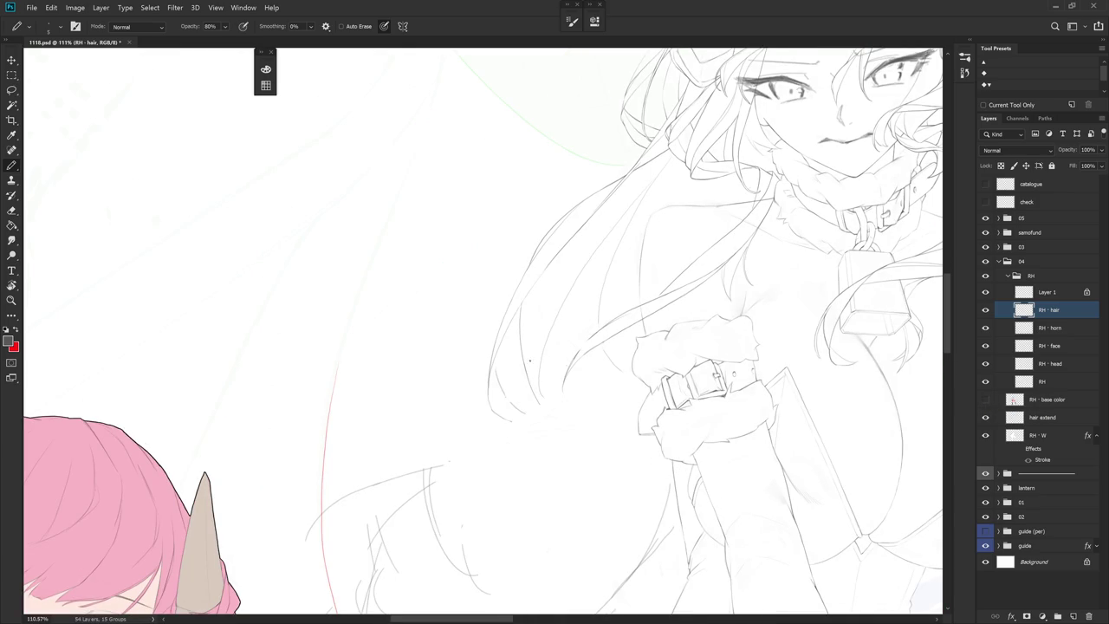
Add a short strand below the hair, redrawing it once
{"action": "left_click_drag", "start_coordinate": [539, 402], "coordinate": [598, 433]}
{"action": "key", "text": "ctrl+z"}
{"action": "left_click_drag", "start_coordinate": [544, 407], "coordinate": [580, 429]}
{"action": "scroll", "coordinate": [482, 331], "scroll_direction": "down", "scroll_amount": 3}
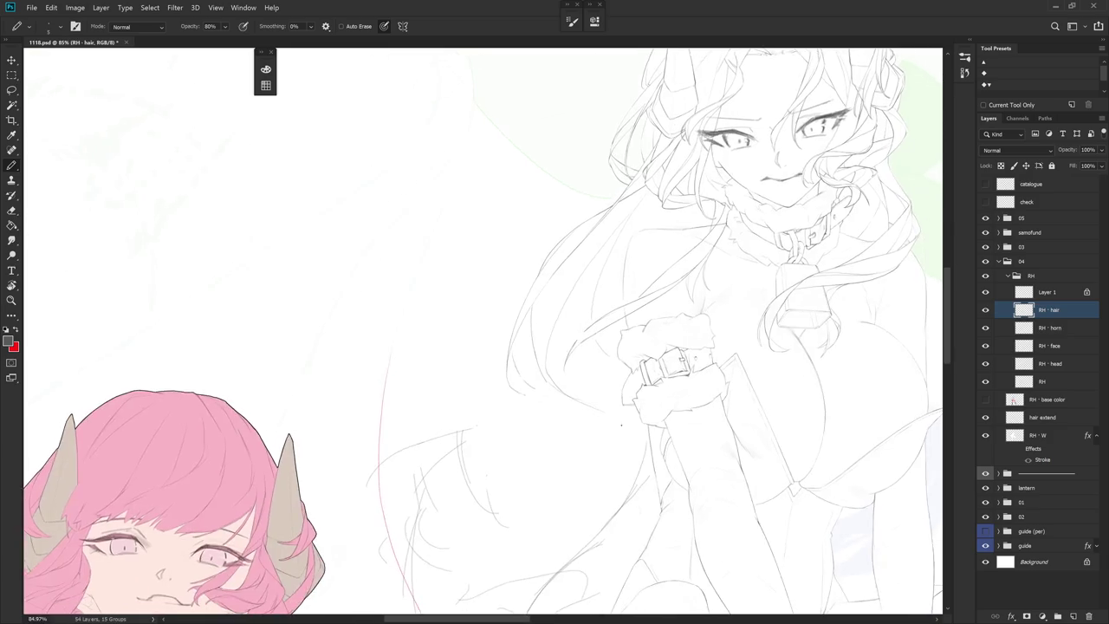
{"action": "left_click_drag", "start_coordinate": [520, 260], "coordinate": [486, 364]}
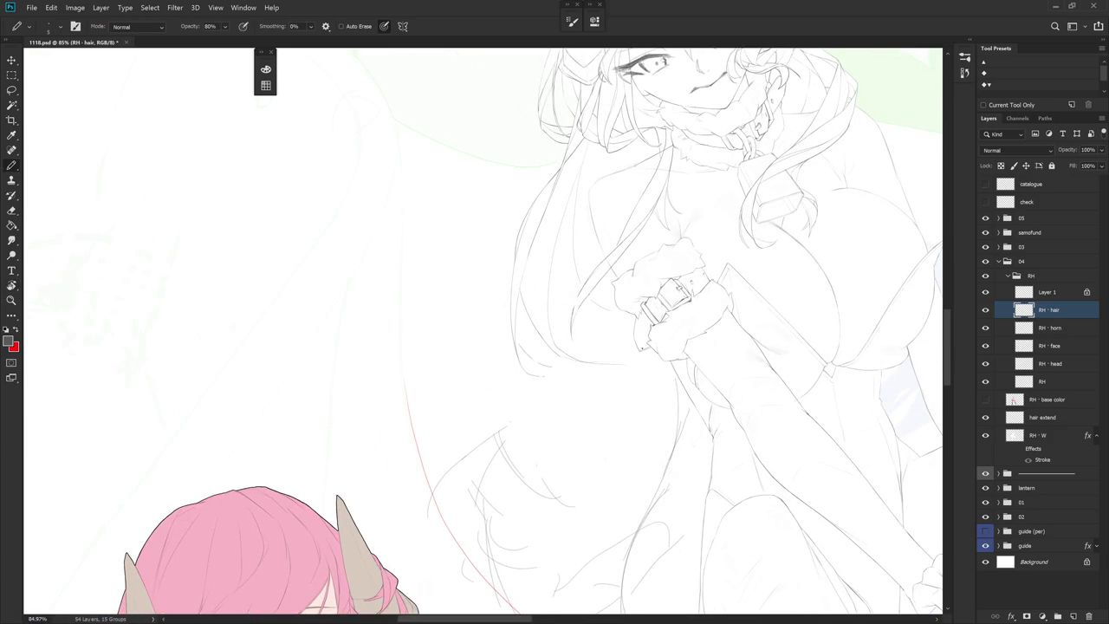
{"action": "left_click_drag", "start_coordinate": [691, 381], "coordinate": [682, 399]}
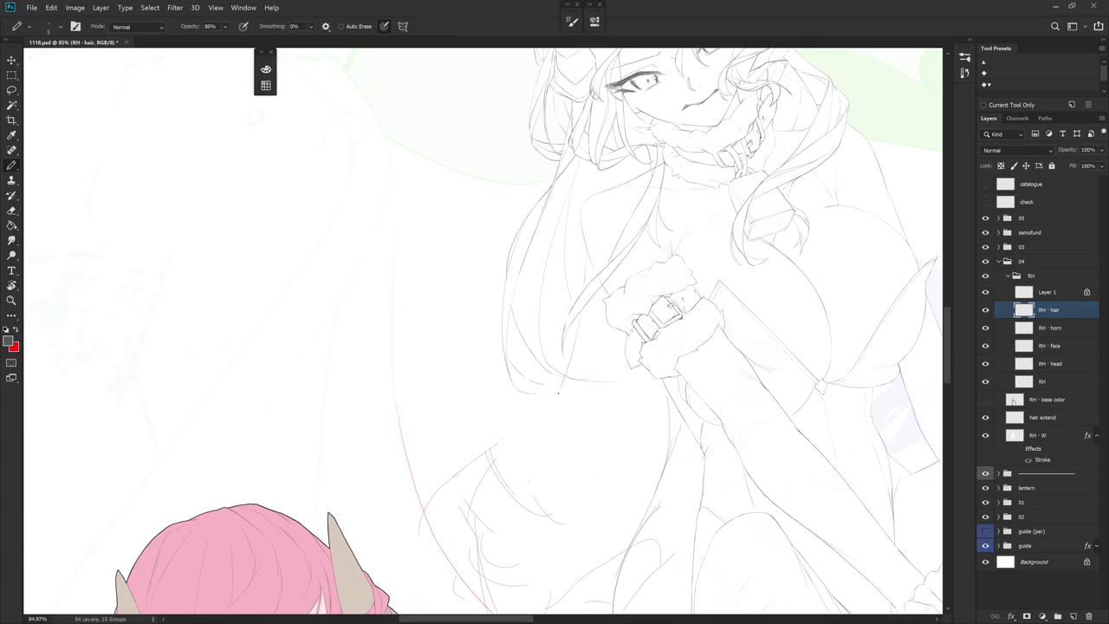
Draw a new strand line down the hair after discarding two trial strokes
{"action": "left_click_drag", "start_coordinate": [581, 310], "coordinate": [548, 484]}
{"action": "key", "text": "ctrl+z"}
{"action": "left_click_drag", "start_coordinate": [578, 331], "coordinate": [496, 446]}
{"action": "key", "text": "ctrl+z"}
{"action": "left_click_drag", "start_coordinate": [404, 556], "coordinate": [485, 520]}
{"action": "key", "text": "b"}
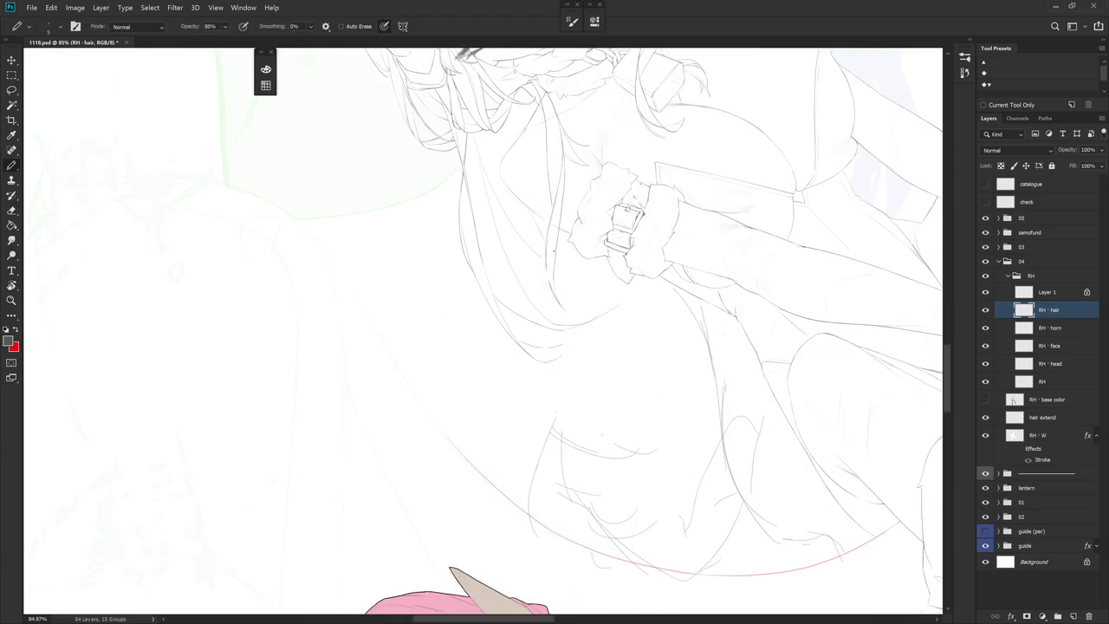
{"action": "left_click_drag", "start_coordinate": [576, 319], "coordinate": [563, 393]}
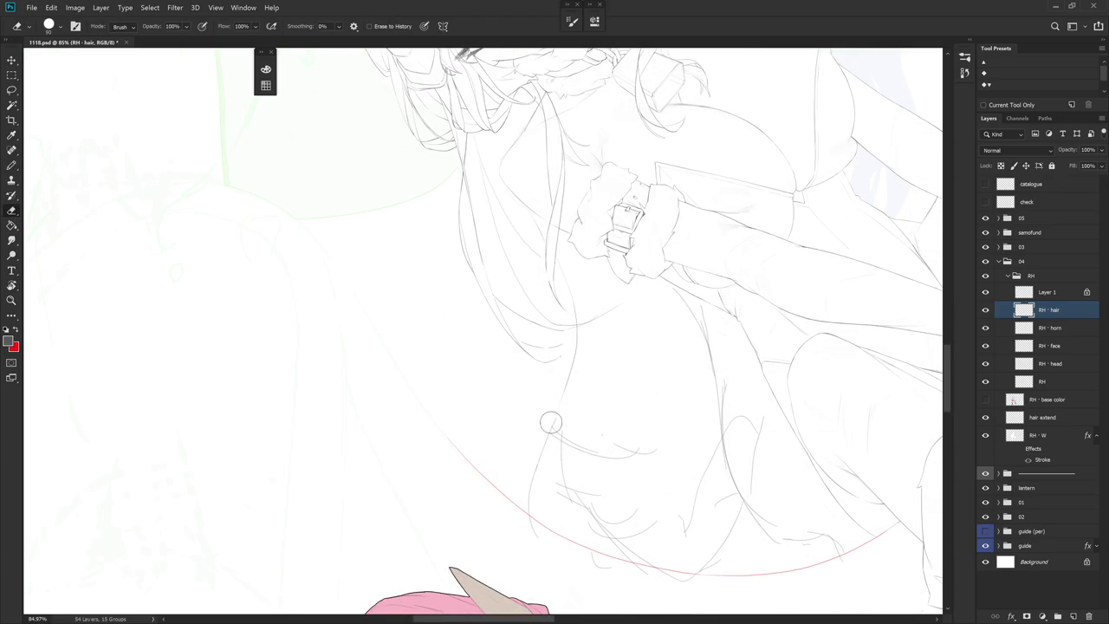
Reset the rotation, then rotate the view to inspect the hair with the head lower-left
{"action": "key", "text": "r"}
{"action": "key", "text": "Escape"}
{"action": "key", "text": "e"}
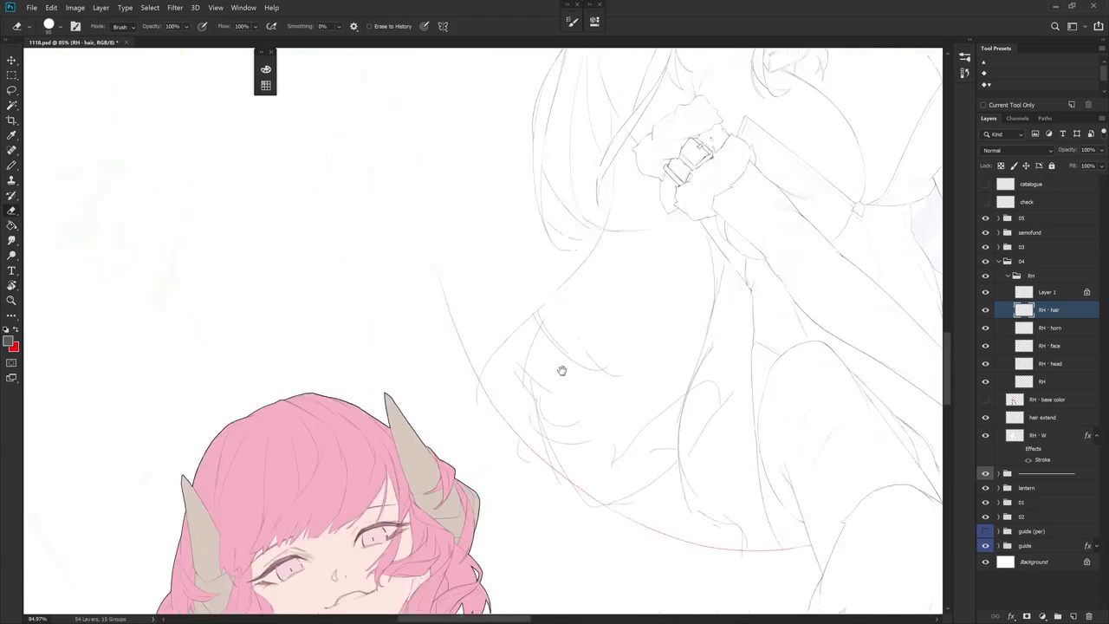
{"action": "mouse_move", "coordinate": [482, 357]}
{"action": "left_mouse_down"}
{"action": "mouse_move", "coordinate": [624, 453]}
{"action": "mouse_move", "coordinate": [676, 522]}
{"action": "left_mouse_up"}
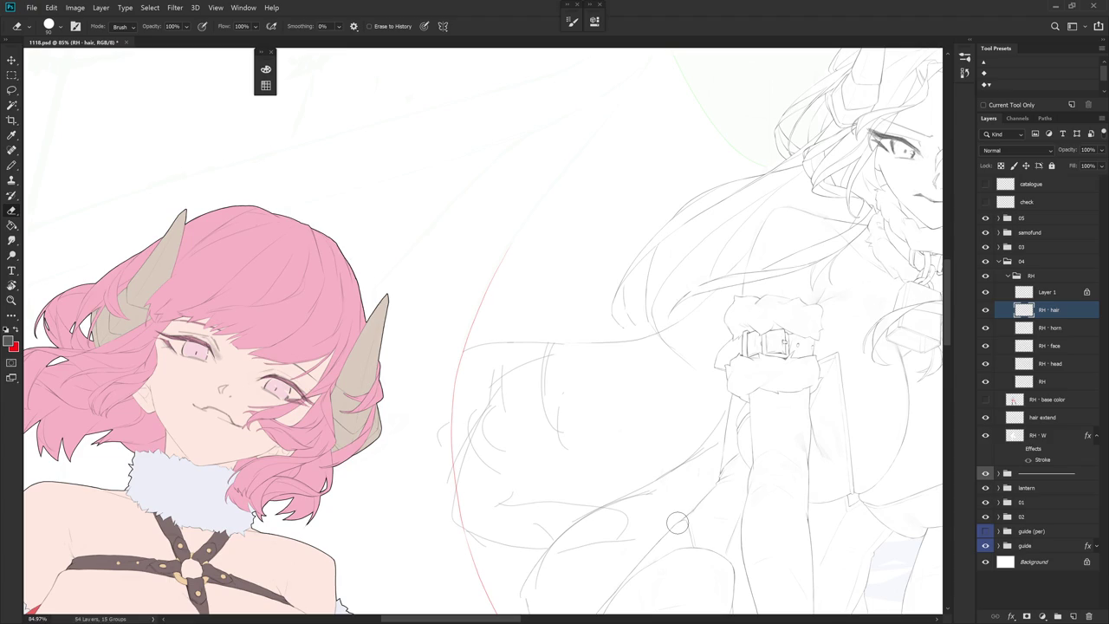
{"action": "left_click_drag", "start_coordinate": [676, 523], "coordinate": [645, 441]}
{"action": "key", "text": "b"}
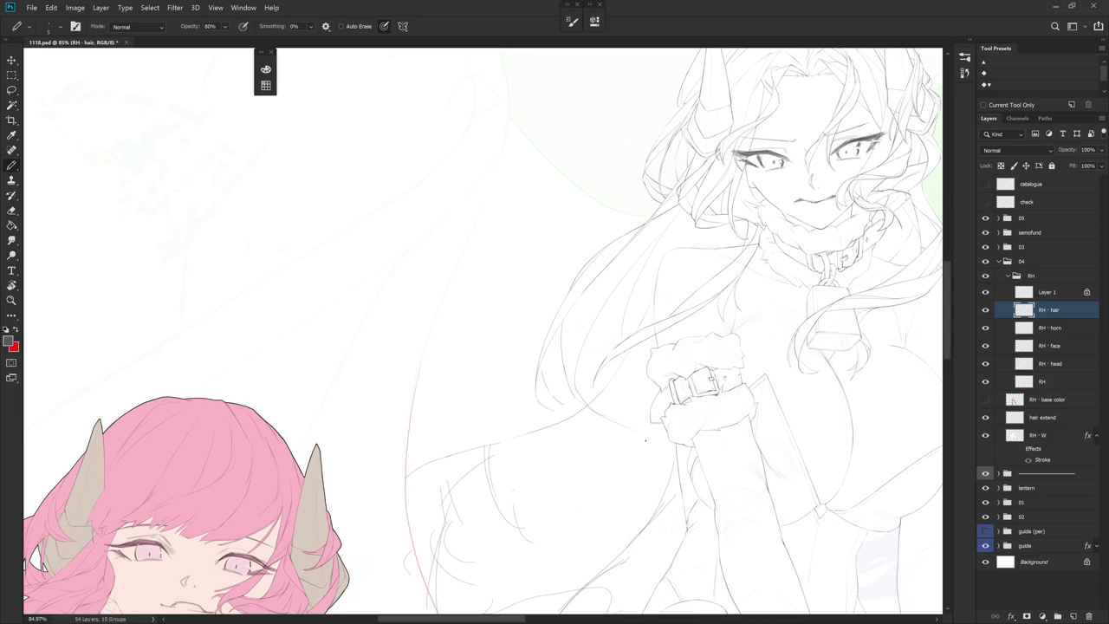
{"action": "scroll", "coordinate": [626, 354], "scroll_direction": "up", "scroll_amount": 3}
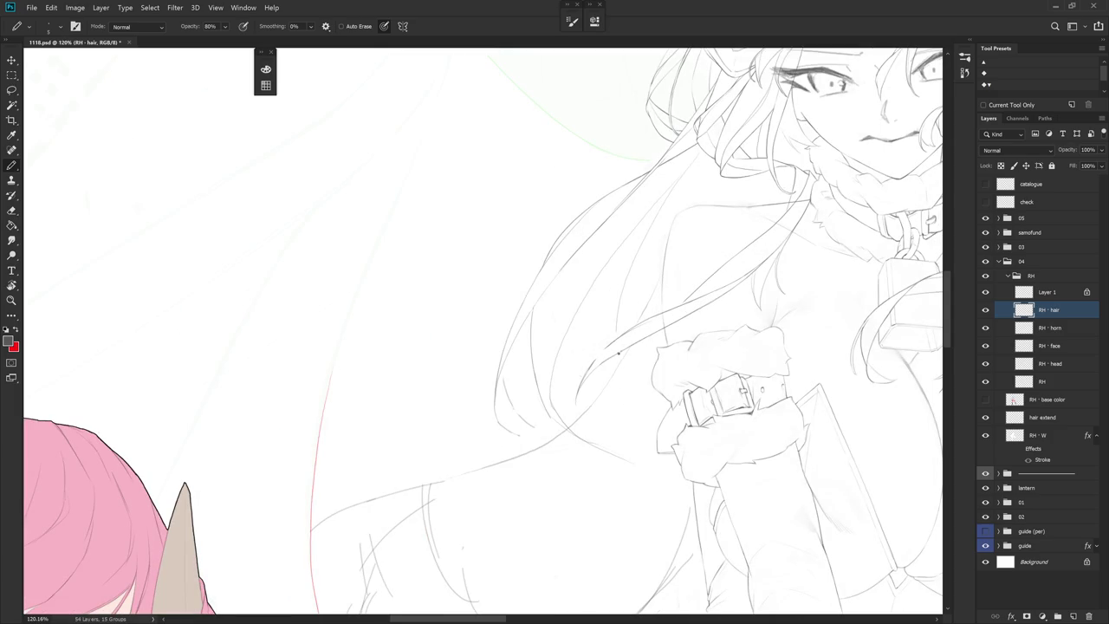
Draw a faint new hair strand, then reorient the view so the pink character stands upright
{"action": "left_click_drag", "start_coordinate": [596, 447], "coordinate": [637, 482]}
{"action": "key", "text": "e"}
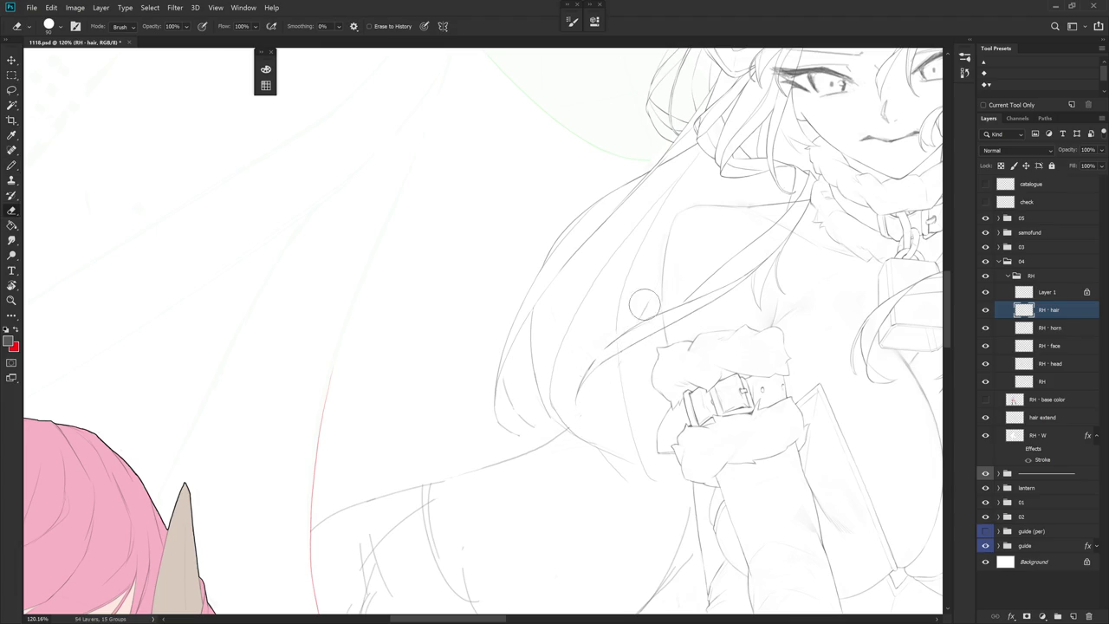
{"action": "key", "text": "r"}
{"action": "left_click_drag", "start_coordinate": [685, 278], "coordinate": [667, 386]}
{"action": "key", "text": "b"}
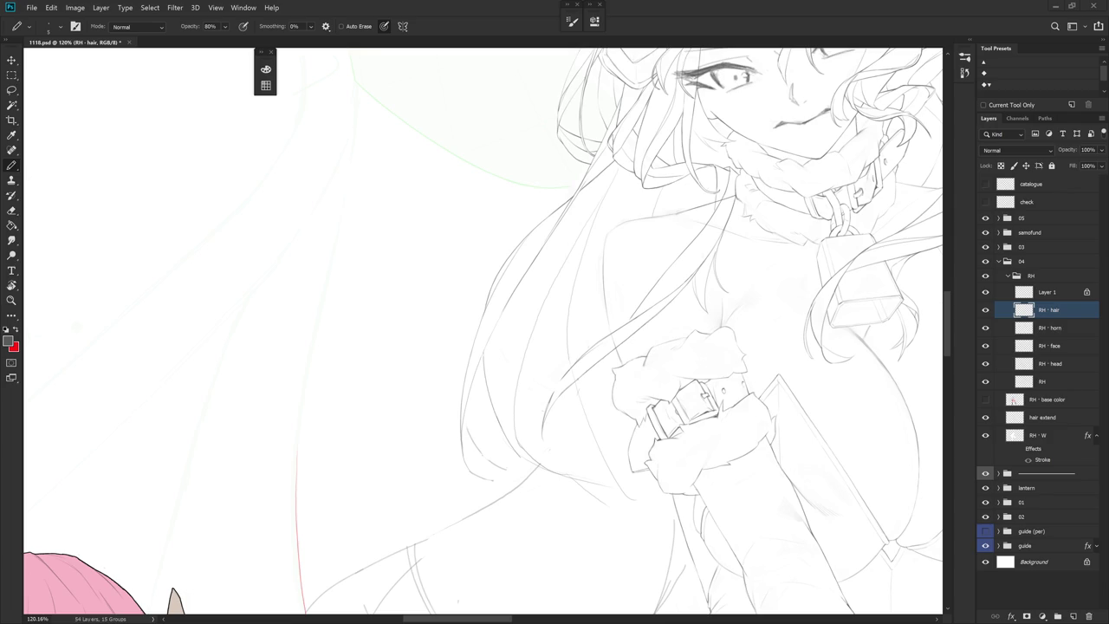
{"action": "key", "text": "r"}
{"action": "left_click_drag", "start_coordinate": [602, 376], "coordinate": [616, 473]}
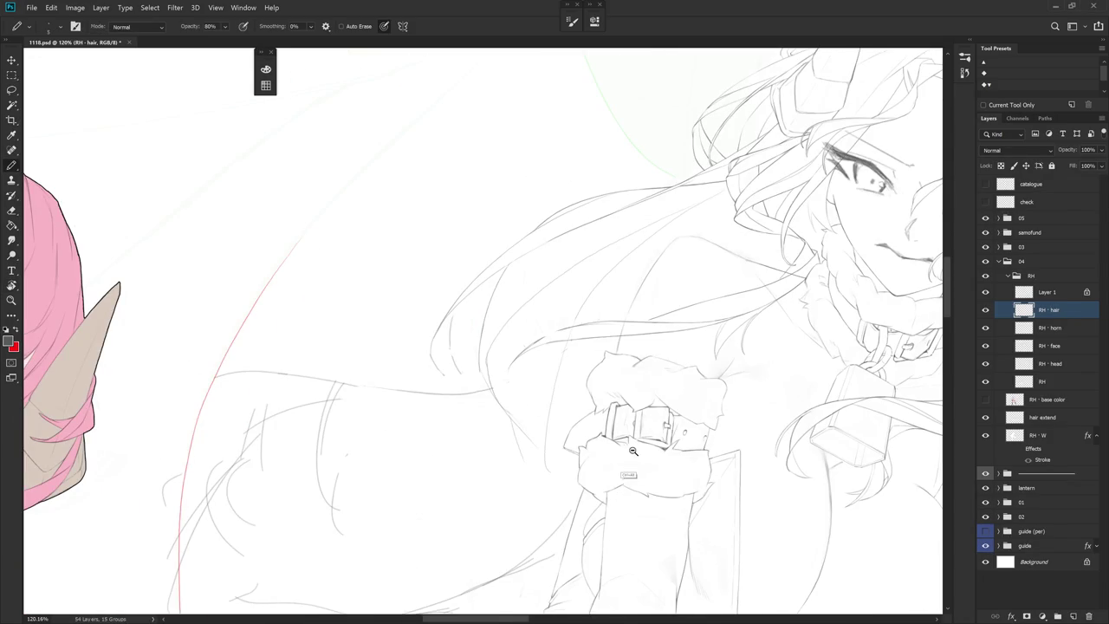
{"action": "scroll", "coordinate": [633, 453], "scroll_direction": "down", "scroll_amount": 3}
{"action": "key", "text": "Escape"}
{"action": "left_click_drag", "start_coordinate": [693, 494], "coordinate": [664, 459]}
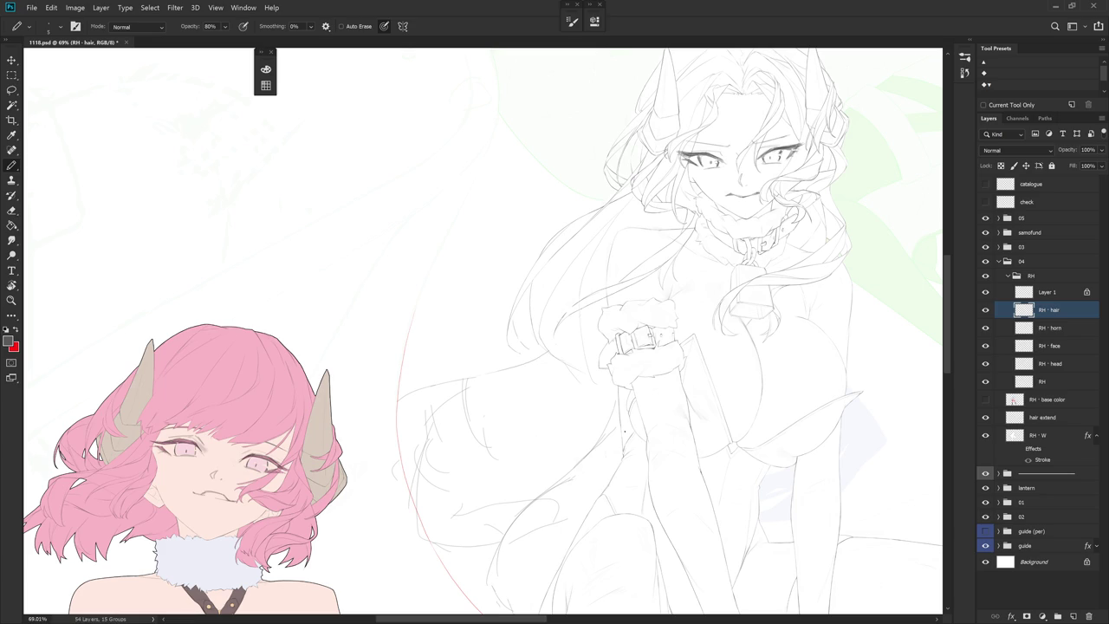
{"action": "left_click_drag", "start_coordinate": [624, 430], "coordinate": [597, 330]}
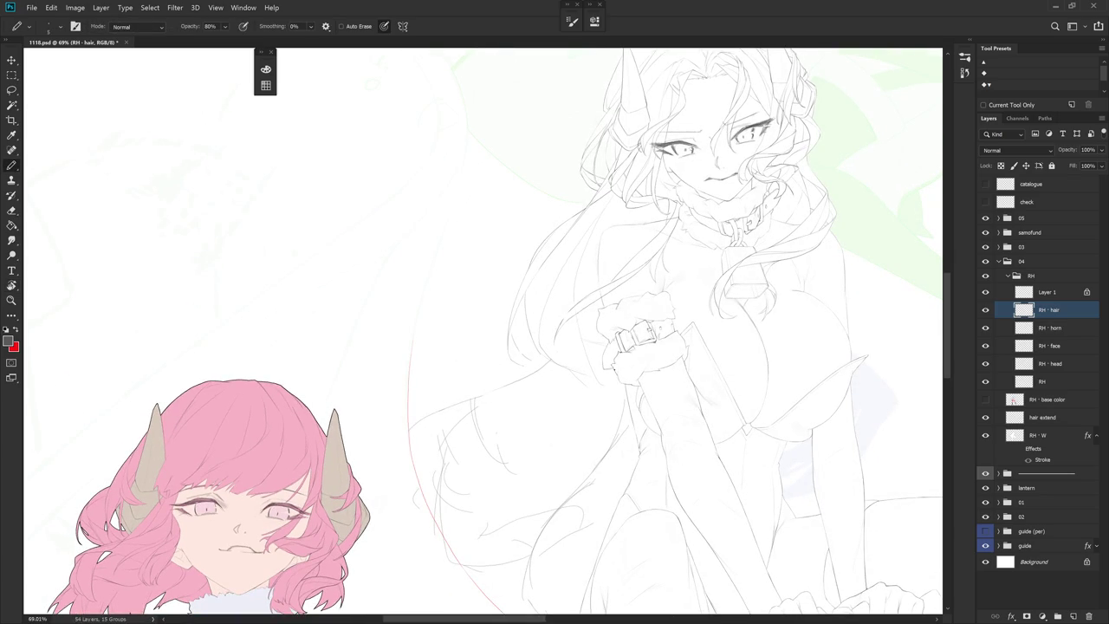
Erase stray lines, zoom out to 69% and begin a lasso outline around a hair section
{"action": "key", "text": "e"}
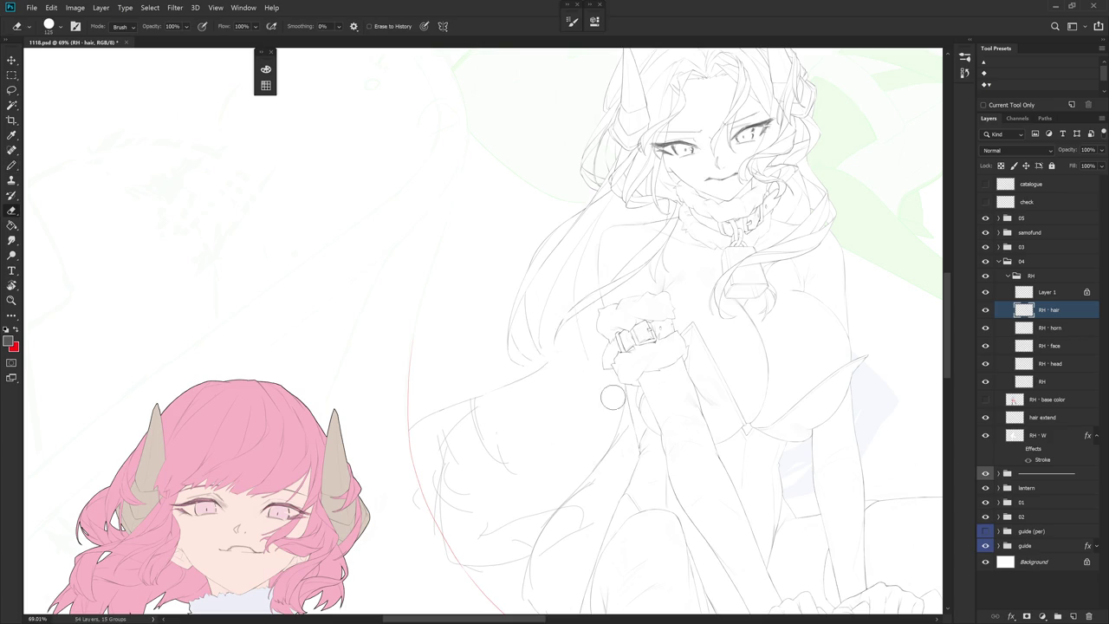
{"action": "scroll", "coordinate": [607, 393], "scroll_direction": "down", "scroll_amount": 3}
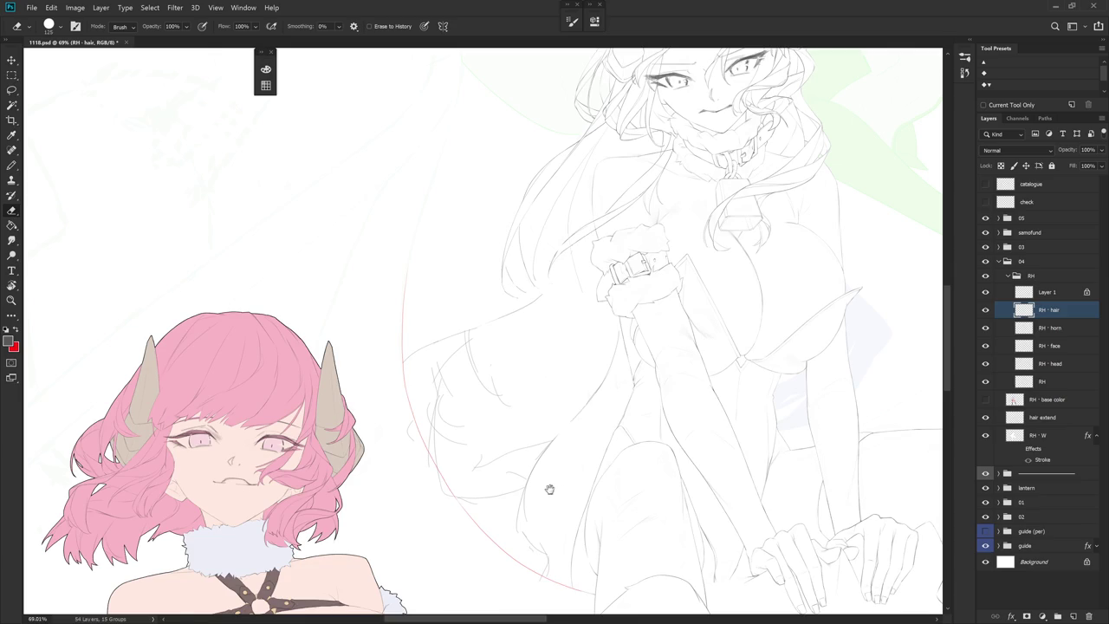
{"action": "scroll", "coordinate": [554, 499], "scroll_direction": "down", "scroll_amount": 2}
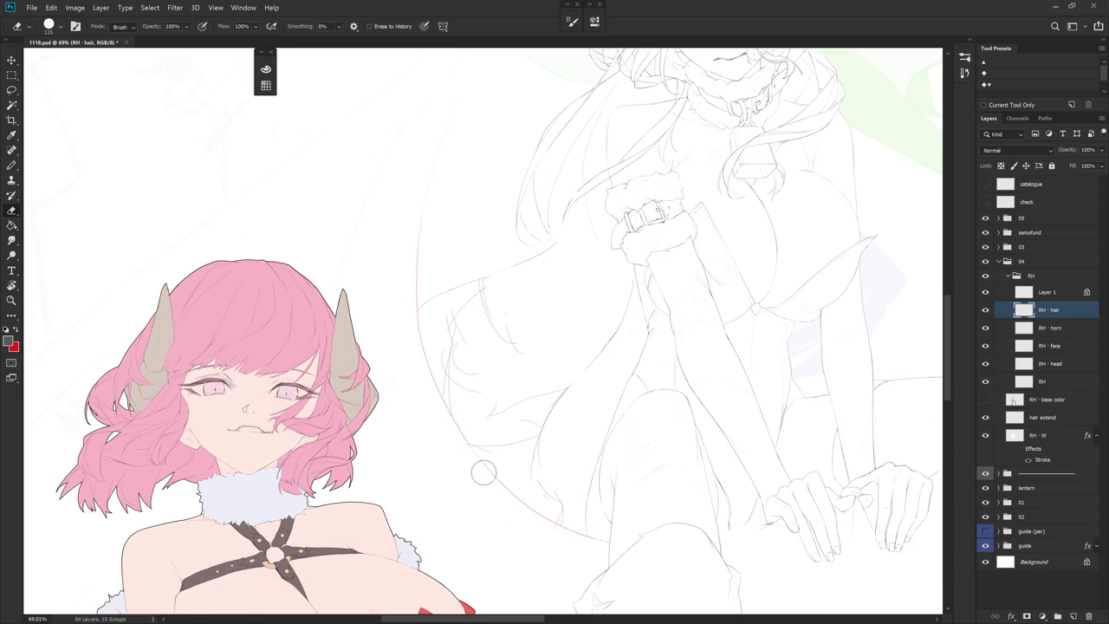
{"action": "key", "text": "r"}
{"action": "mouse_move", "coordinate": [623, 395]}
{"action": "left_mouse_down"}
{"action": "mouse_move", "coordinate": [689, 406]}
{"action": "mouse_move", "coordinate": [660, 468]}
{"action": "left_mouse_up"}
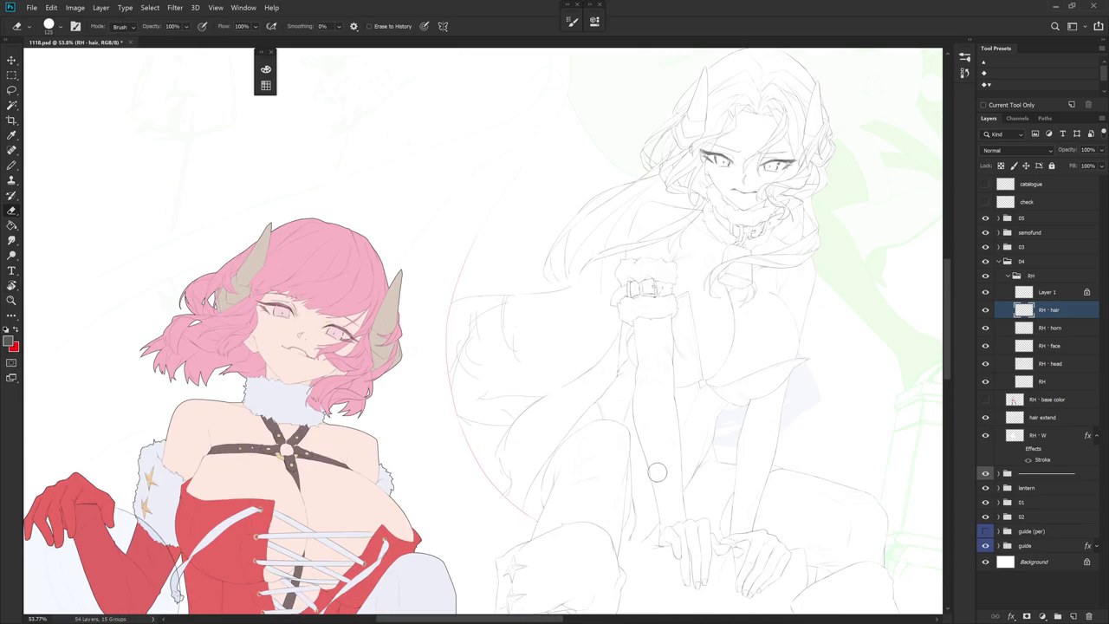
{"action": "key", "text": "l"}
{"action": "mouse_move", "coordinate": [496, 414]}
{"action": "left_mouse_down"}
{"action": "mouse_move", "coordinate": [545, 336]}
{"action": "mouse_move", "coordinate": [514, 421]}
{"action": "mouse_move", "coordinate": [553, 487]}
{"action": "mouse_move", "coordinate": [659, 431]}
{"action": "left_mouse_up"}
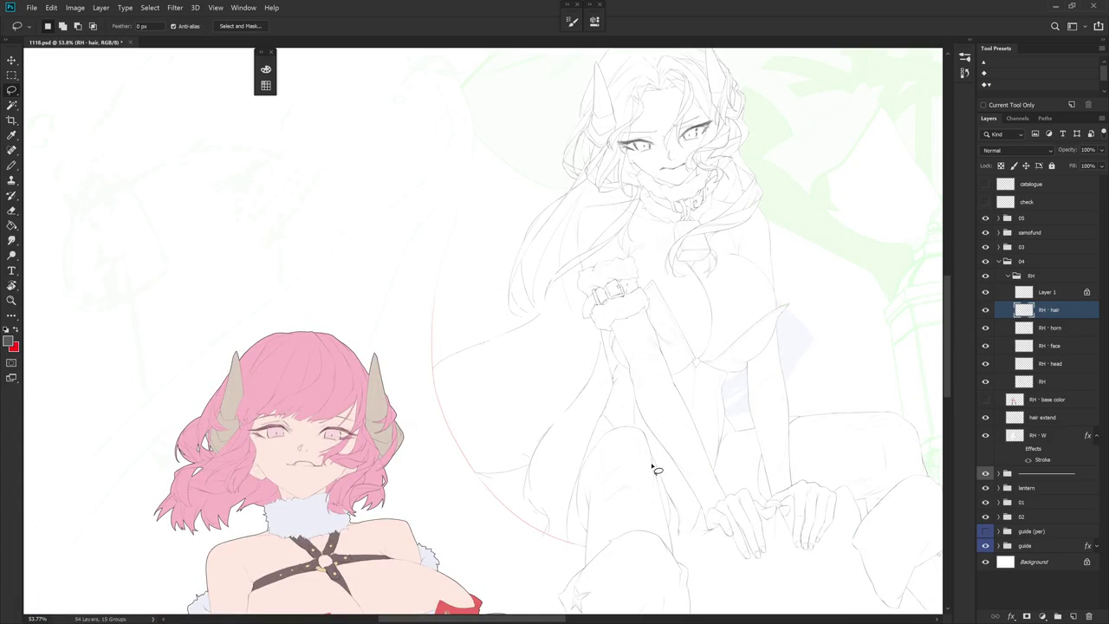
Flick the RH - base color layer on and off repeatedly to compare the blue fill with the hair line art
{"action": "left_click", "coordinate": [986, 400]}
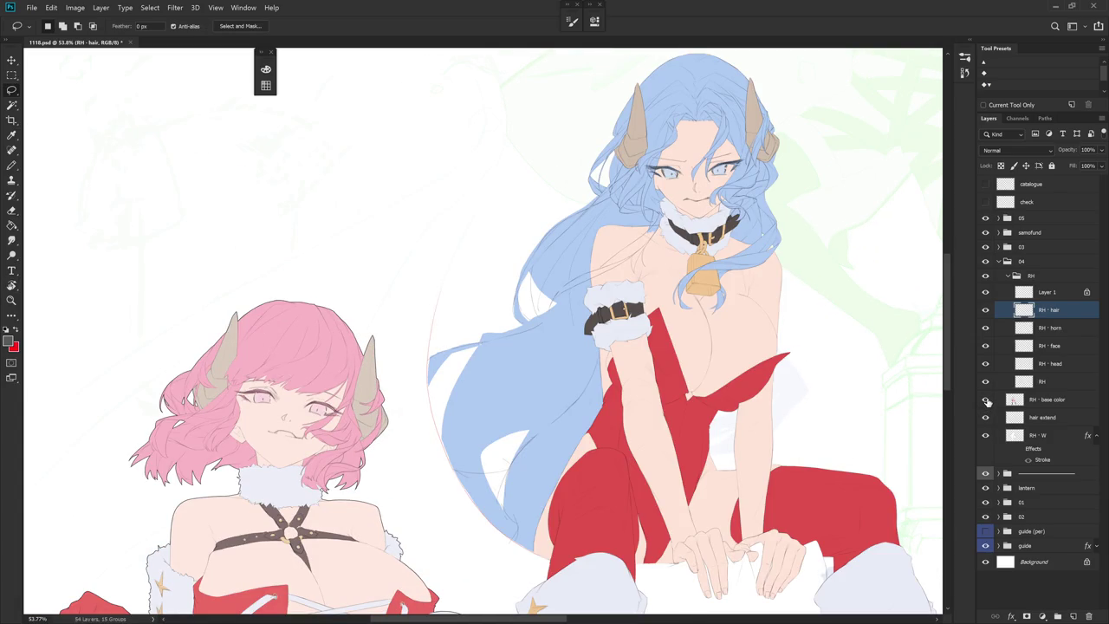
{"action": "left_click", "coordinate": [985, 399]}
{"action": "key", "text": "b"}
{"action": "key", "text": "b"}
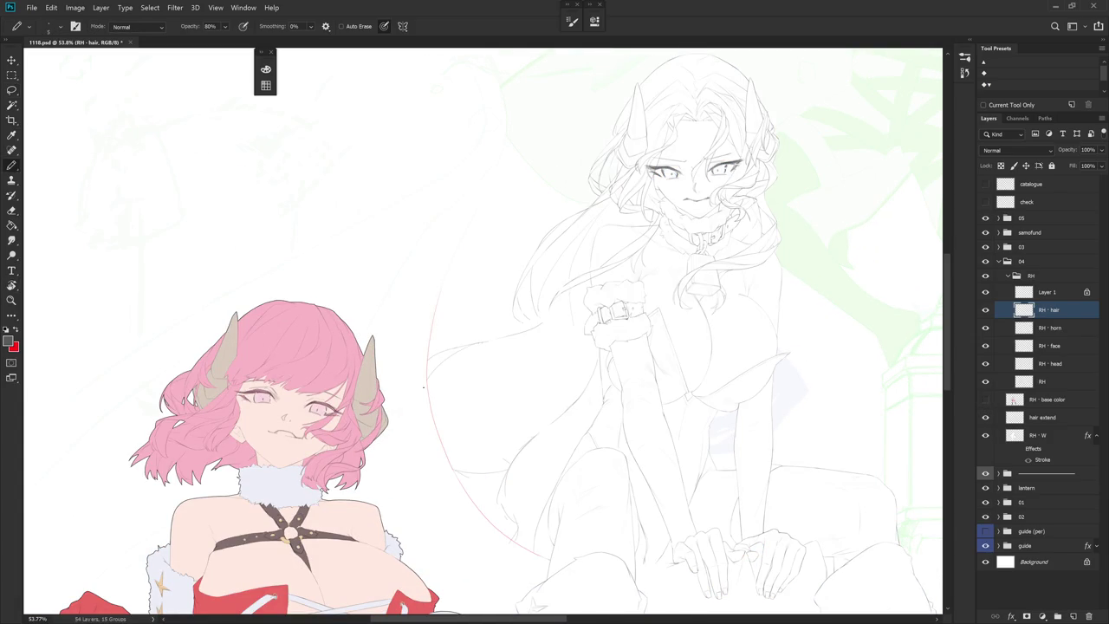
{"action": "left_click", "coordinate": [985, 400]}
{"action": "left_click", "coordinate": [985, 399]}
{"action": "left_click", "coordinate": [985, 400]}
{"action": "left_click", "coordinate": [985, 399]}
{"action": "left_click", "coordinate": [985, 400]}
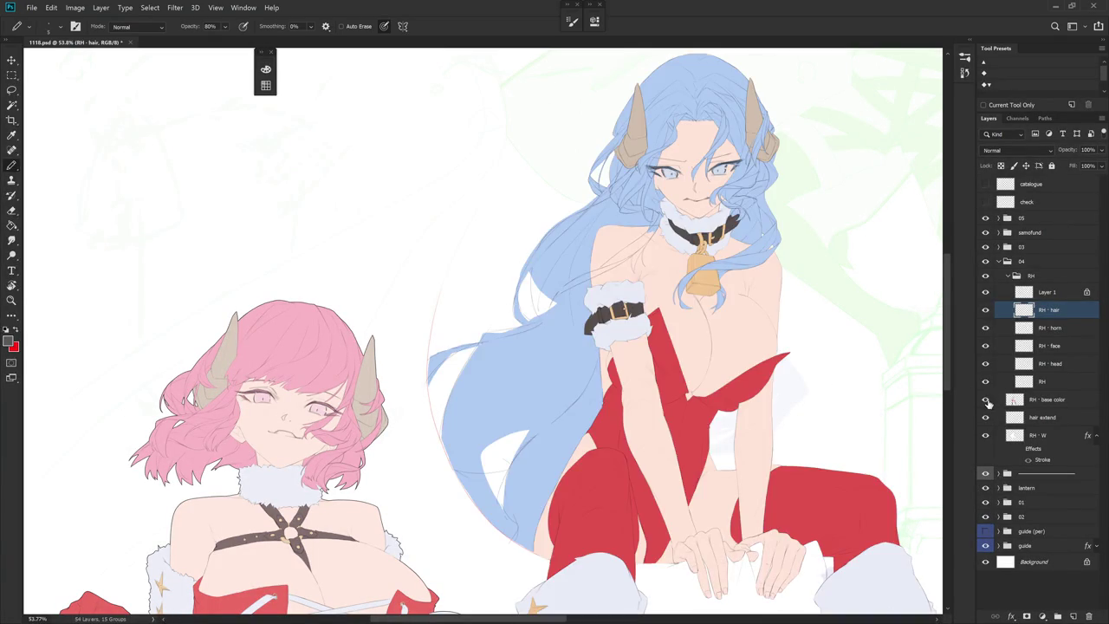
{"action": "left_click", "coordinate": [985, 399]}
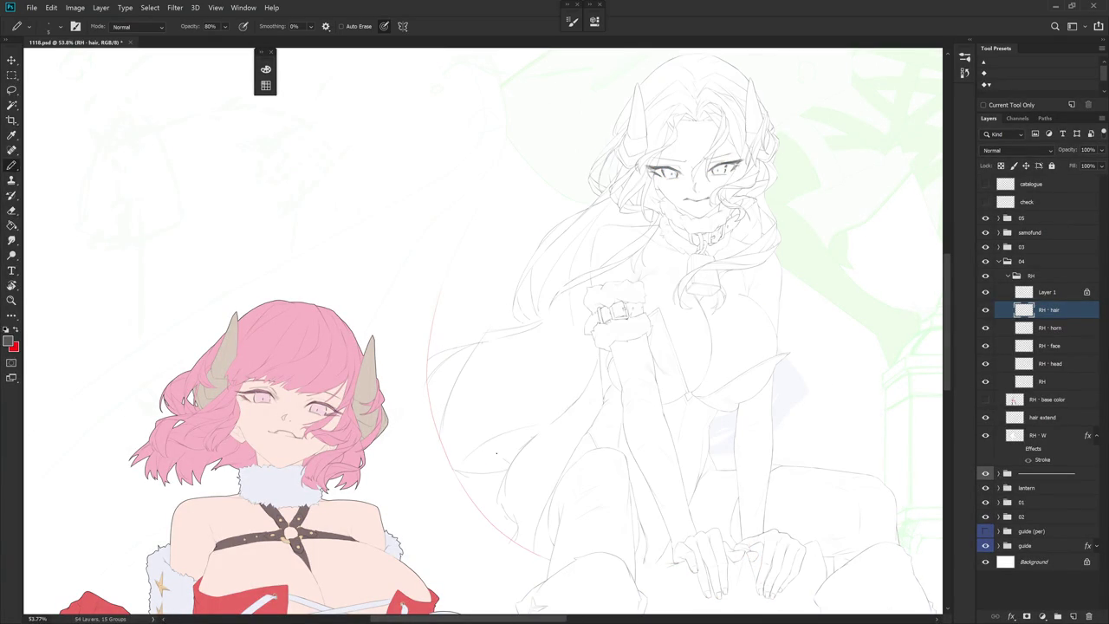
{"action": "left_click", "coordinate": [985, 399]}
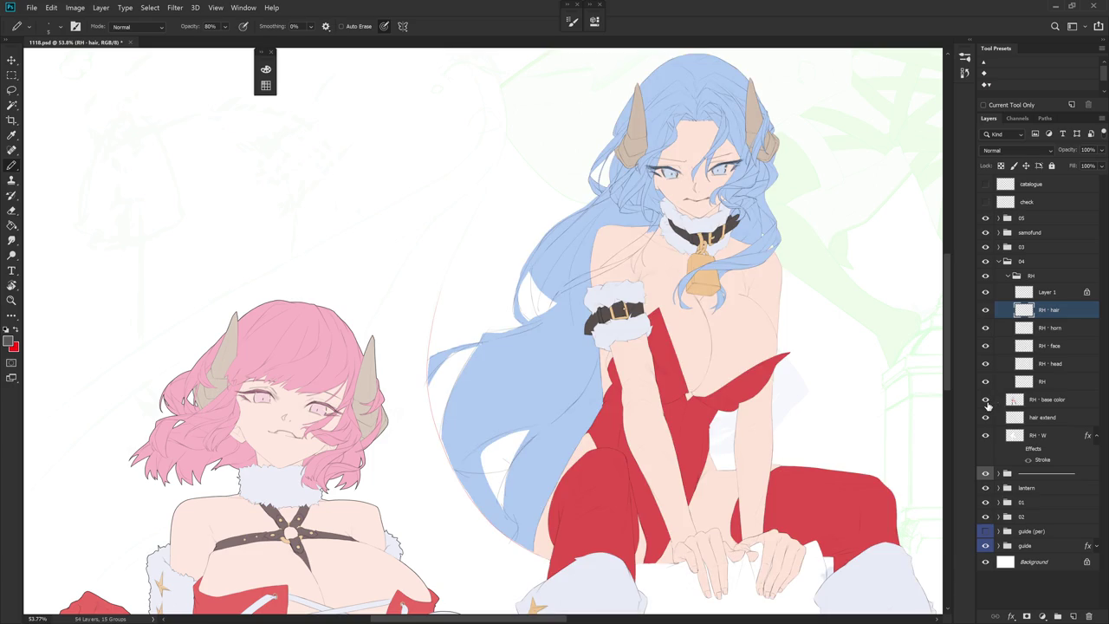
{"action": "left_click", "coordinate": [985, 399]}
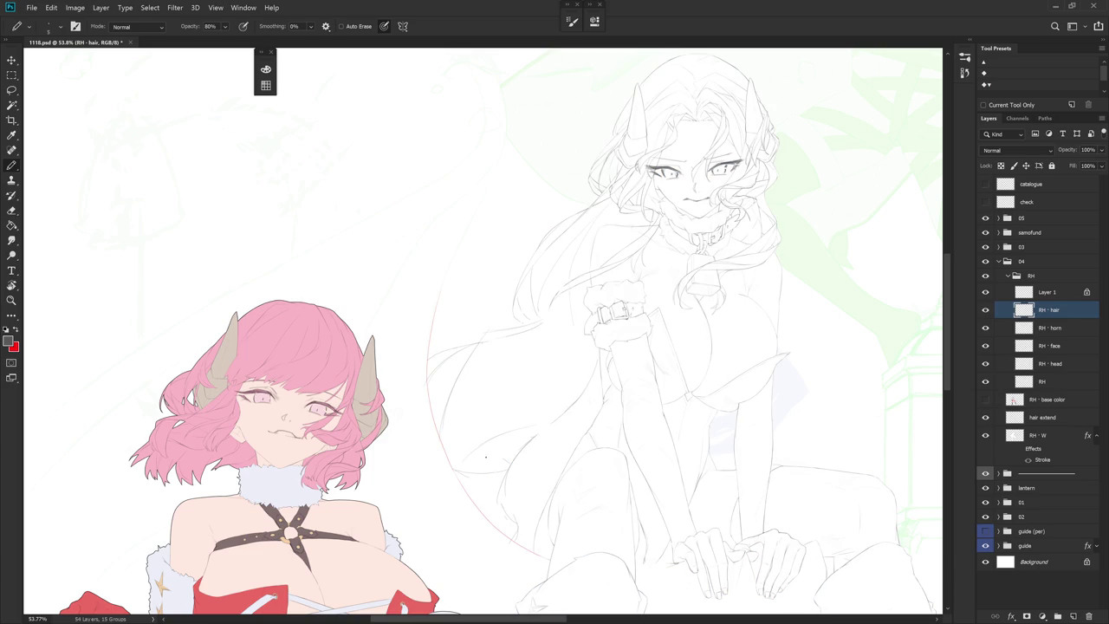
Toggle RH - base color visibility while alternating between Eraser and Pencil for touch-ups
{"action": "left_click", "coordinate": [985, 400]}
{"action": "left_click", "coordinate": [985, 399]}
{"action": "key", "text": "e"}
{"action": "left_click", "coordinate": [985, 399]}
{"action": "left_click", "coordinate": [985, 400]}
{"action": "key", "text": "b"}
{"action": "key", "text": "e"}
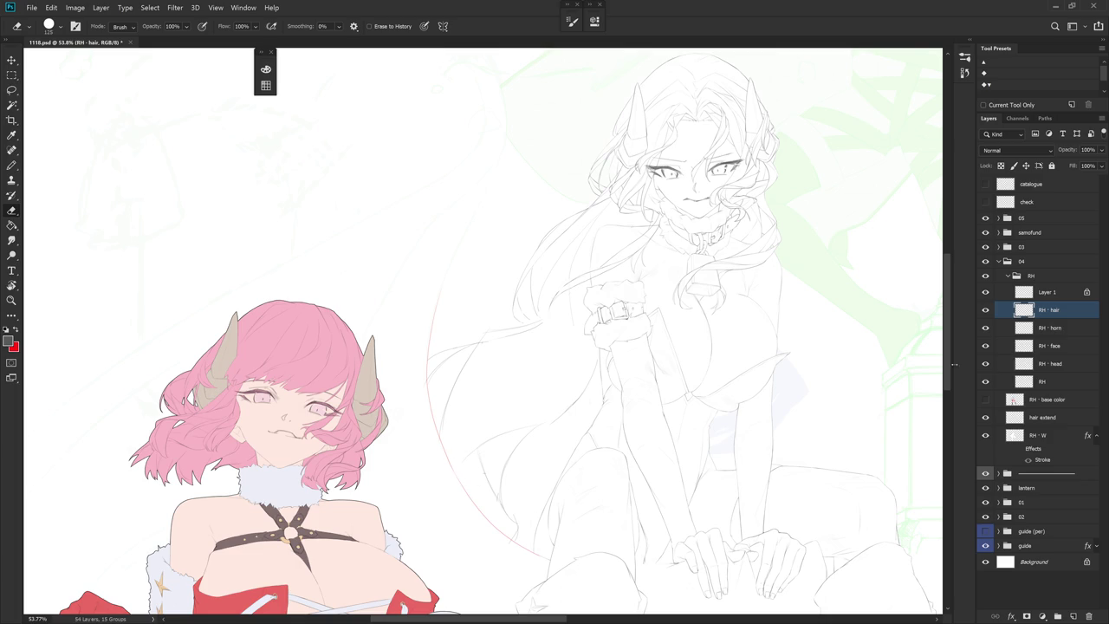
Check the base colour once more with it left hidden, then pan left and zoom to 67%
{"action": "left_click", "coordinate": [986, 401]}
{"action": "left_click", "coordinate": [987, 401]}
{"action": "left_click_drag", "start_coordinate": [671, 457], "coordinate": [630, 451]}
{"action": "scroll", "coordinate": [555, 407], "scroll_direction": "up", "scroll_amount": 2}
{"action": "key", "text": "b"}
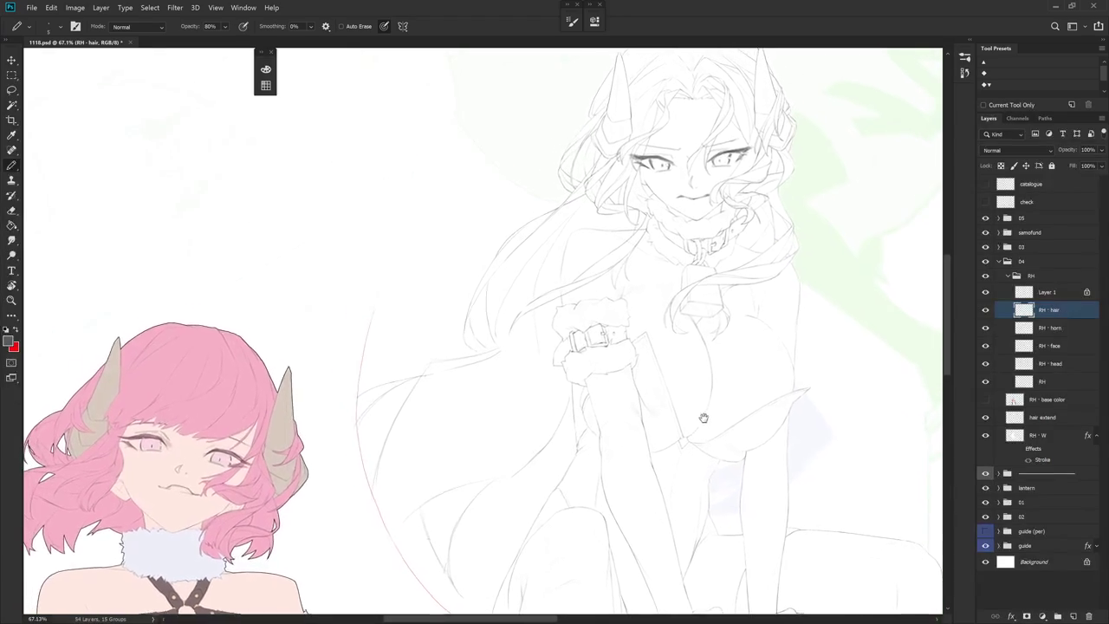
{"action": "scroll", "coordinate": [614, 346], "scroll_direction": "up", "scroll_amount": 3}
Lasso the stray strand beside the wrist cuff, cut it to a hidden Layer 2, and reselect RH - hair
{"action": "key", "text": "e"}
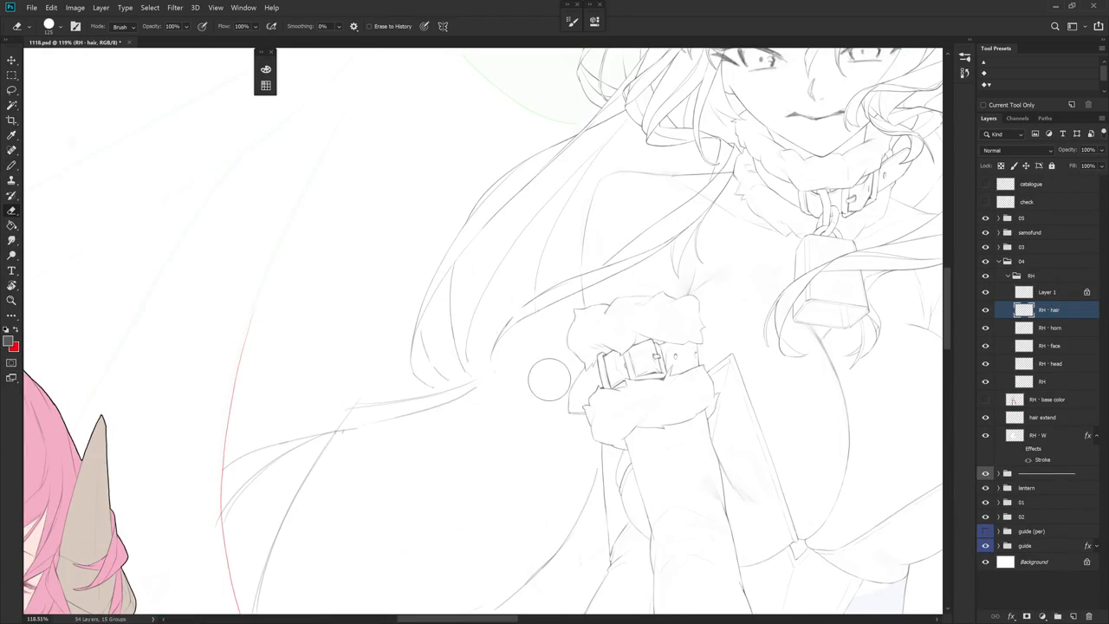
{"action": "left_click_drag", "start_coordinate": [484, 374], "coordinate": [547, 448]}
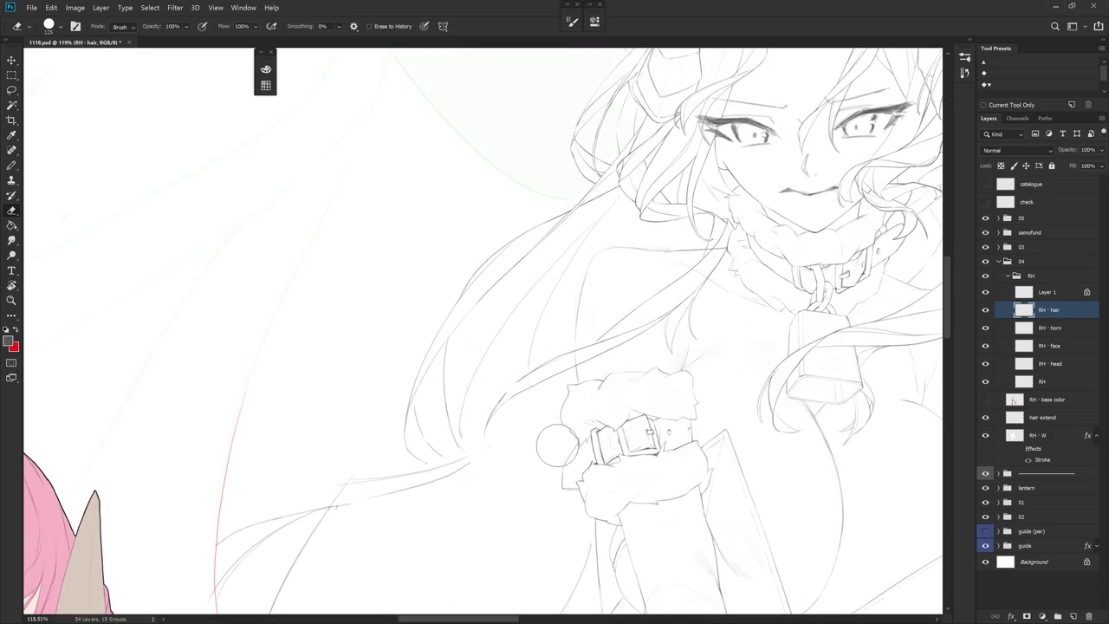
{"action": "key", "text": "l"}
{"action": "mouse_move", "coordinate": [487, 447]}
{"action": "left_mouse_down"}
{"action": "mouse_move", "coordinate": [583, 371]}
{"action": "mouse_move", "coordinate": [483, 447]}
{"action": "left_mouse_up"}
{"action": "key", "text": "e"}
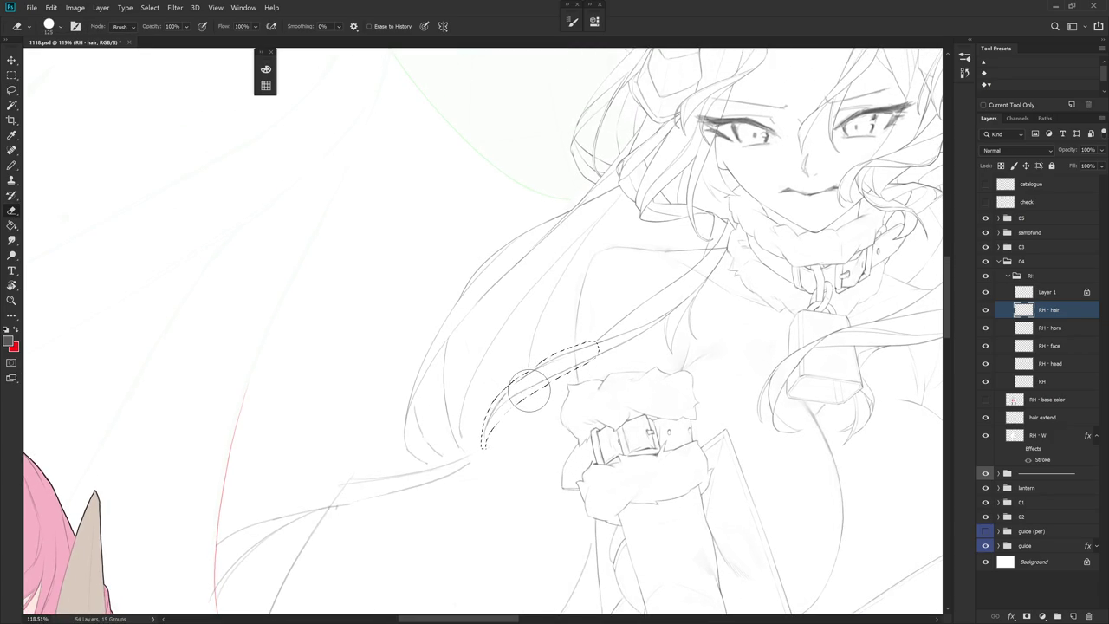
{"action": "key", "text": "ctrl+shift+j"}
{"action": "left_click", "coordinate": [985, 310]}
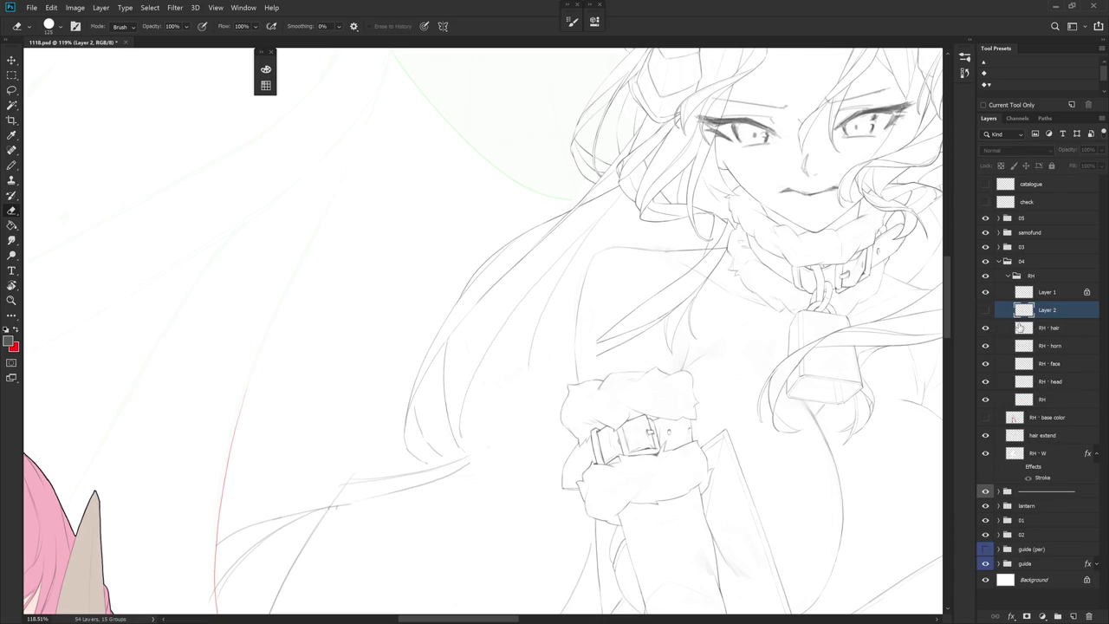
{"action": "left_click", "coordinate": [1065, 328]}
{"action": "scroll", "coordinate": [558, 298], "scroll_direction": "down", "scroll_amount": 2}
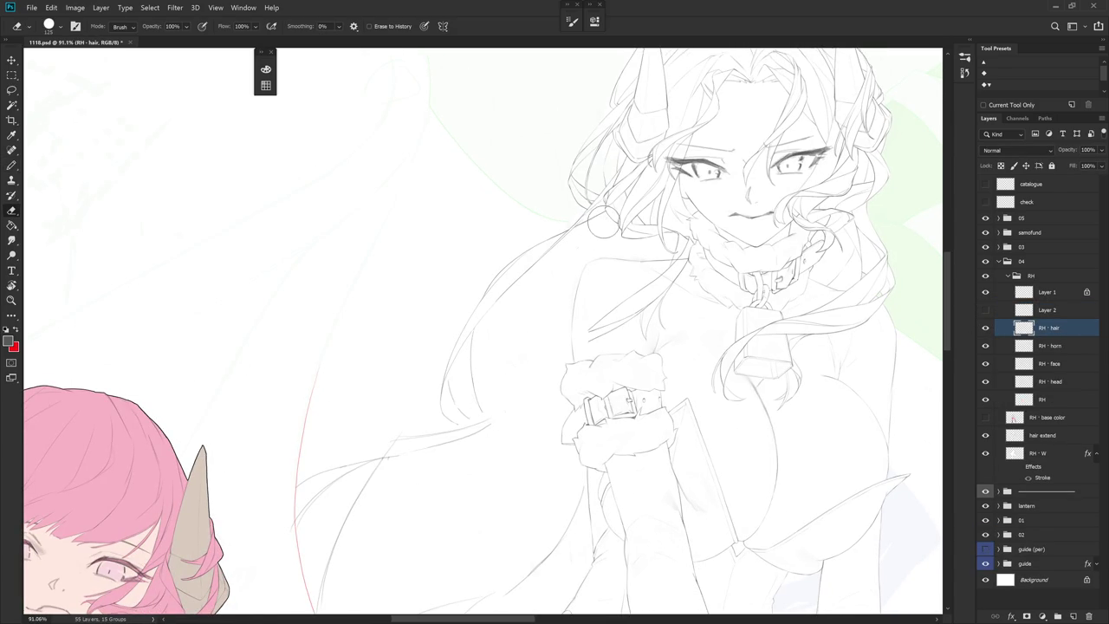
Switch to the Pencil and rotate the canvas view to a comfortable angle for drawing hair
{"action": "left_click_drag", "start_coordinate": [612, 322], "coordinate": [606, 294]}
{"action": "key", "text": "b"}
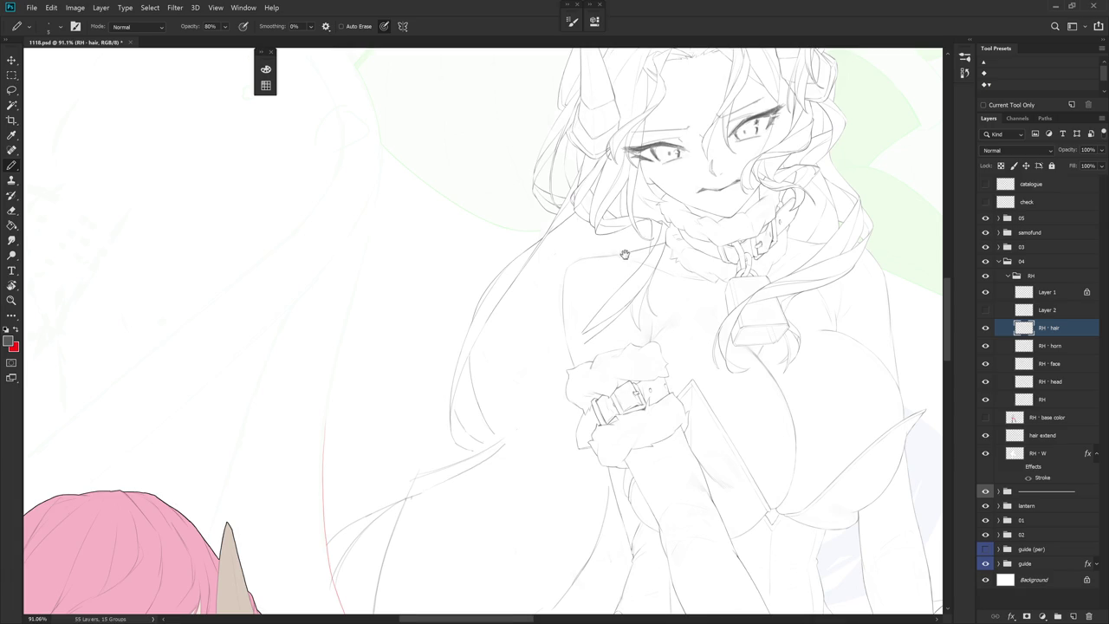
{"action": "left_click_drag", "start_coordinate": [564, 329], "coordinate": [606, 364]}
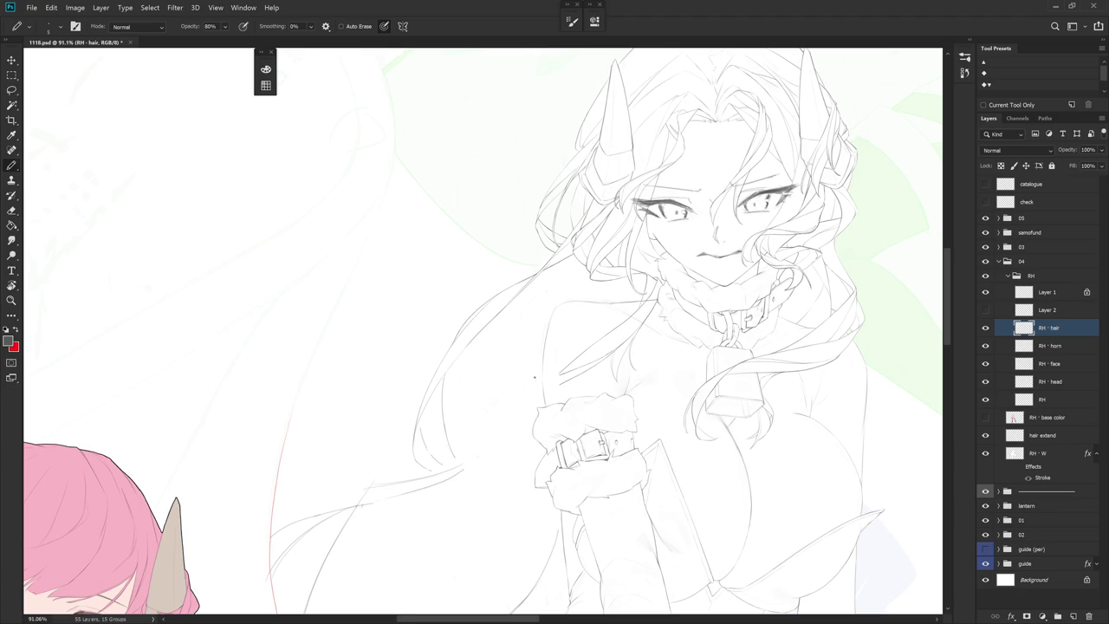
{"action": "left_click_drag", "start_coordinate": [526, 376], "coordinate": [563, 300]}
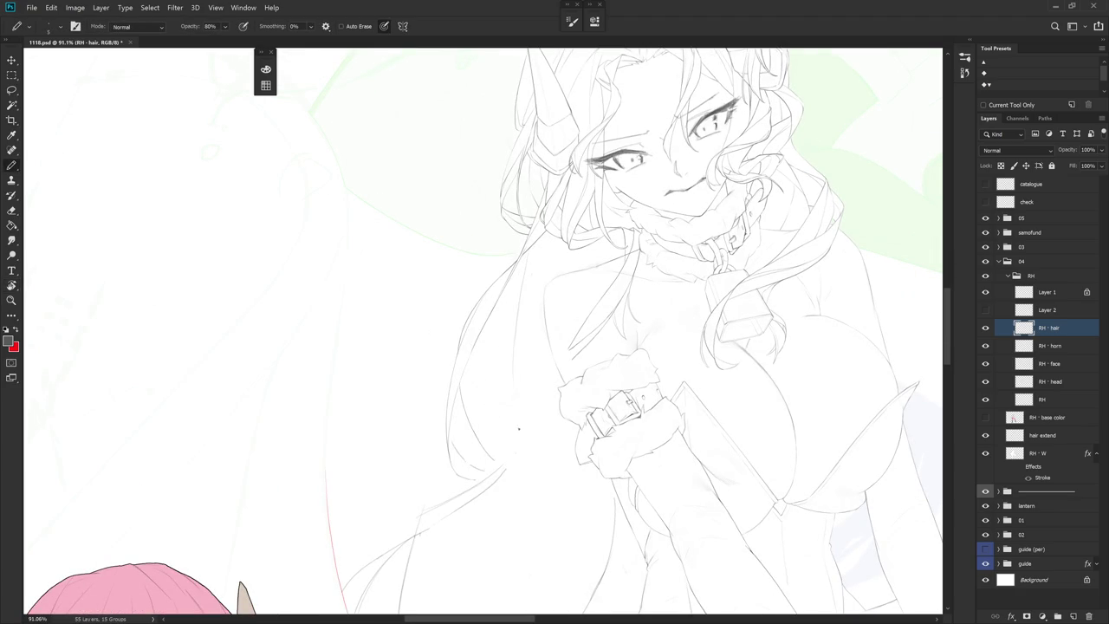
{"action": "left_click_drag", "start_coordinate": [520, 402], "coordinate": [571, 329]}
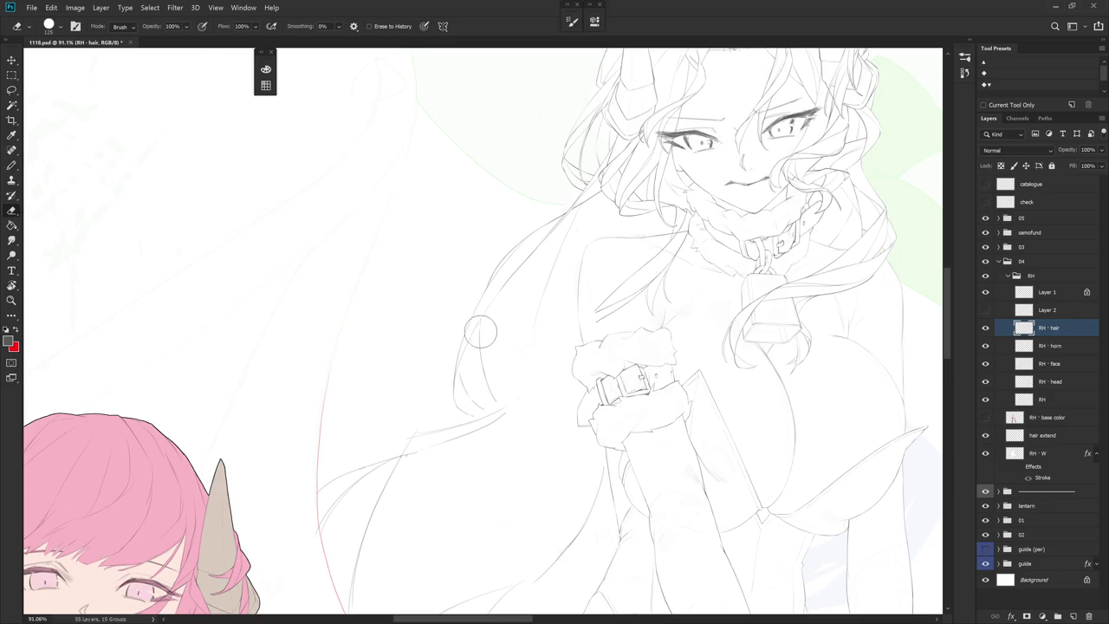
Draw a faint line and several hair strands flowing down-left past the shoulder and arm
{"action": "left_click_drag", "start_coordinate": [484, 349], "coordinate": [477, 386]}
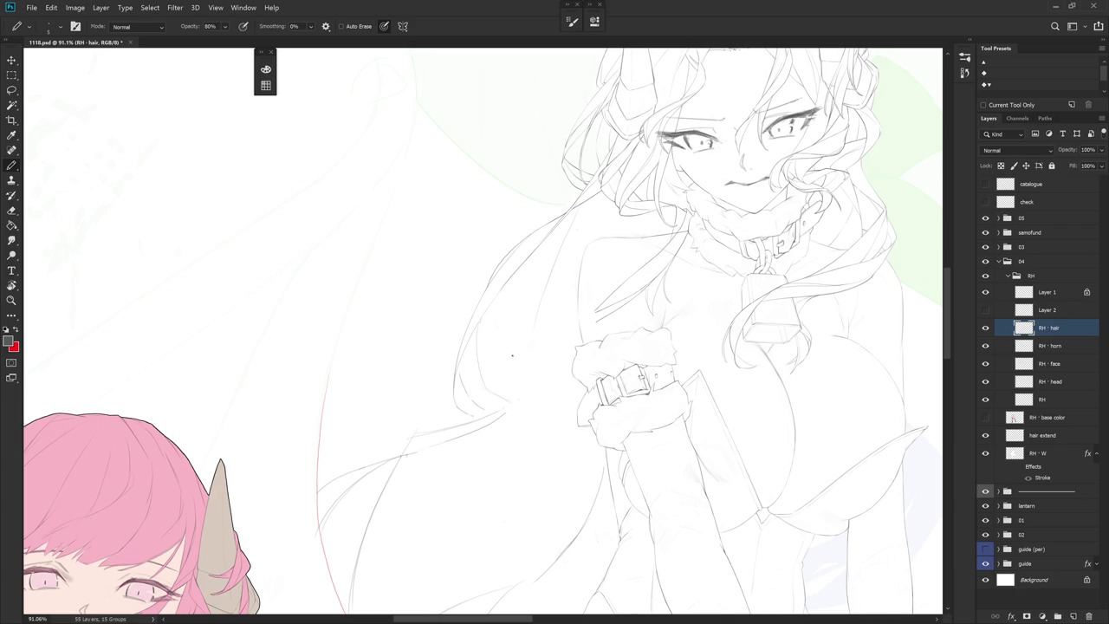
{"action": "left_click_drag", "start_coordinate": [562, 360], "coordinate": [497, 418]}
{"action": "left_click_drag", "start_coordinate": [586, 409], "coordinate": [553, 492]}
{"action": "left_click_drag", "start_coordinate": [576, 440], "coordinate": [535, 518]}
{"action": "scroll", "coordinate": [643, 407], "scroll_direction": "down", "scroll_amount": 3}
{"action": "scroll", "coordinate": [641, 406], "scroll_direction": "up", "scroll_amount": 2}
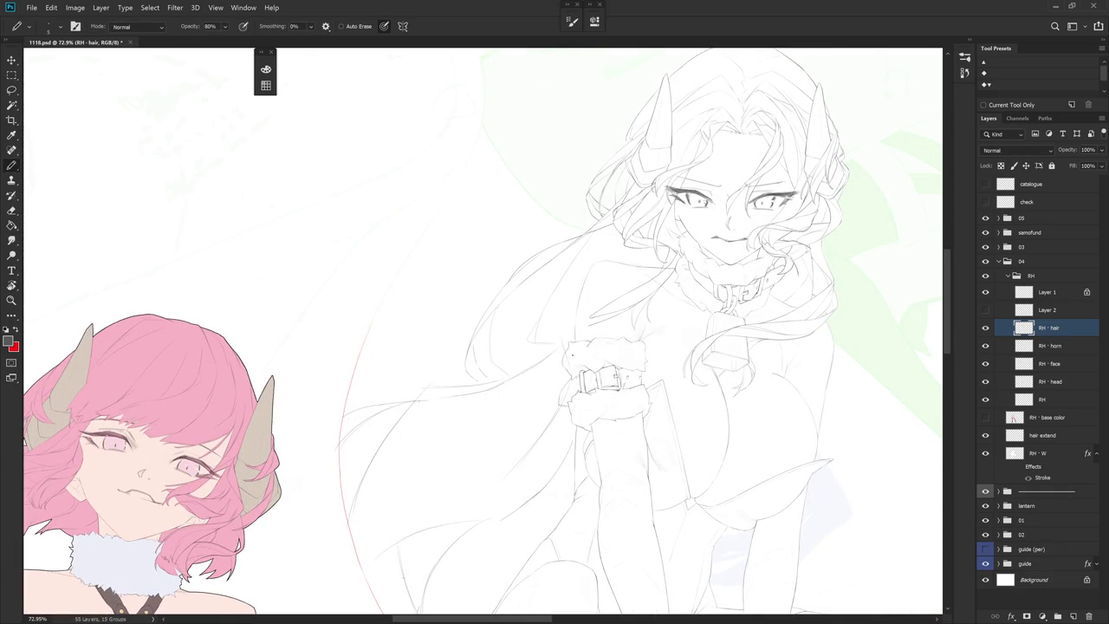
Erase the stray hair strokes near the arm, rotating the view between touch-ups
{"action": "key", "text": "e"}
{"action": "mouse_move", "coordinate": [555, 342]}
{"action": "left_mouse_down"}
{"action": "mouse_move", "coordinate": [511, 385]}
{"action": "mouse_move", "coordinate": [510, 374]}
{"action": "left_mouse_up"}
{"action": "key", "text": "b"}
{"action": "key", "text": "r"}
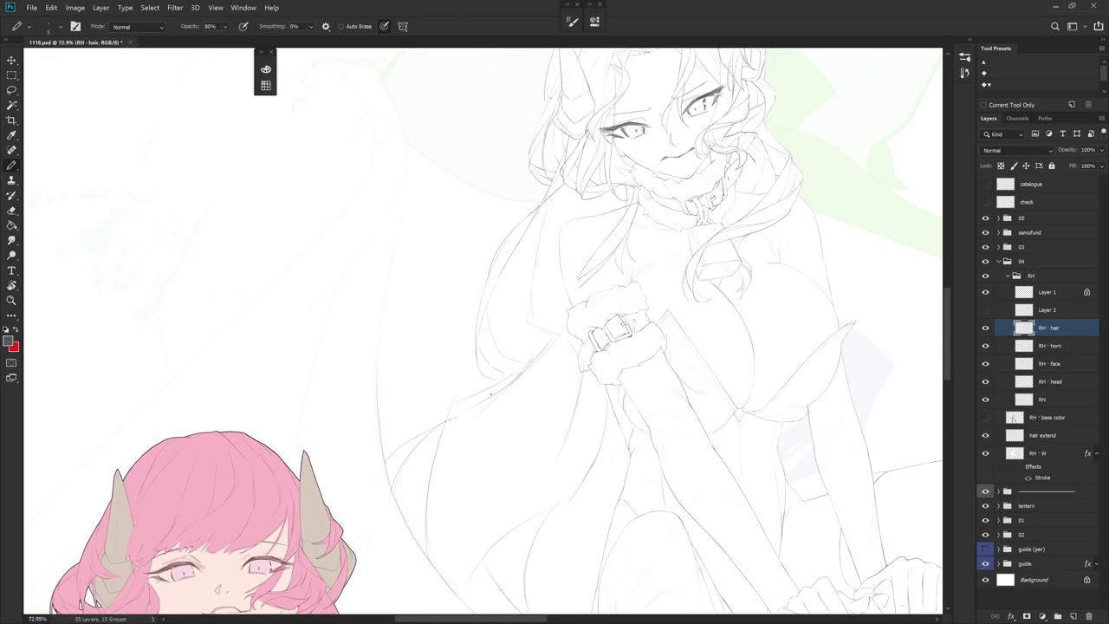
{"action": "key", "text": "r"}
{"action": "mouse_move", "coordinate": [565, 361]}
{"action": "left_mouse_down"}
{"action": "mouse_move", "coordinate": [535, 322]}
{"action": "mouse_move", "coordinate": [582, 413]}
{"action": "left_mouse_up"}
{"action": "key", "text": "e"}
{"action": "key", "text": "b"}
{"action": "key", "text": "r"}
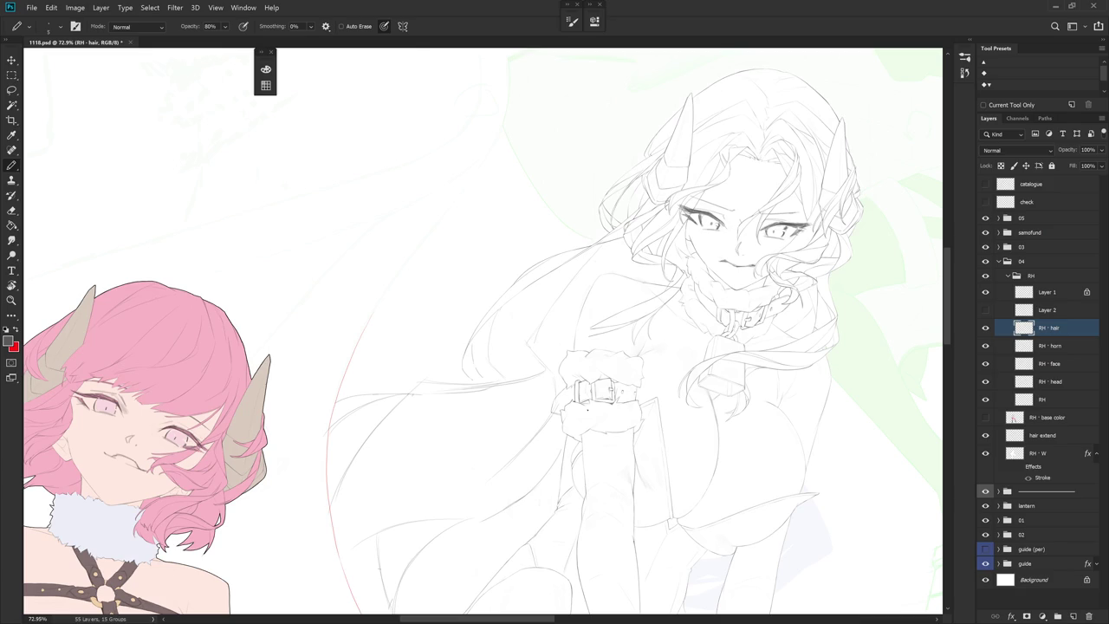
Erase the overlong right end of the faint line, then turn the view upright and tilt it about 34°
{"action": "key", "text": "e"}
{"action": "left_click_drag", "start_coordinate": [555, 373], "coordinate": [499, 381]}
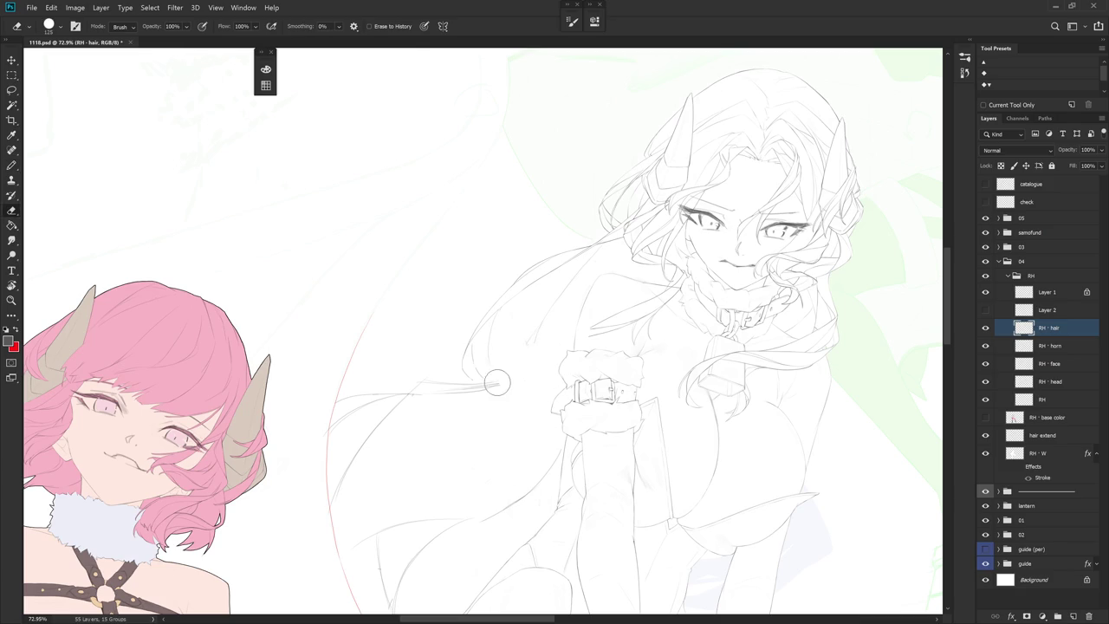
{"action": "key", "text": "r"}
{"action": "left_click", "coordinate": [585, 353]}
{"action": "left_click_drag", "start_coordinate": [586, 353], "coordinate": [537, 324]}
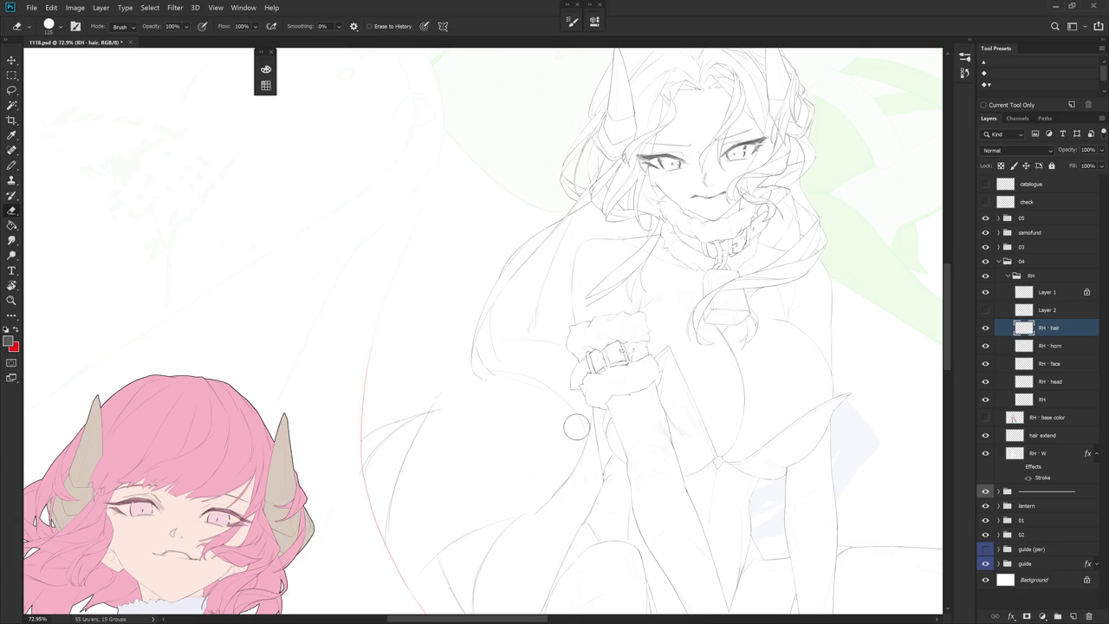
{"action": "key", "text": "r"}
{"action": "left_click_drag", "start_coordinate": [500, 376], "coordinate": [512, 482]}
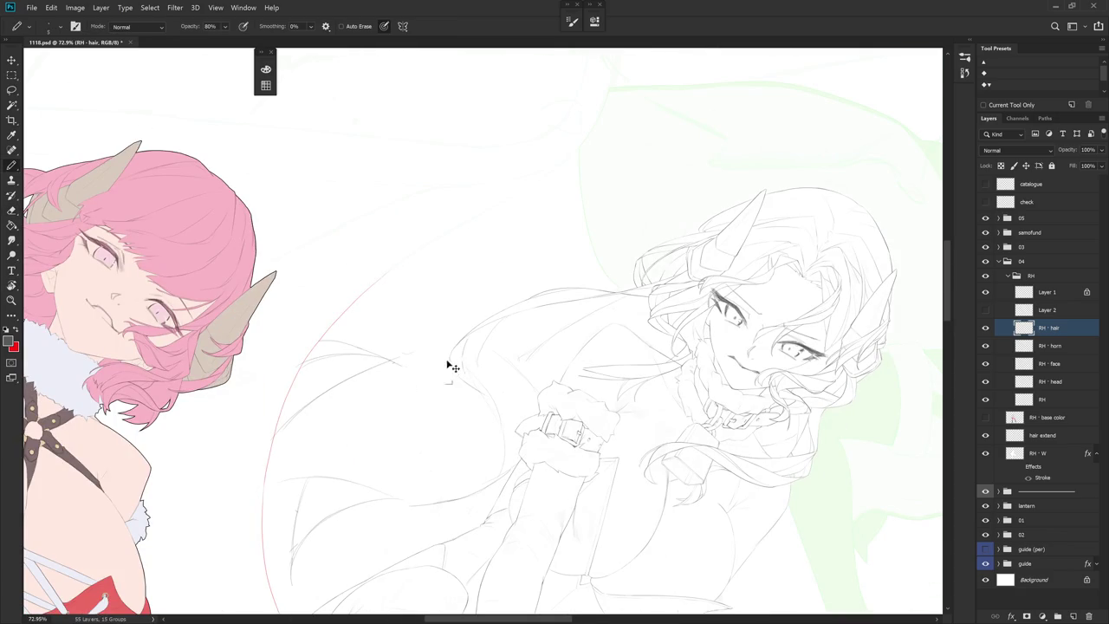
Reset the view rotation, undo a stray line, and extend a lower hair curve up-right
{"action": "left_click_drag", "start_coordinate": [581, 446], "coordinate": [597, 437]}
{"action": "key", "text": "Escape"}
{"action": "key", "text": "b"}
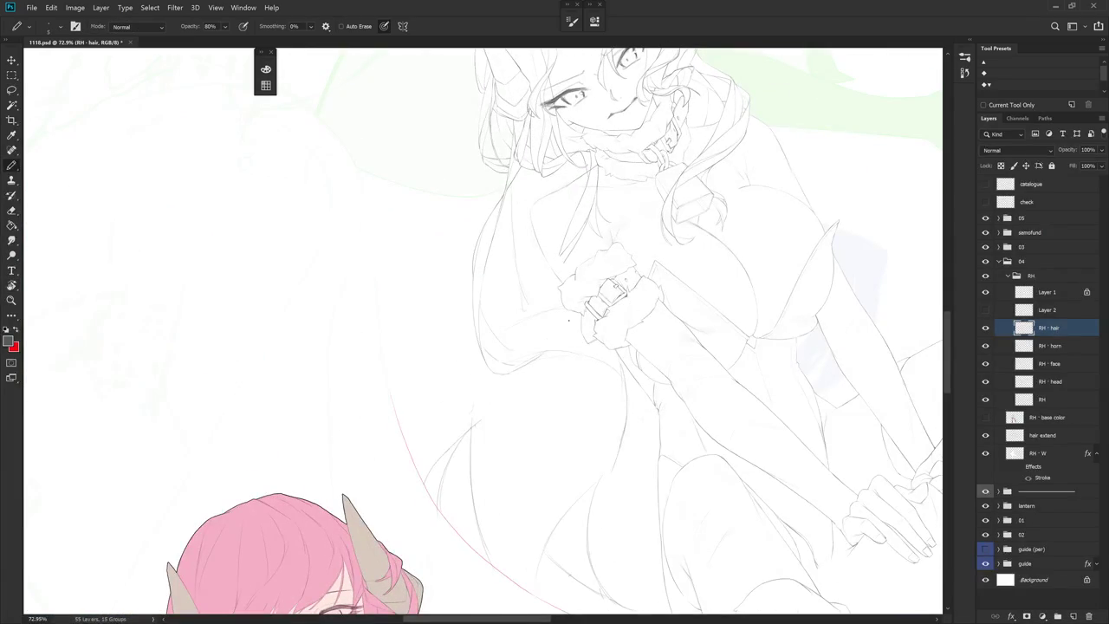
{"action": "left_click_drag", "start_coordinate": [525, 371], "coordinate": [479, 403]}
{"action": "key", "text": "ctrl+z"}
{"action": "left_click_drag", "start_coordinate": [642, 365], "coordinate": [557, 321]}
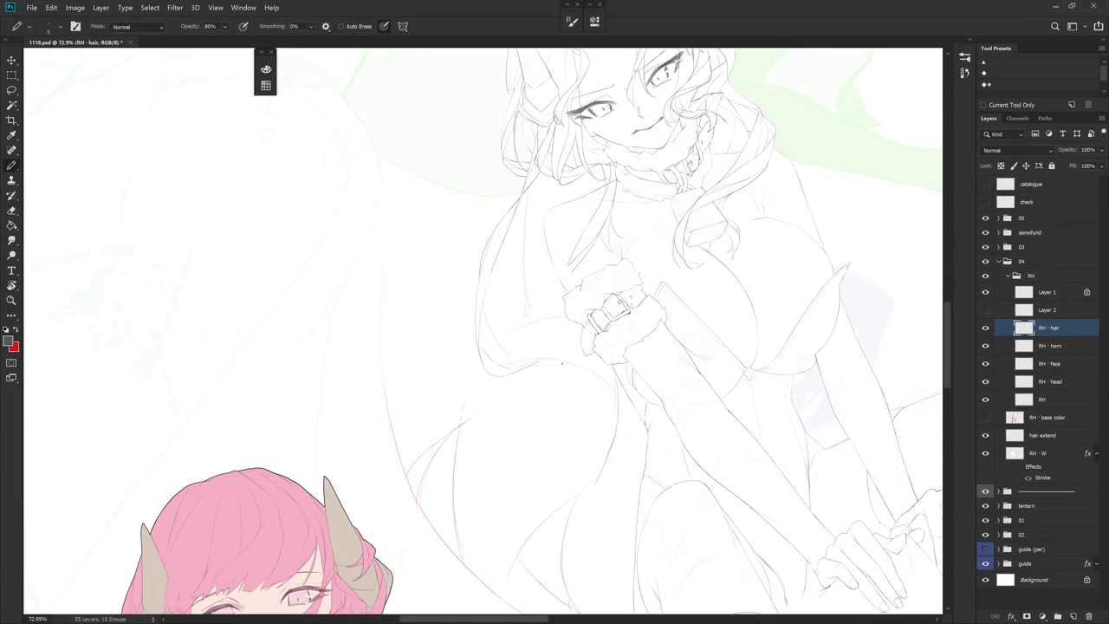
{"action": "left_click_drag", "start_coordinate": [444, 439], "coordinate": [466, 419]}
Rotate the view clockwise while alternating between Eraser and Pencil for touch-ups
{"action": "key", "text": "e"}
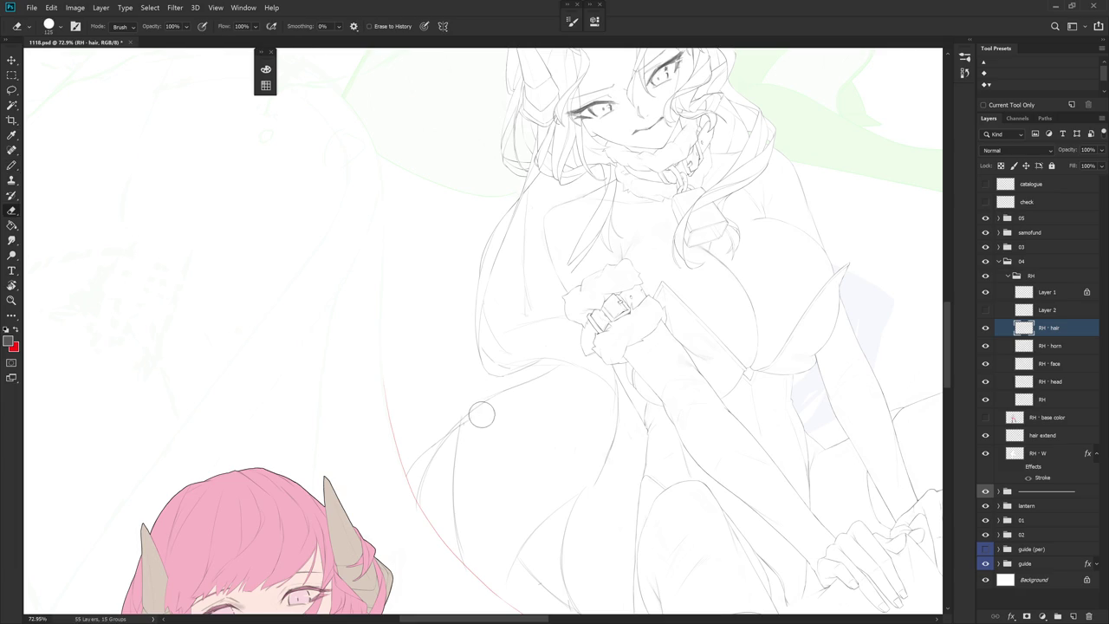
{"action": "key", "text": "b"}
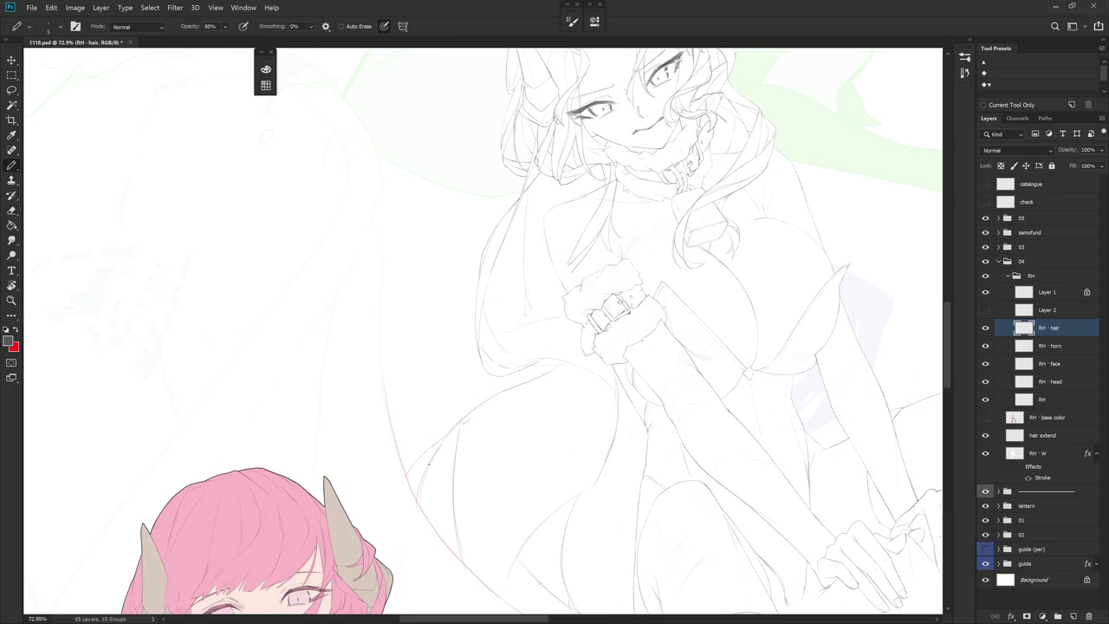
{"action": "key", "text": "e"}
{"action": "key", "text": "b"}
{"action": "left_click_drag", "start_coordinate": [483, 321], "coordinate": [568, 548]}
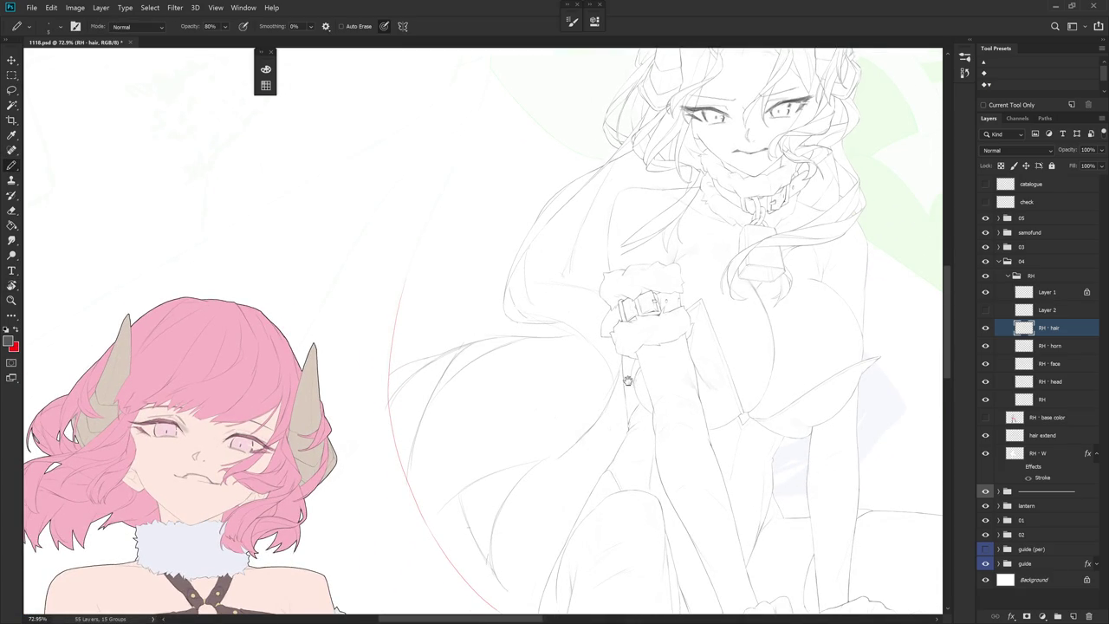
{"action": "left_click_drag", "start_coordinate": [557, 604], "coordinate": [520, 373]}
{"action": "key", "text": "e"}
{"action": "key", "text": "b"}
{"action": "key", "text": "e"}
{"action": "key", "text": "b"}
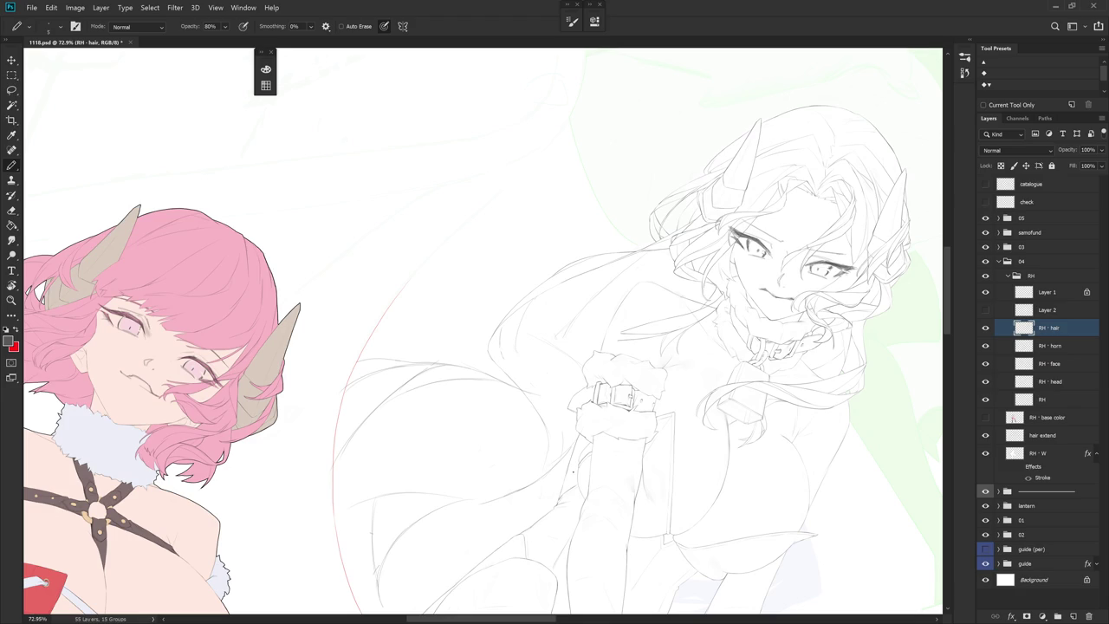
Turn the view back upright and pan to the lower hair and legs
{"action": "mouse_move", "coordinate": [564, 445]}
{"action": "left_mouse_down"}
{"action": "mouse_move", "coordinate": [668, 532]}
{"action": "mouse_move", "coordinate": [557, 321]}
{"action": "left_mouse_up"}
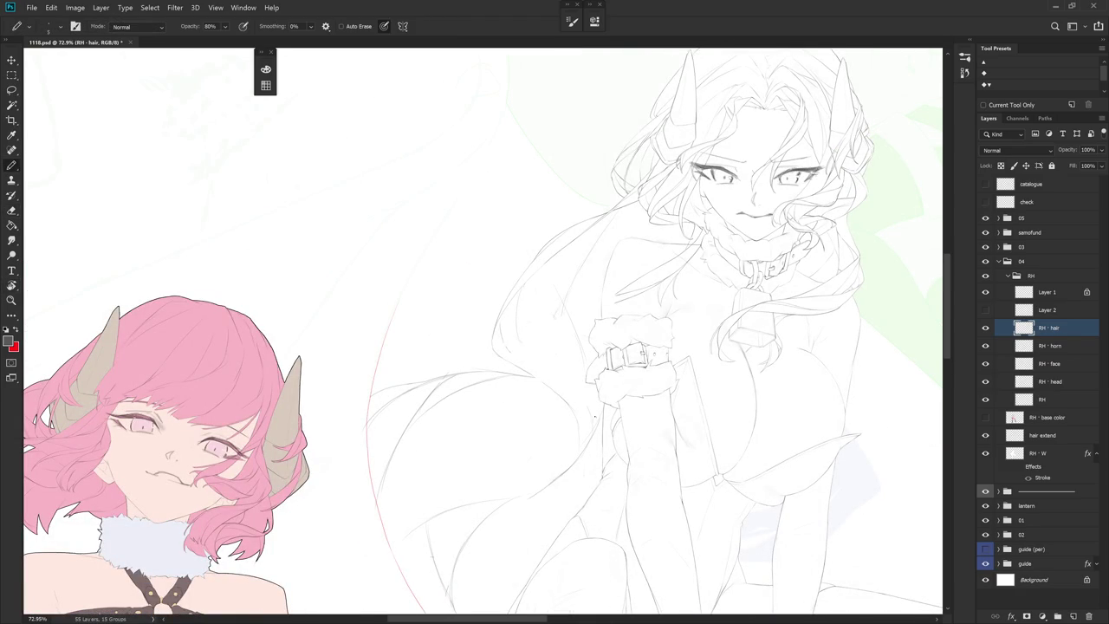
{"action": "key", "text": "e"}
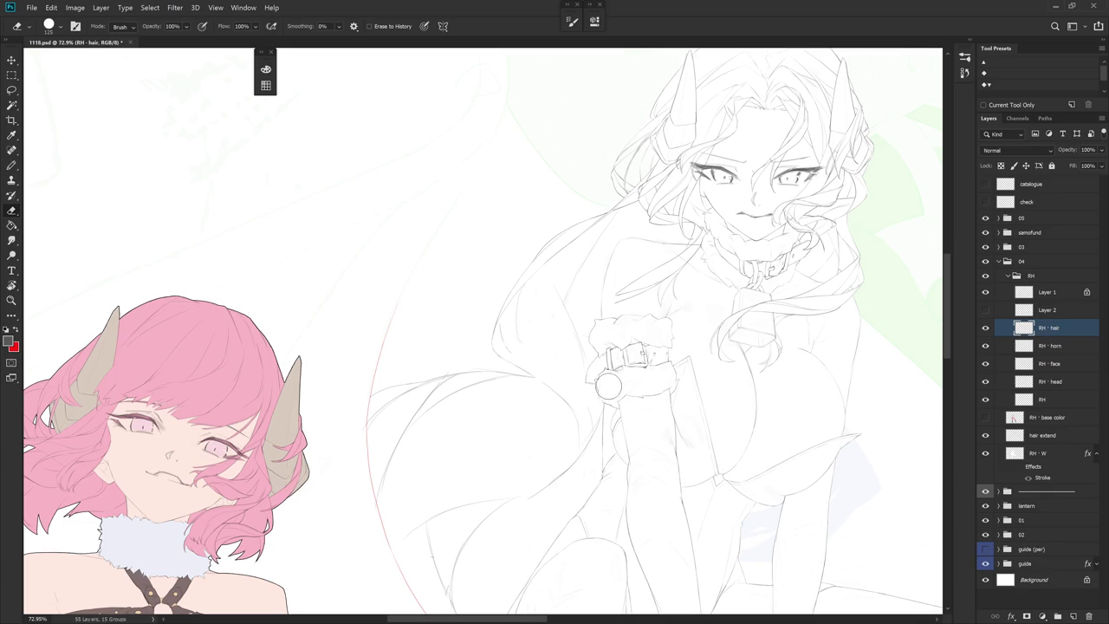
{"action": "key", "text": "b"}
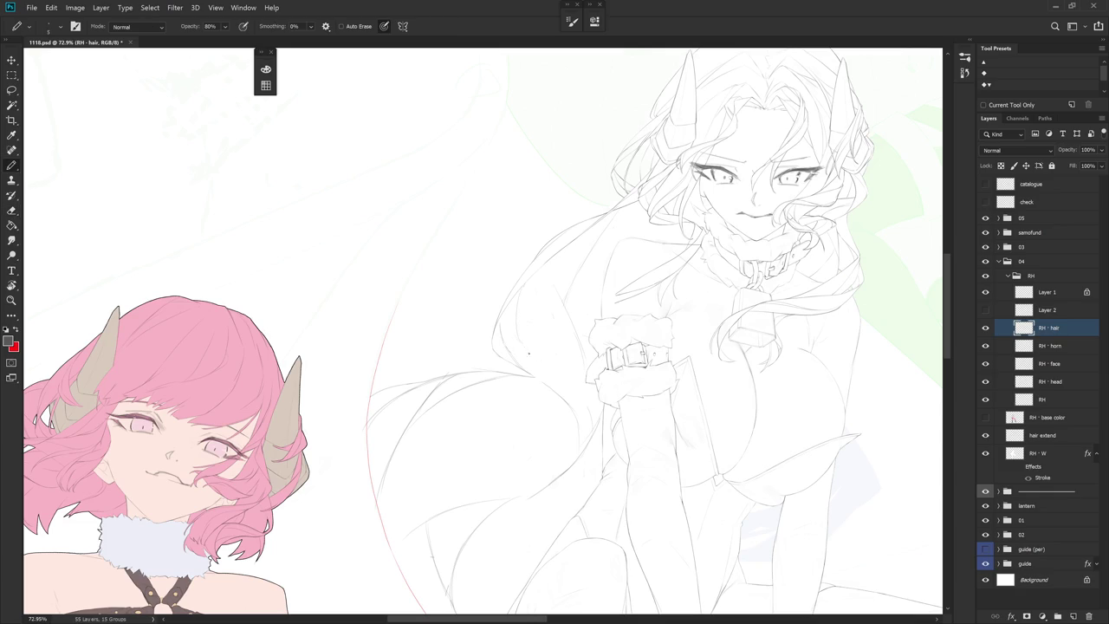
{"action": "key", "text": "e"}
{"action": "key", "text": "b"}
{"action": "left_click_drag", "start_coordinate": [362, 190], "coordinate": [527, 356]}
{"action": "key", "text": "e"}
{"action": "key", "text": "b"}
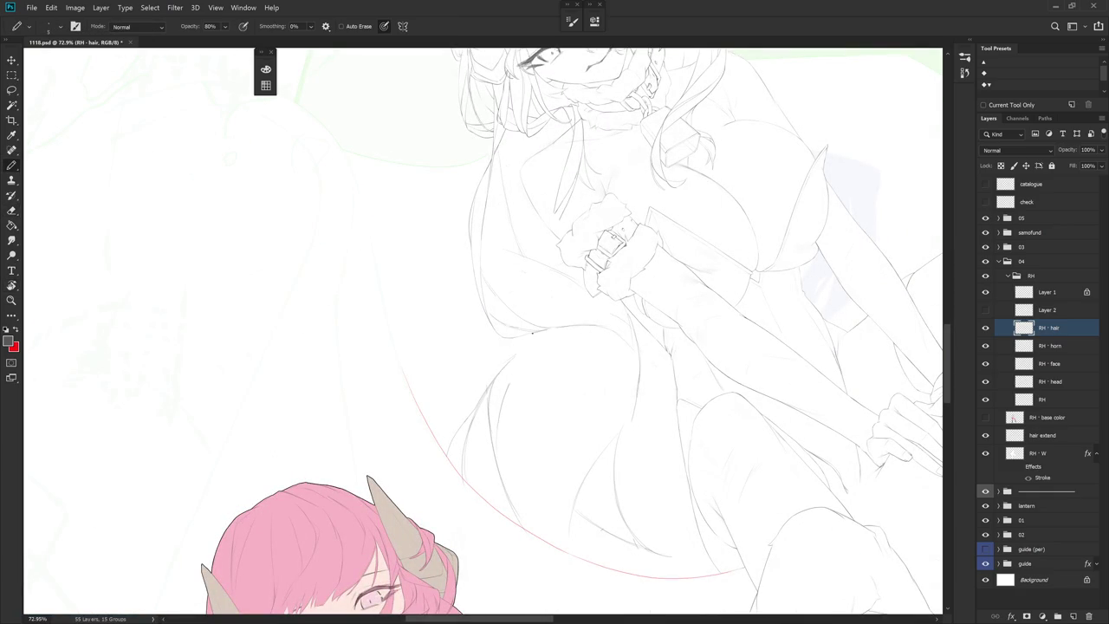
{"action": "key", "text": "e"}
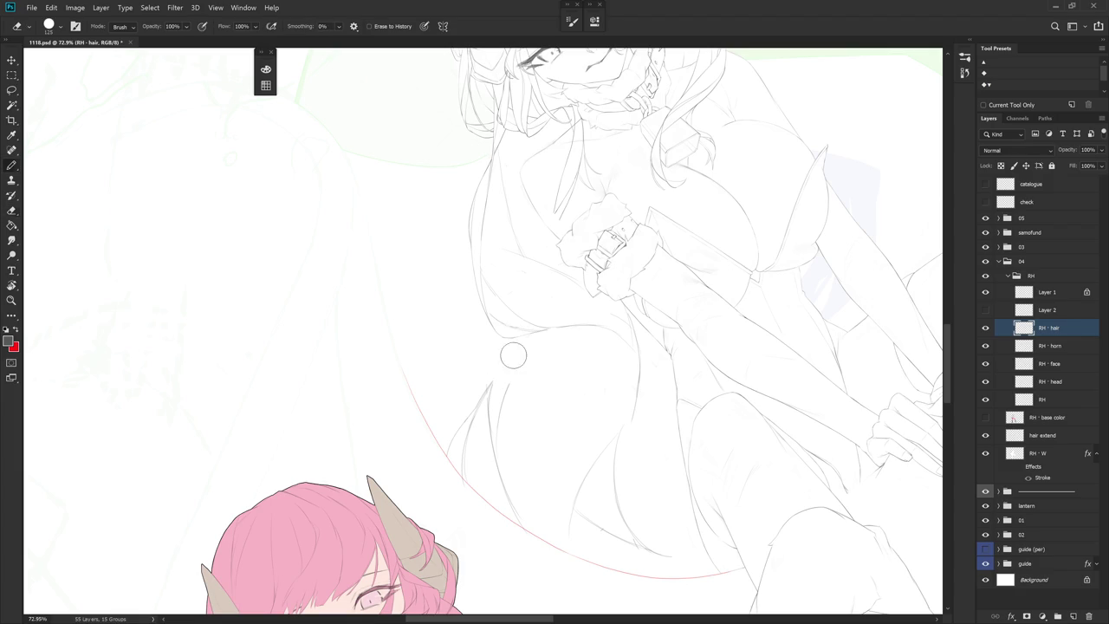
{"action": "key", "text": "b"}
Rotate the view about 30° and continue Pencil and Eraser touch-ups on the lower hair
{"action": "mouse_move", "coordinate": [510, 377]}
{"action": "left_mouse_down"}
{"action": "mouse_move", "coordinate": [547, 342]}
{"action": "mouse_move", "coordinate": [596, 446]}
{"action": "left_mouse_up"}
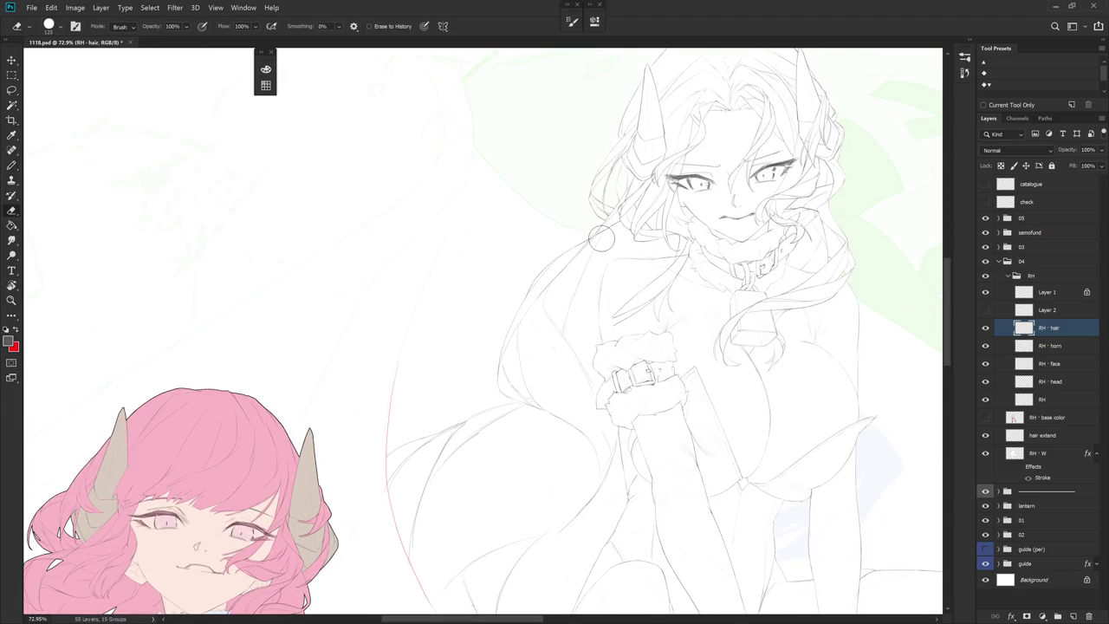
{"action": "key", "text": "b"}
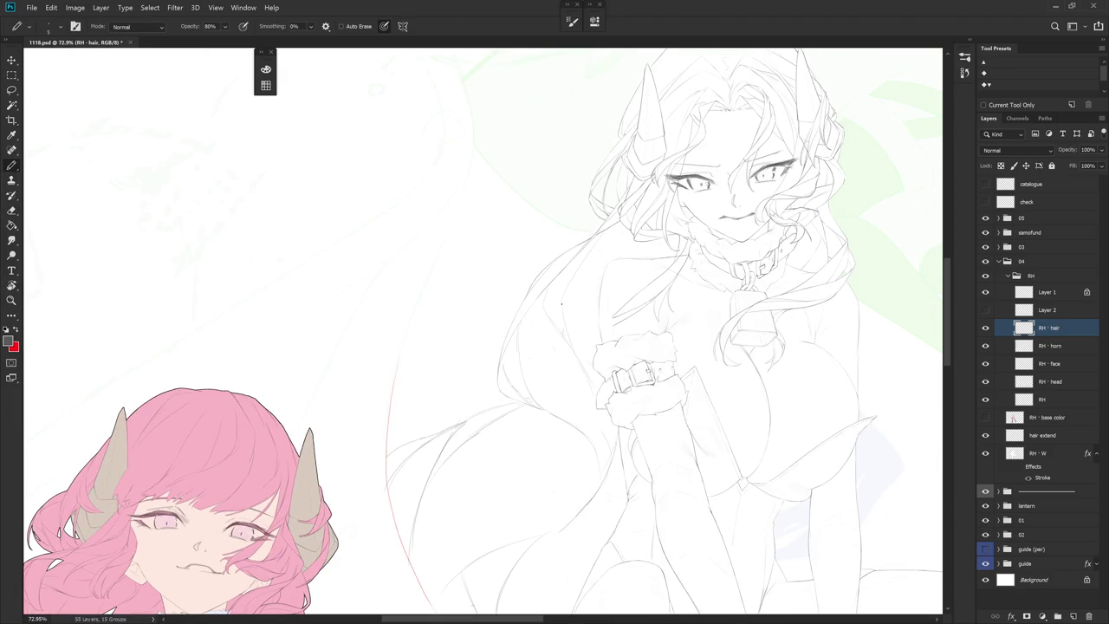
{"action": "key", "text": "e"}
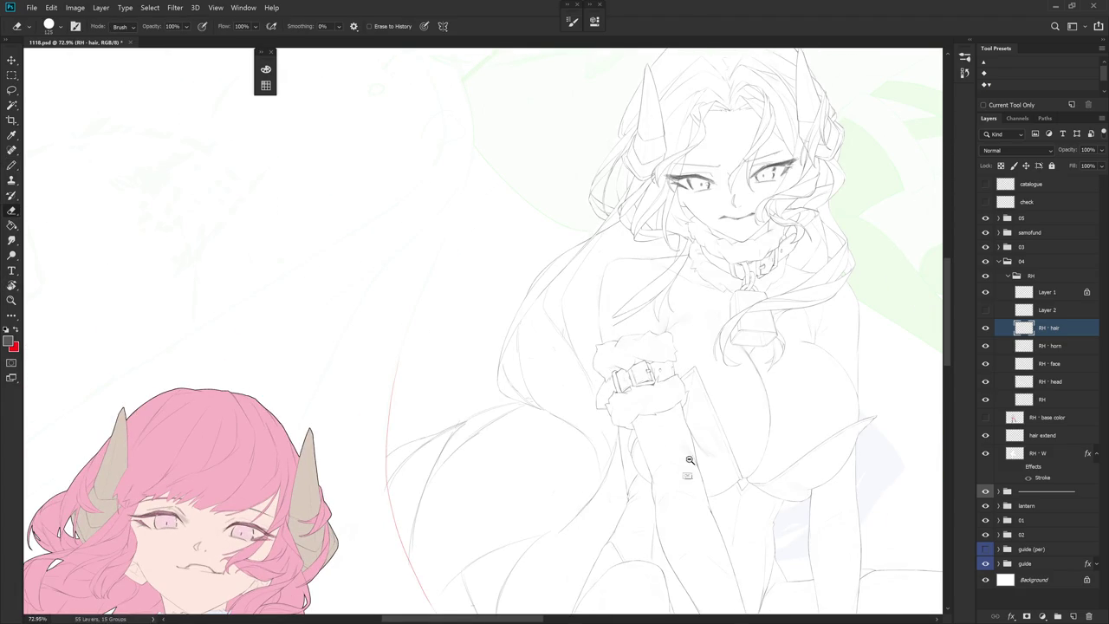
{"action": "scroll", "coordinate": [641, 388], "scroll_direction": "down", "scroll_amount": 2}
{"action": "scroll", "coordinate": [641, 388], "scroll_direction": "up", "scroll_amount": 2}
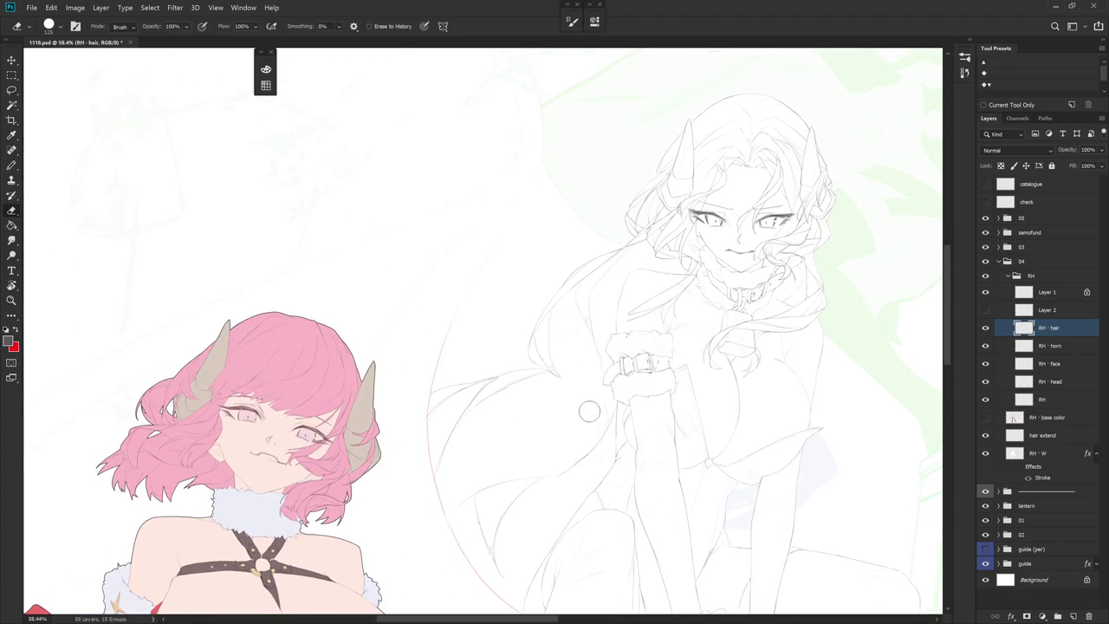
Tilt the view briefly, reset it upright, and resume penciling the hair
{"action": "key", "text": "b"}
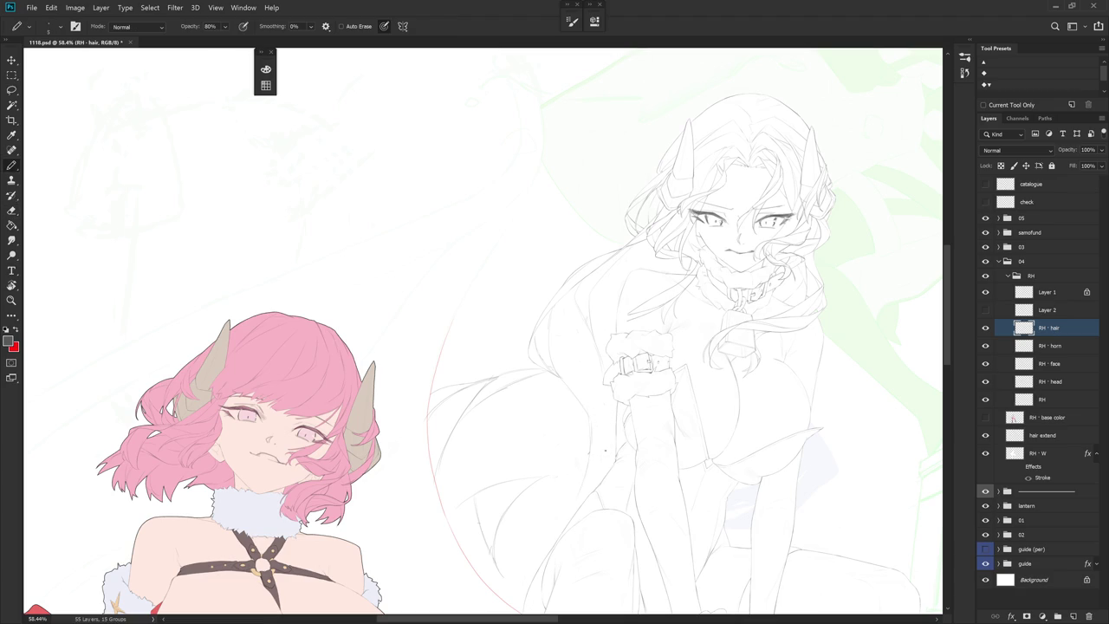
{"action": "key", "text": "r"}
{"action": "left_click_drag", "start_coordinate": [627, 441], "coordinate": [659, 426]}
{"action": "left_click_drag", "start_coordinate": [551, 340], "coordinate": [564, 440]}
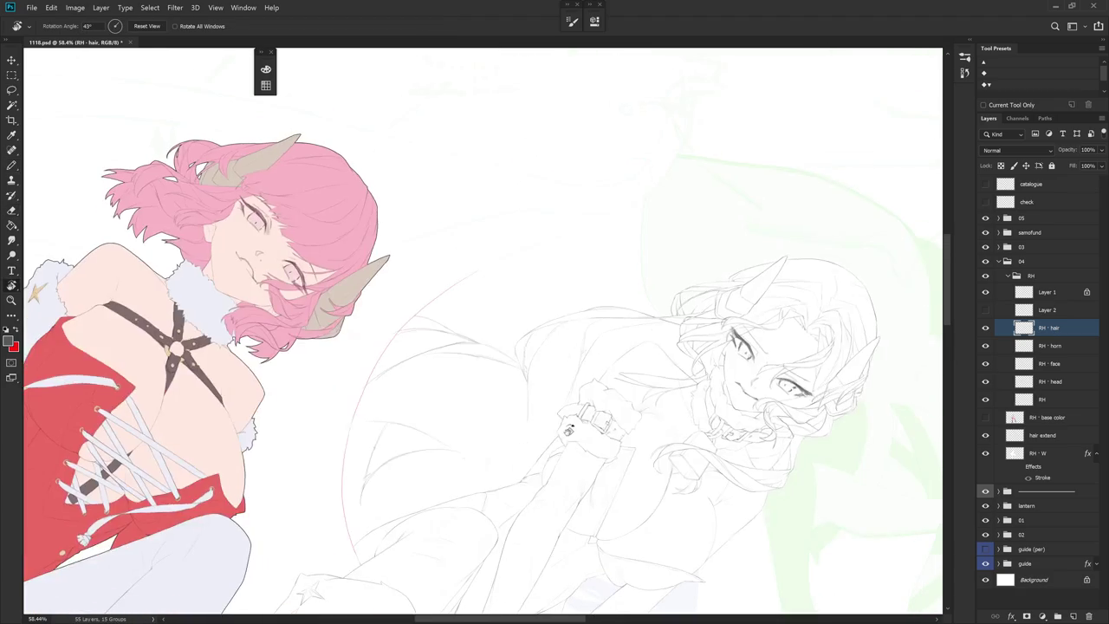
{"action": "key", "text": "Escape"}
{"action": "key", "text": "b"}
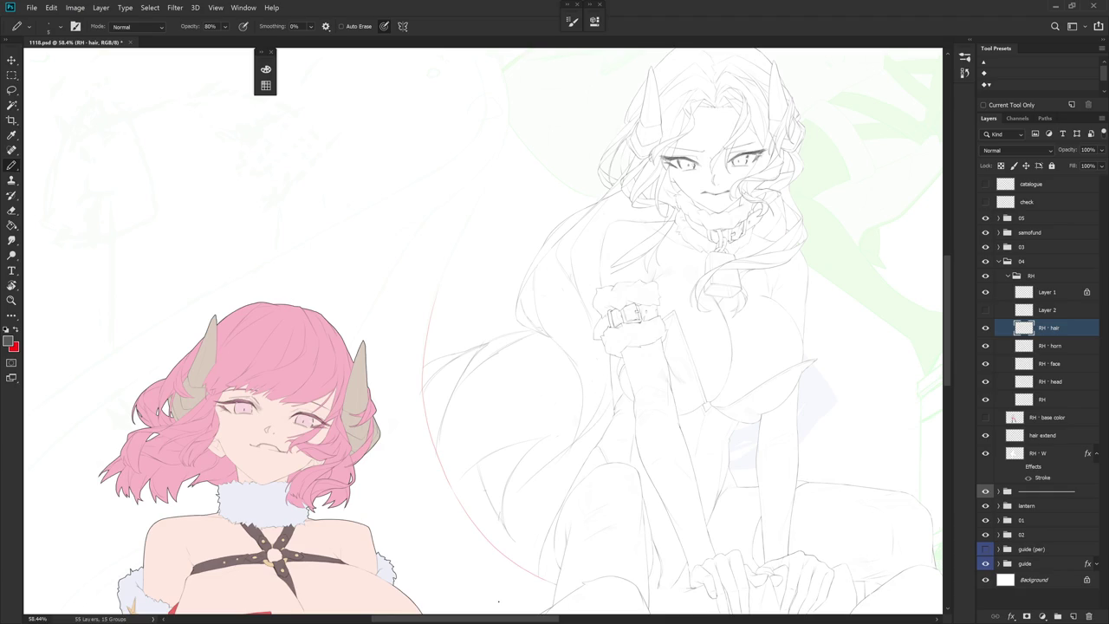
{"action": "scroll", "coordinate": [644, 415], "scroll_direction": "down", "scroll_amount": 2}
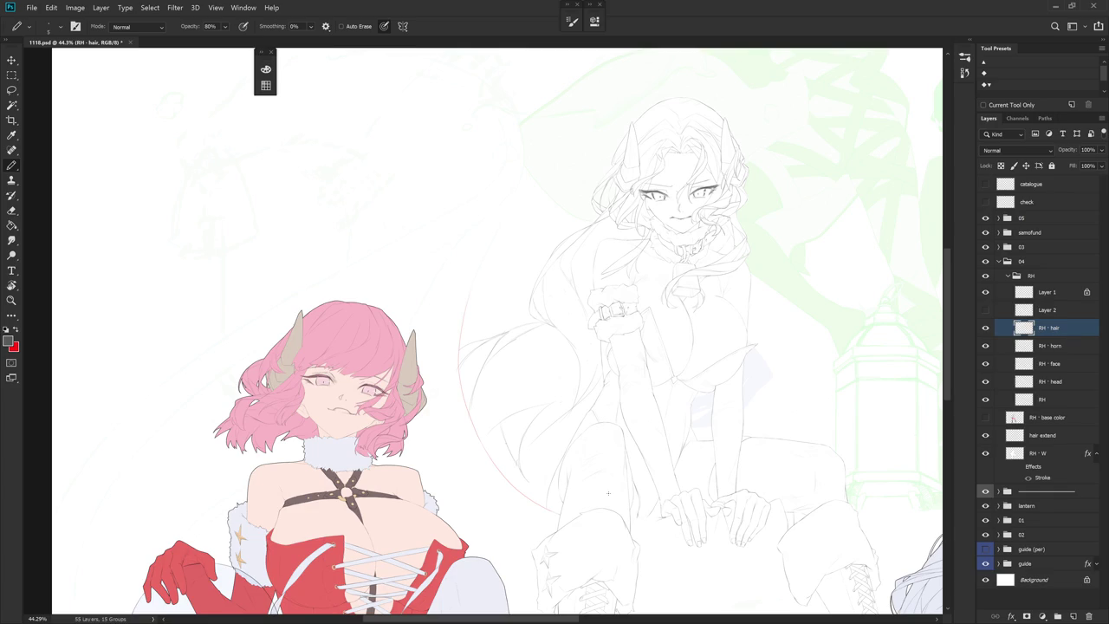
{"action": "scroll", "coordinate": [608, 493], "scroll_direction": "up", "scroll_amount": 1}
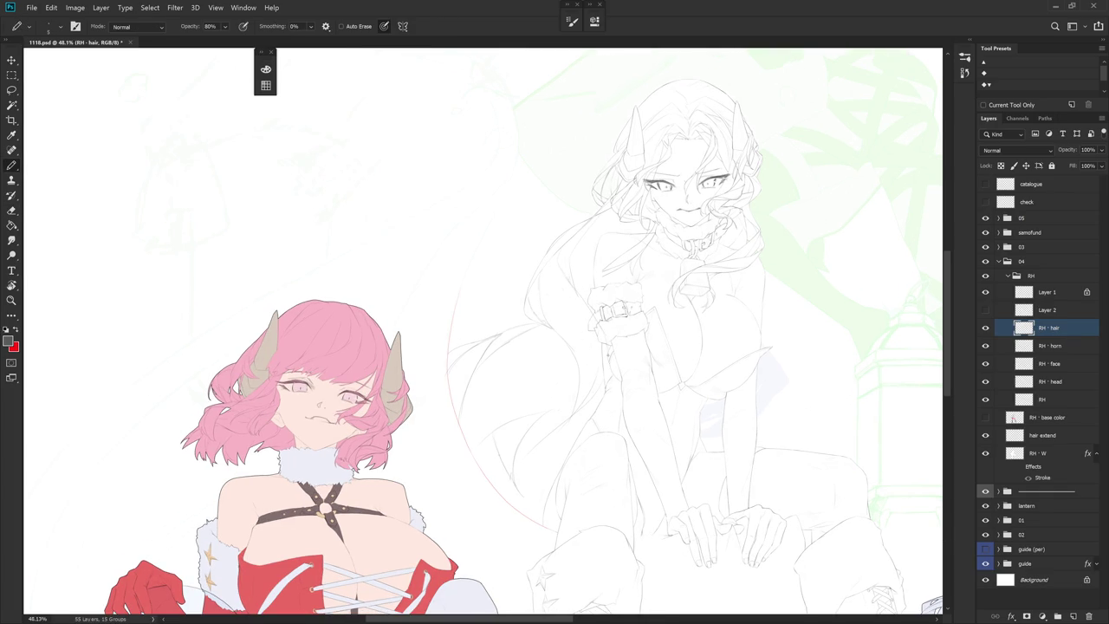
Erase stray marks and draw a thin strand in the lower hair at a tilted angle
{"action": "key", "text": "e"}
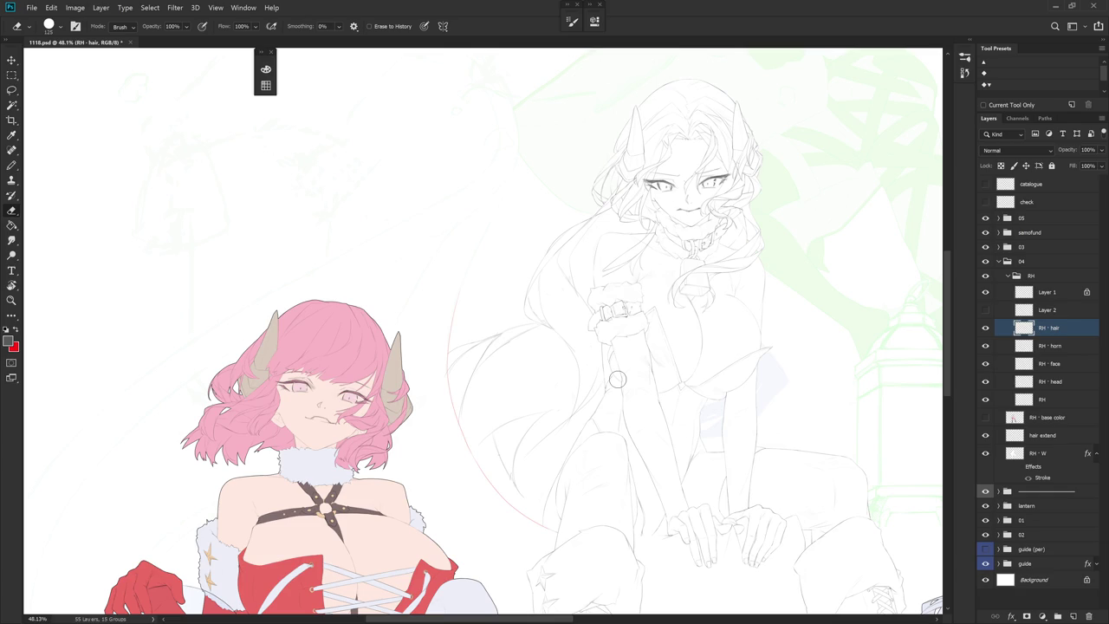
{"action": "key", "text": "b"}
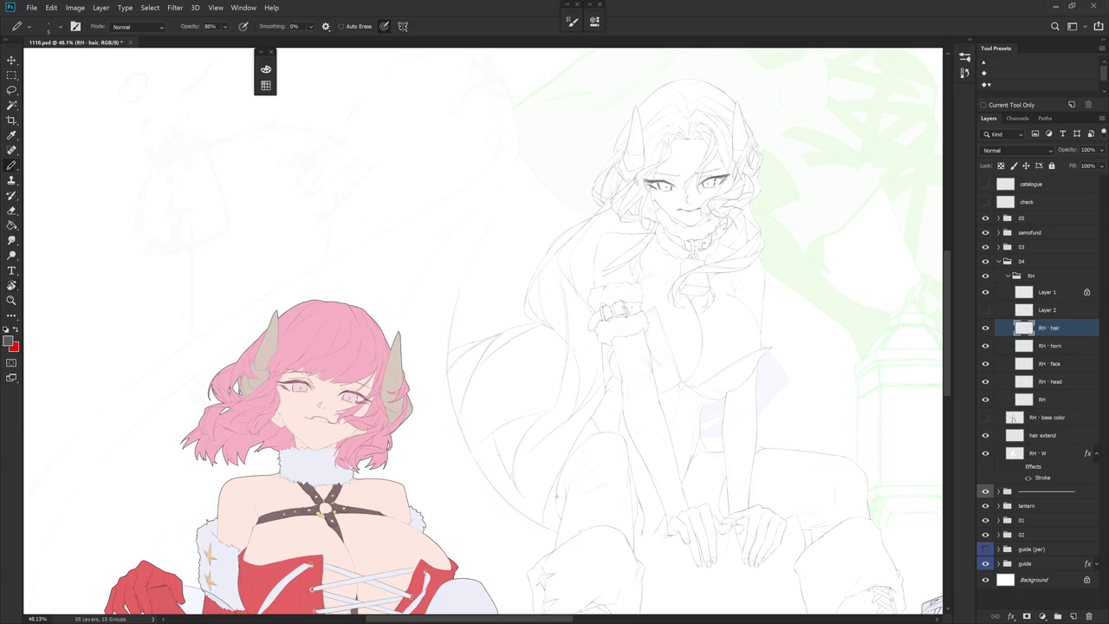
{"action": "left_click_drag", "start_coordinate": [549, 505], "coordinate": [572, 280]}
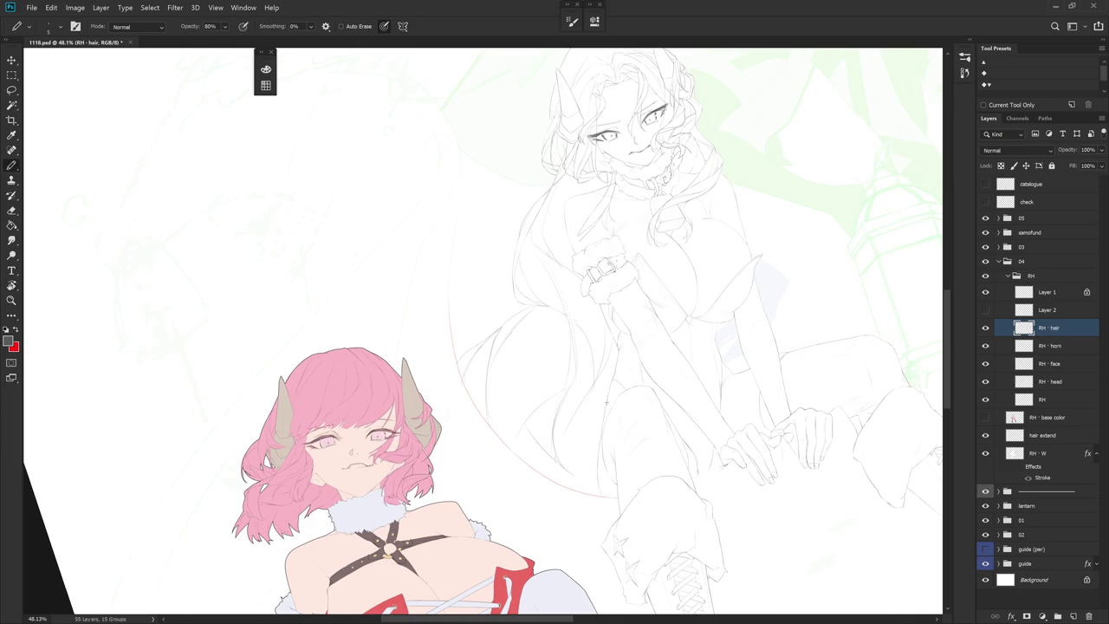
{"action": "left_click_drag", "start_coordinate": [578, 435], "coordinate": [608, 472]}
{"action": "key", "text": "e"}
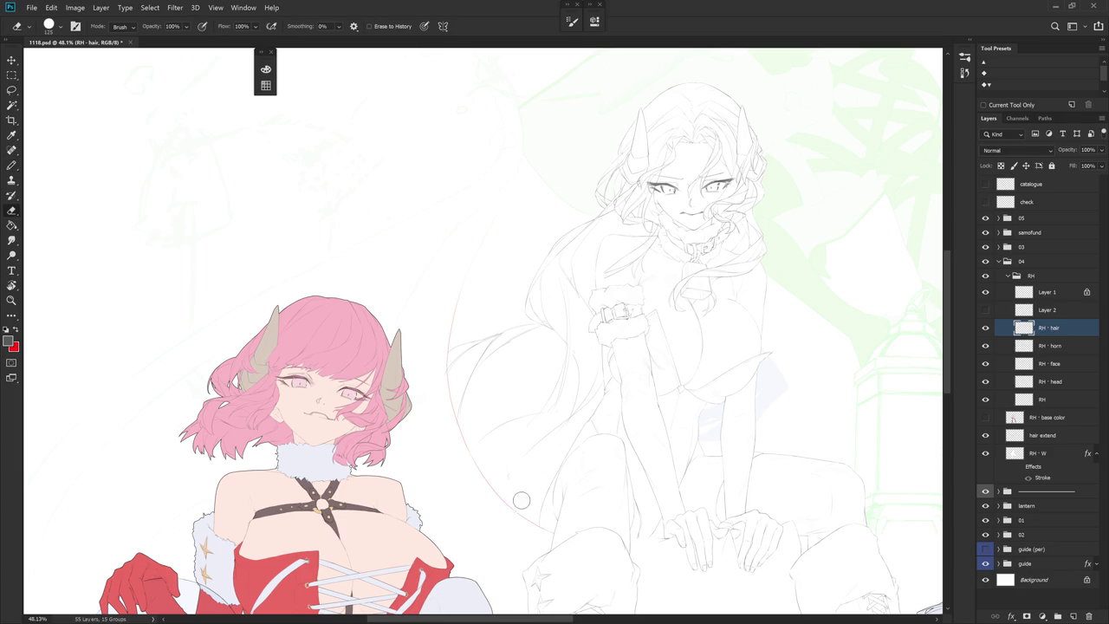
{"action": "key", "text": "r"}
{"action": "left_click_drag", "start_coordinate": [574, 486], "coordinate": [567, 357]}
{"action": "key", "text": "b"}
{"action": "left_click_drag", "start_coordinate": [526, 460], "coordinate": [556, 399]}
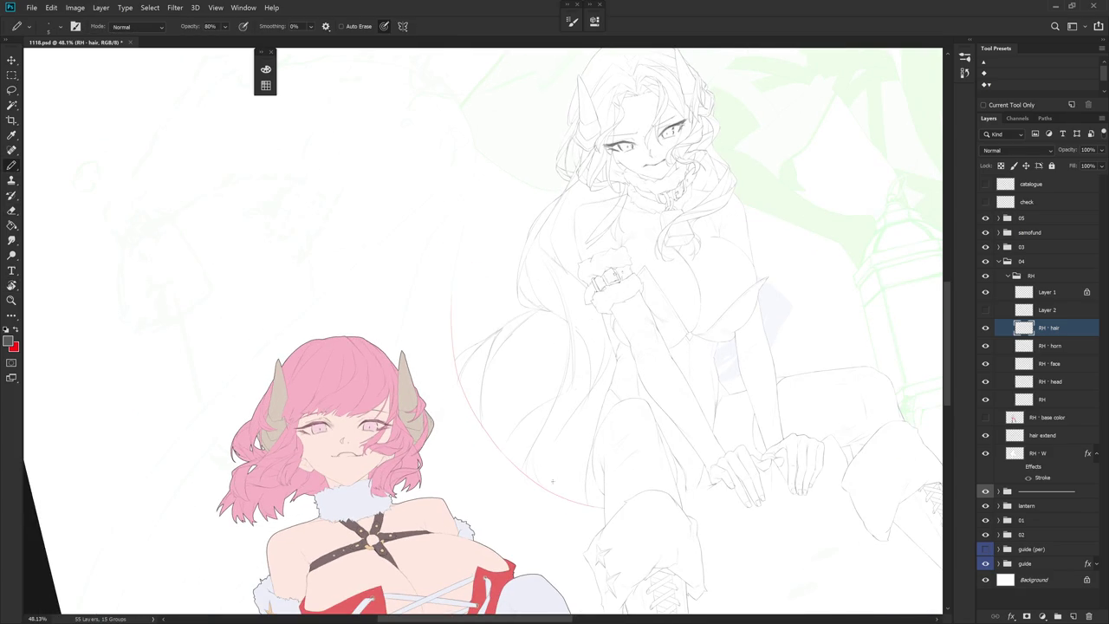
{"action": "left_click_drag", "start_coordinate": [642, 493], "coordinate": [606, 537]}
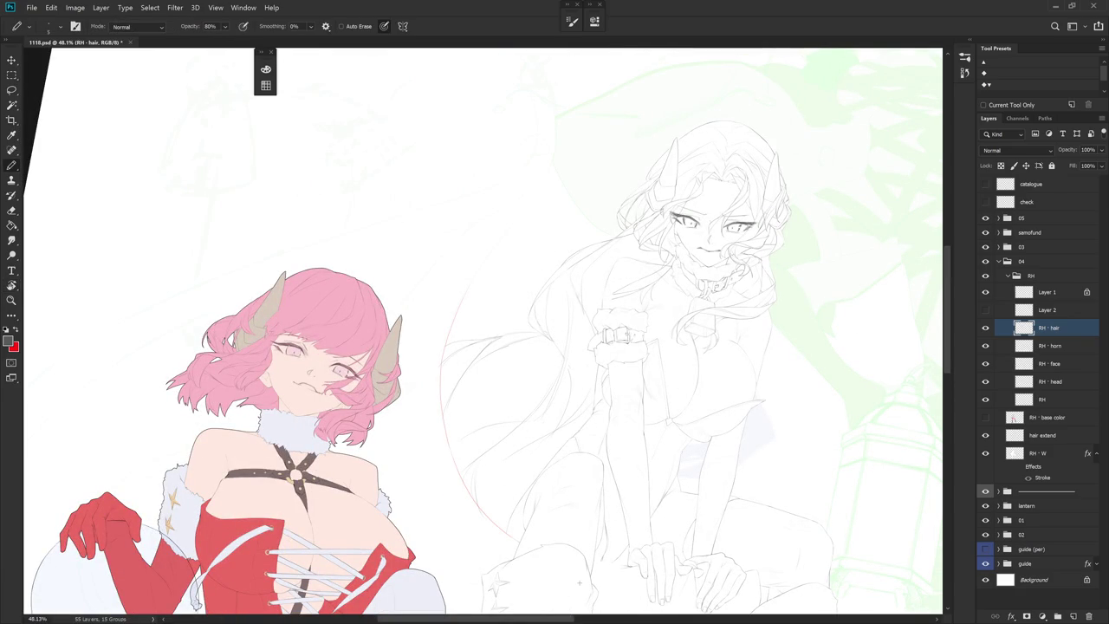
Try a lasso on the hair and deselect, then lasso the long left strand
{"action": "key", "text": "l"}
{"action": "mouse_move", "coordinate": [520, 426]}
{"action": "left_mouse_down"}
{"action": "mouse_move", "coordinate": [544, 347]}
{"action": "mouse_move", "coordinate": [416, 413]}
{"action": "mouse_move", "coordinate": [473, 448]}
{"action": "left_mouse_up"}
{"action": "key", "text": "ctrl+d"}
{"action": "key", "text": "b"}
{"action": "left_click_drag", "start_coordinate": [599, 488], "coordinate": [564, 340]}
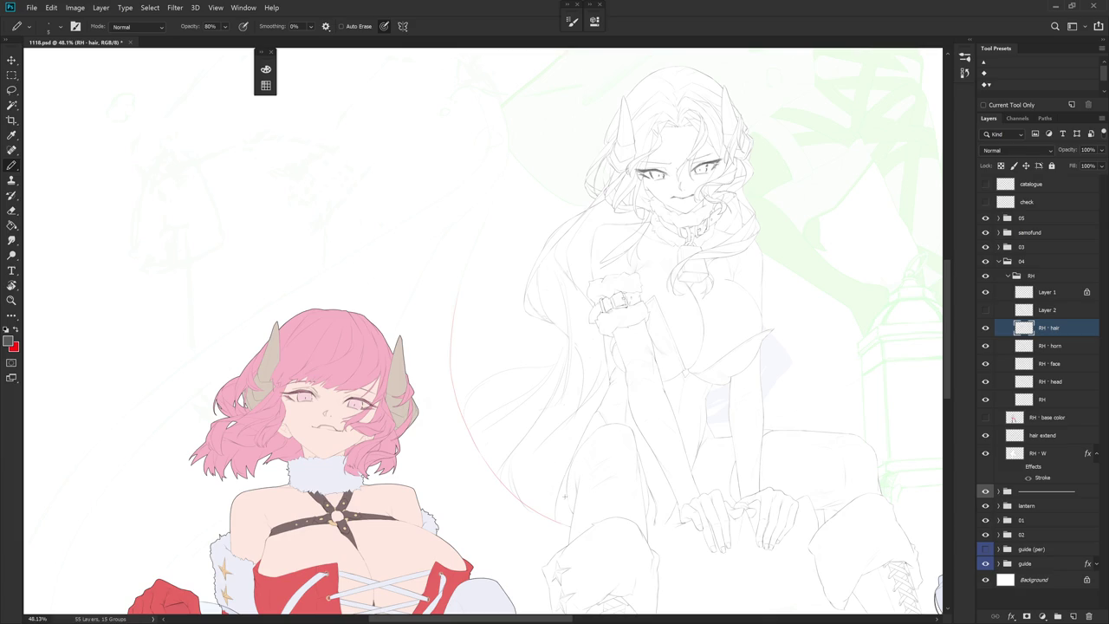
{"action": "scroll", "coordinate": [610, 416], "scroll_direction": "down", "scroll_amount": 1}
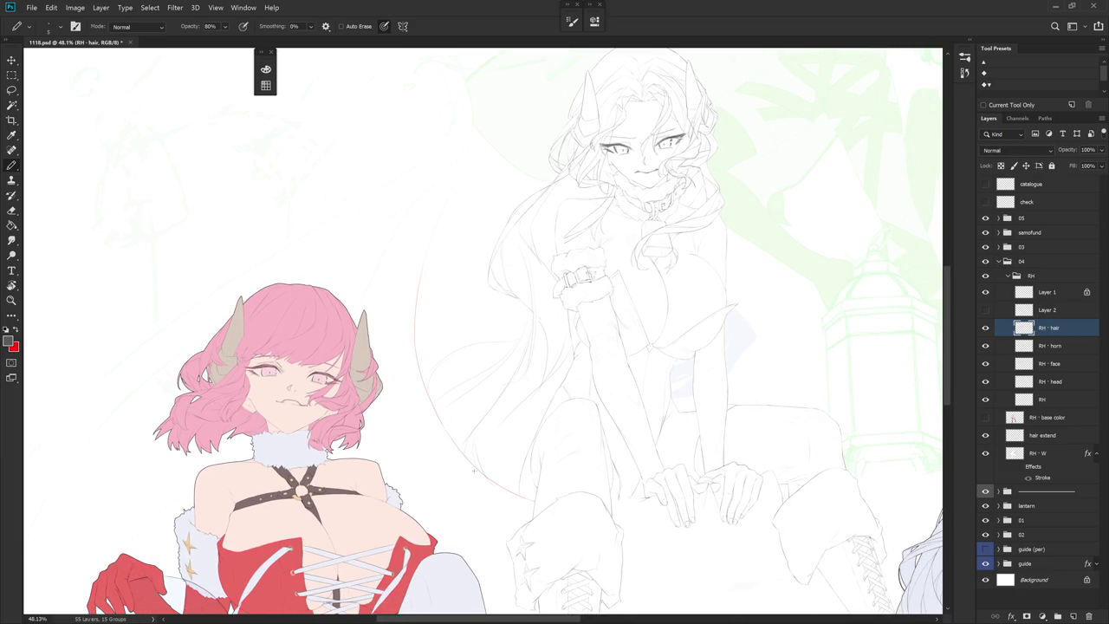
{"action": "key", "text": "l"}
{"action": "mouse_move", "coordinate": [468, 501]}
{"action": "left_mouse_down"}
{"action": "mouse_move", "coordinate": [606, 384]}
{"action": "mouse_move", "coordinate": [530, 227]}
{"action": "mouse_move", "coordinate": [491, 274]}
{"action": "mouse_move", "coordinate": [441, 480]}
{"action": "mouse_move", "coordinate": [459, 498]}
{"action": "left_mouse_up"}
Rotate the long left strand about 16° around a pivot at its top and nudge it right
{"action": "key", "text": "ctrl+t"}
{"action": "mouse_move", "coordinate": [509, 372]}
{"action": "left_mouse_down"}
{"action": "mouse_move", "coordinate": [493, 265]}
{"action": "mouse_move", "coordinate": [509, 238]}
{"action": "left_mouse_up"}
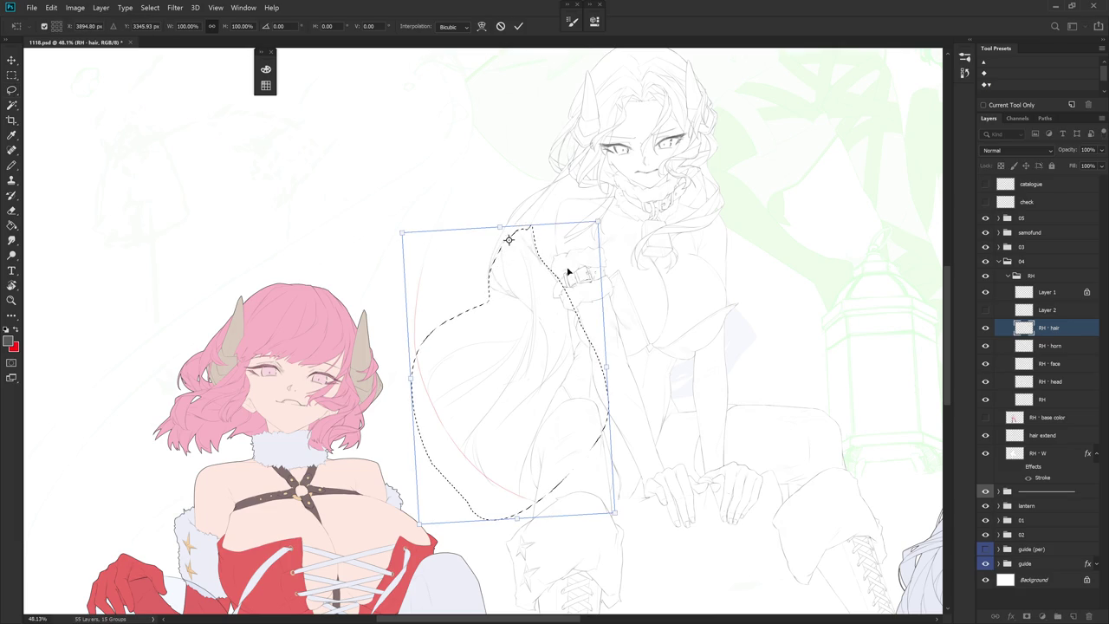
{"action": "mouse_move", "coordinate": [638, 500]}
{"action": "left_mouse_down"}
{"action": "mouse_move", "coordinate": [606, 539]}
{"action": "mouse_move", "coordinate": [572, 534]}
{"action": "left_mouse_up"}
{"action": "left_click_drag", "start_coordinate": [558, 423], "coordinate": [563, 424]}
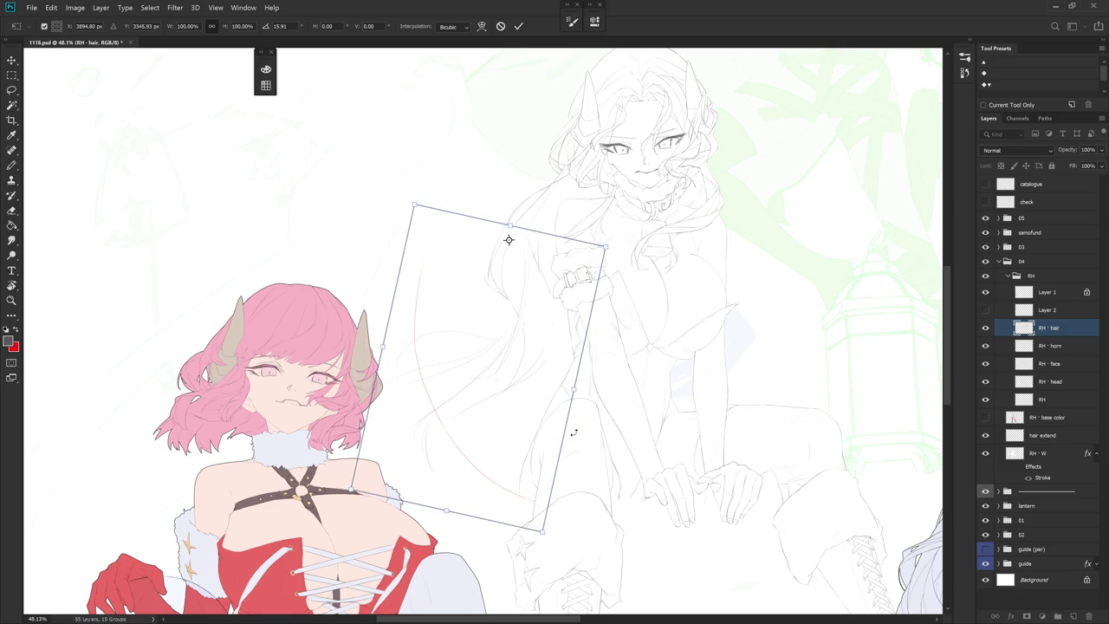
{"action": "key", "text": "Return"}
{"action": "key", "text": "l"}
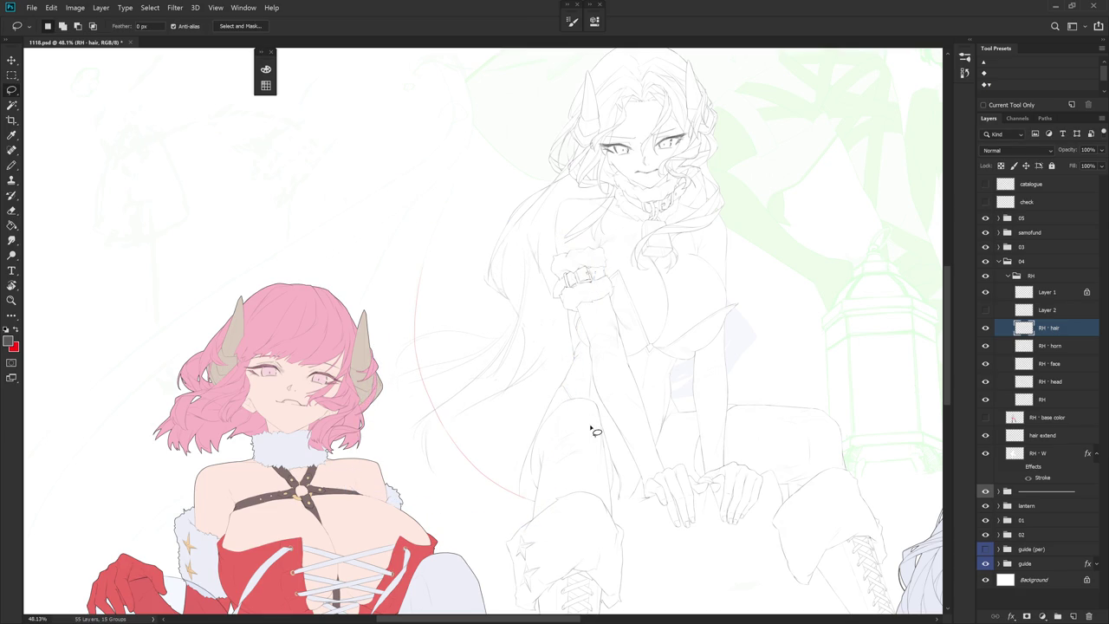
Lasso another section of the left strands and shift it slightly up-right
{"action": "scroll", "coordinate": [612, 401], "scroll_direction": "up", "scroll_amount": 1}
{"action": "left_click_drag", "start_coordinate": [620, 444], "coordinate": [660, 462]}
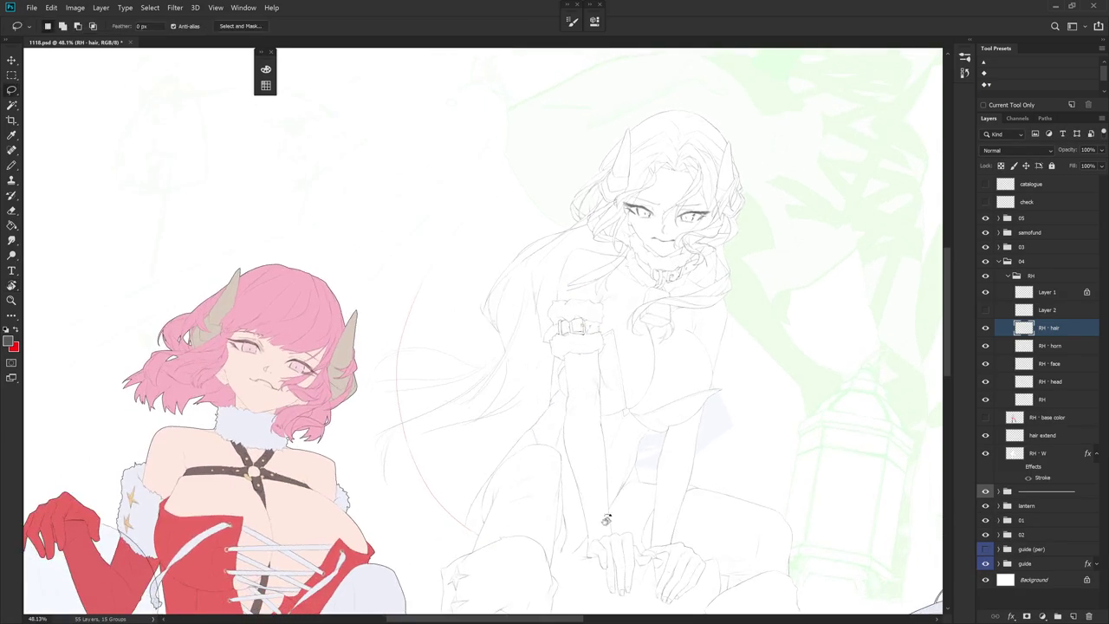
{"action": "scroll", "coordinate": [660, 462], "scroll_direction": "down", "scroll_amount": 3}
{"action": "scroll", "coordinate": [643, 438], "scroll_direction": "up", "scroll_amount": 3}
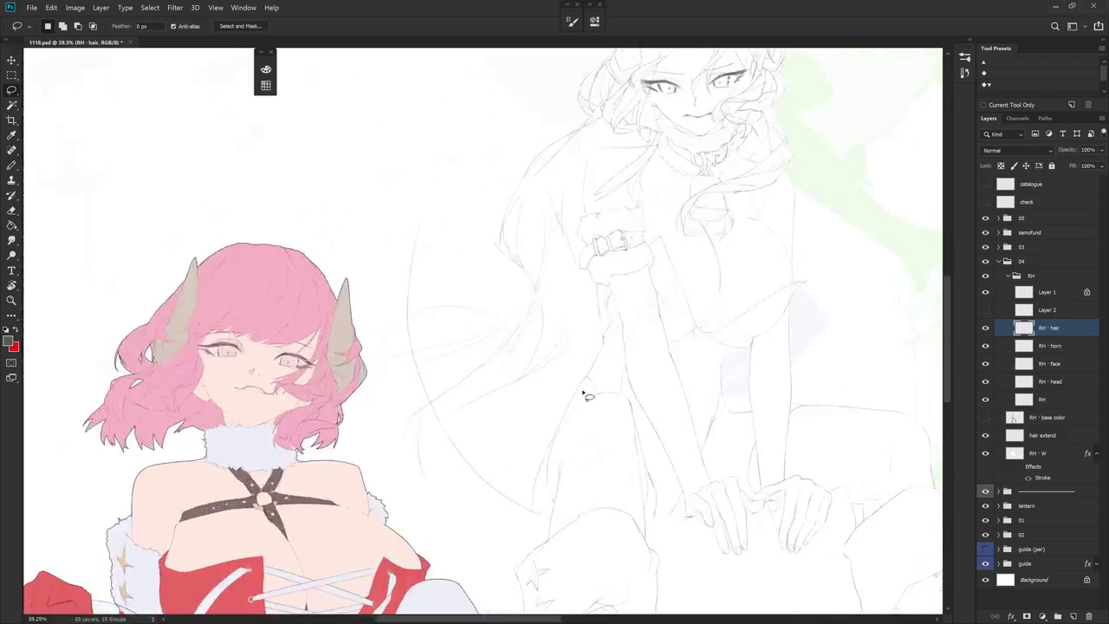
{"action": "mouse_move", "coordinate": [460, 447]}
{"action": "left_mouse_down"}
{"action": "mouse_move", "coordinate": [513, 357]}
{"action": "mouse_move", "coordinate": [474, 378]}
{"action": "mouse_move", "coordinate": [525, 318]}
{"action": "mouse_move", "coordinate": [416, 292]}
{"action": "mouse_move", "coordinate": [435, 513]}
{"action": "left_mouse_up"}
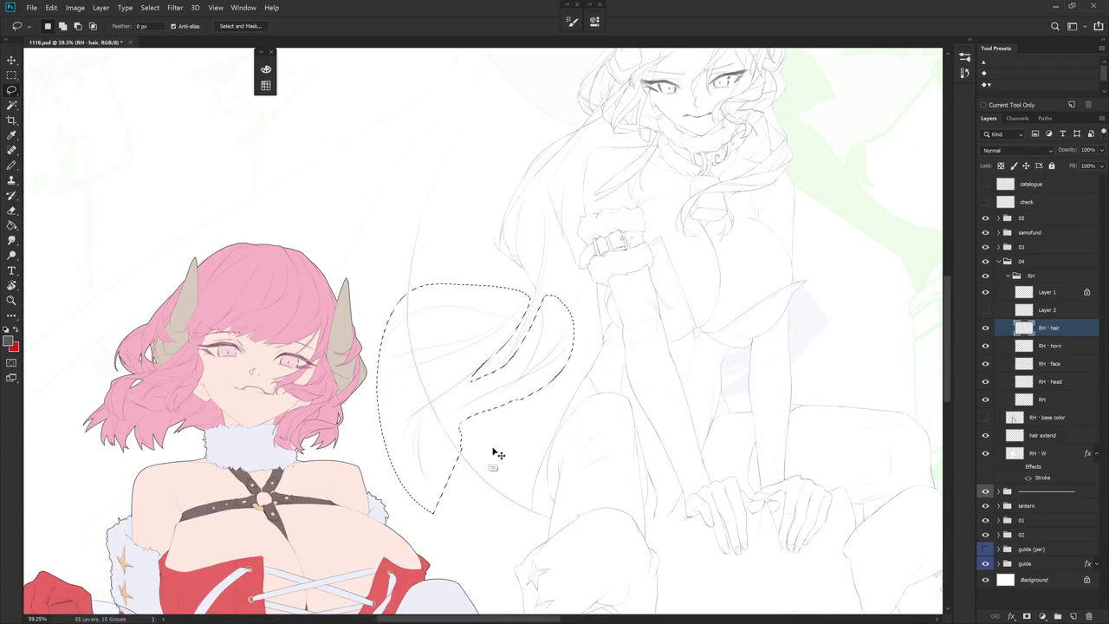
{"action": "key", "text": "ctrl+t"}
{"action": "left_click_drag", "start_coordinate": [506, 436], "coordinate": [525, 425]}
{"action": "key", "text": "Escape"}
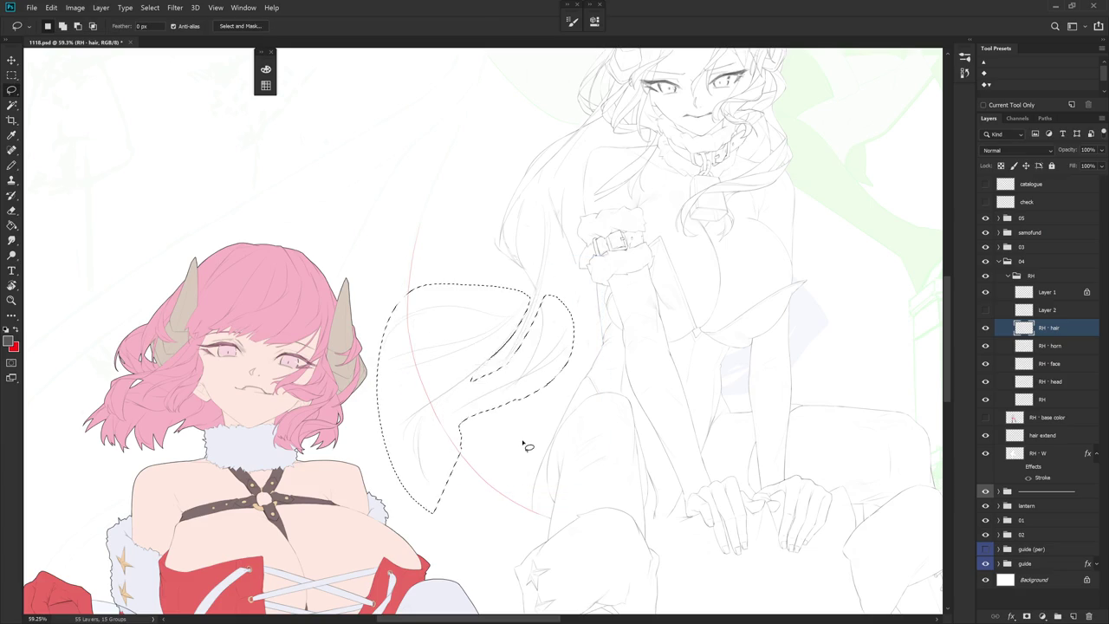
{"action": "key", "text": "ctrl+t"}
{"action": "left_click_drag", "start_coordinate": [526, 436], "coordinate": [539, 421]}
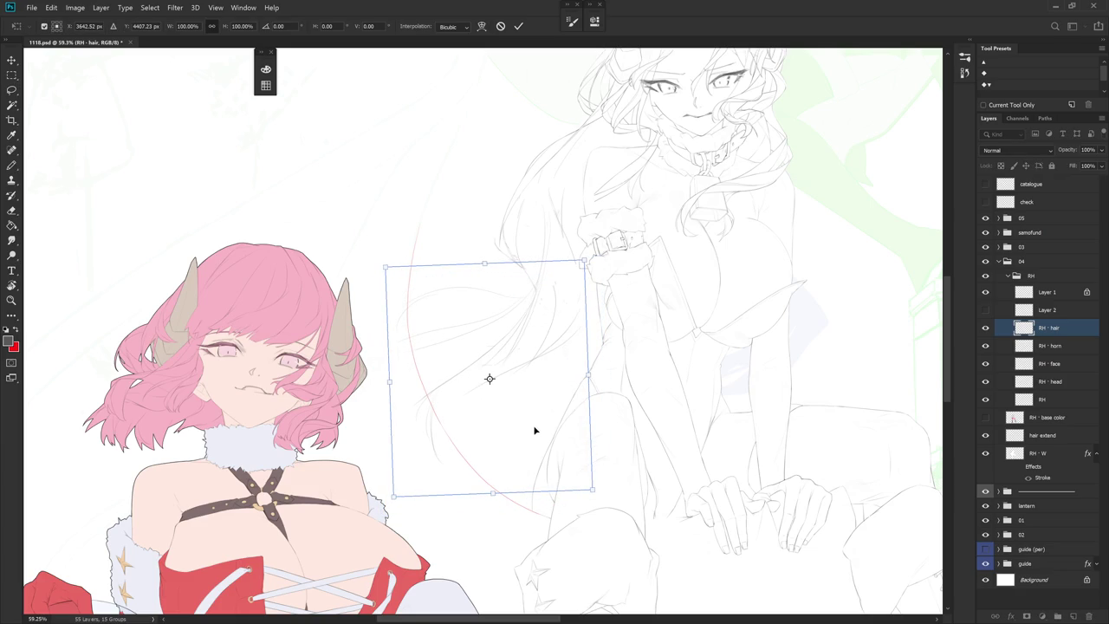
{"action": "key", "text": "Return"}
Transform the lower tip of the strand and clear the selection
{"action": "mouse_move", "coordinate": [449, 424]}
{"action": "left_mouse_down"}
{"action": "mouse_move", "coordinate": [471, 299]}
{"action": "mouse_move", "coordinate": [467, 502]}
{"action": "mouse_move", "coordinate": [485, 468]}
{"action": "left_mouse_up"}
{"action": "key", "text": "ctrl+t"}
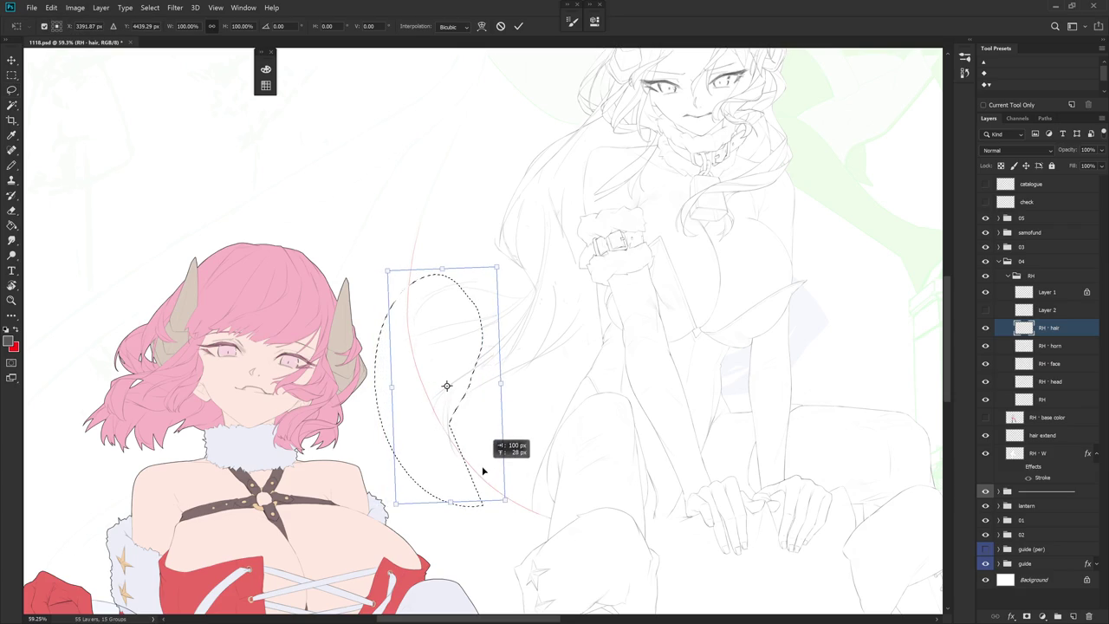
{"action": "key", "text": "Return"}
{"action": "key", "text": "ctrl+d"}
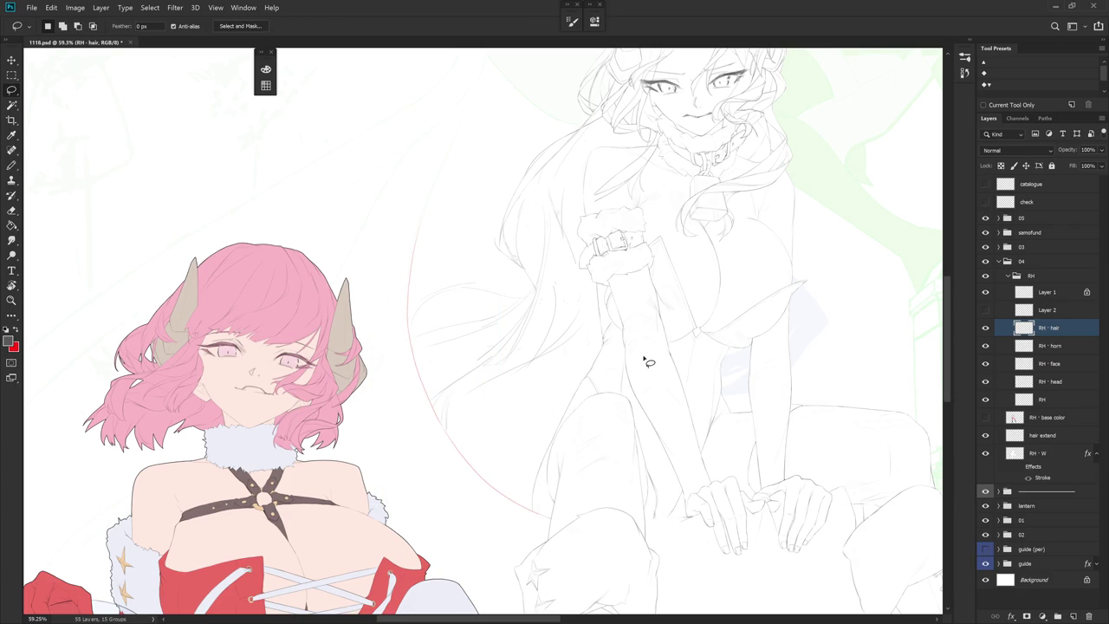
Tilt the canvas and darken the left outer hair edge line, extending it downward
{"action": "key", "text": "e"}
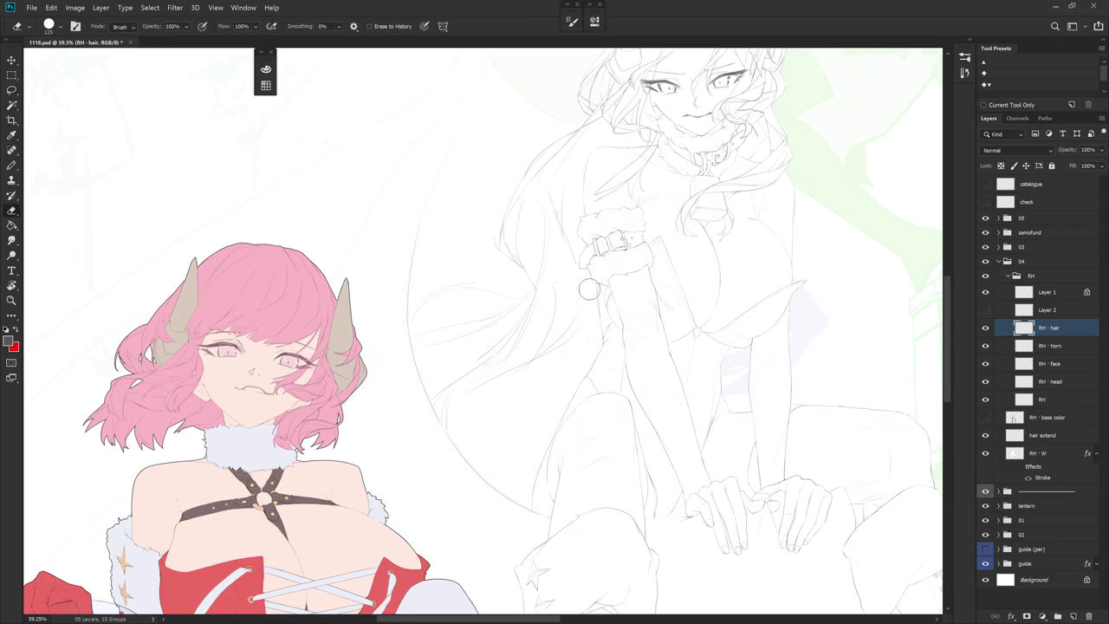
{"action": "scroll", "coordinate": [563, 291], "scroll_direction": "up", "scroll_amount": 3}
{"action": "scroll", "coordinate": [628, 410], "scroll_direction": "right", "scroll_amount": 2}
{"action": "scroll", "coordinate": [627, 411], "scroll_direction": "right", "scroll_amount": 1}
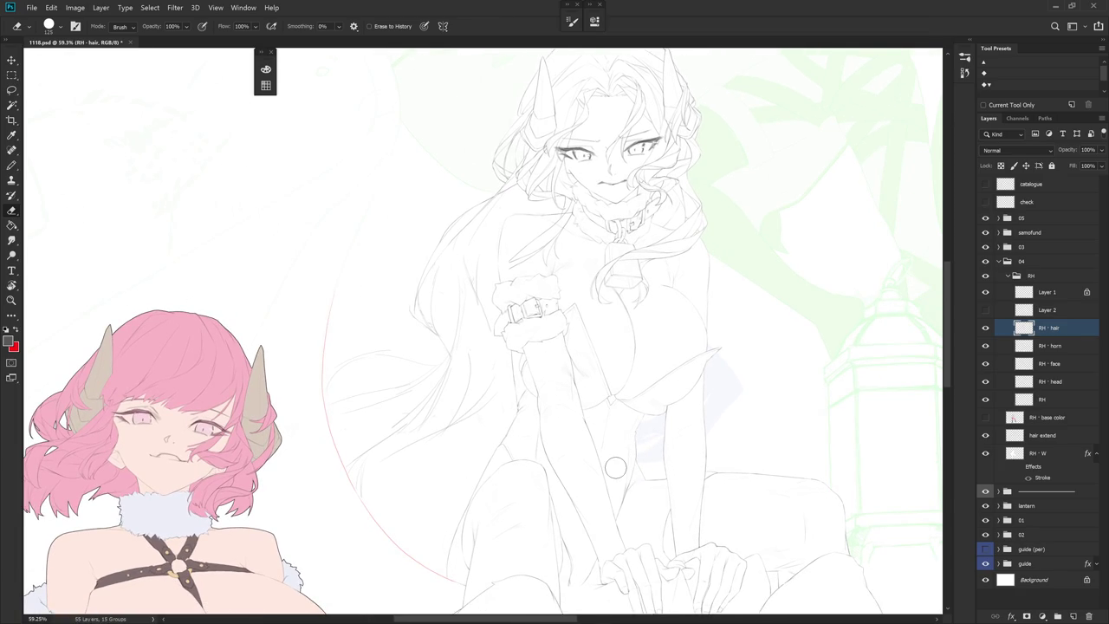
{"action": "key", "text": "b"}
{"action": "scroll", "coordinate": [615, 468], "scroll_direction": "up", "scroll_amount": 2}
{"action": "scroll", "coordinate": [533, 336], "scroll_direction": "left", "scroll_amount": 2}
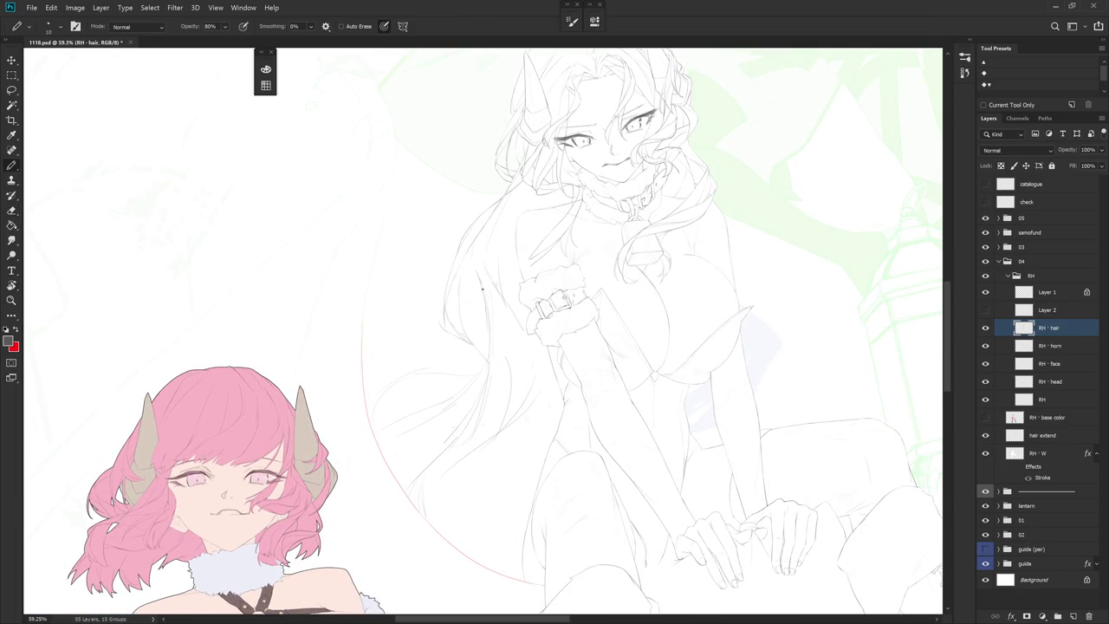
{"action": "key", "text": "r"}
{"action": "mouse_move", "coordinate": [489, 327]}
{"action": "left_mouse_down"}
{"action": "mouse_move", "coordinate": [506, 289]}
{"action": "mouse_move", "coordinate": [478, 310]}
{"action": "mouse_move", "coordinate": [495, 423]}
{"action": "left_mouse_up"}
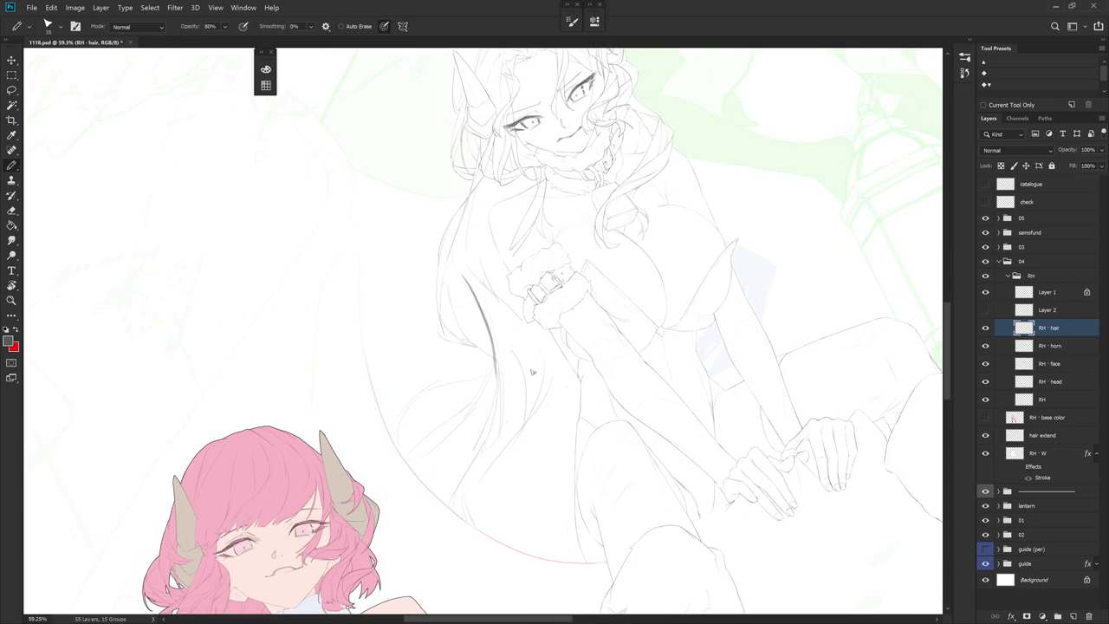
{"action": "left_click_drag", "start_coordinate": [493, 355], "coordinate": [489, 440]}
{"action": "left_click_drag", "start_coordinate": [494, 374], "coordinate": [470, 473]}
Erase to lighten the lower end of the hair edge line
{"action": "key", "text": "e"}
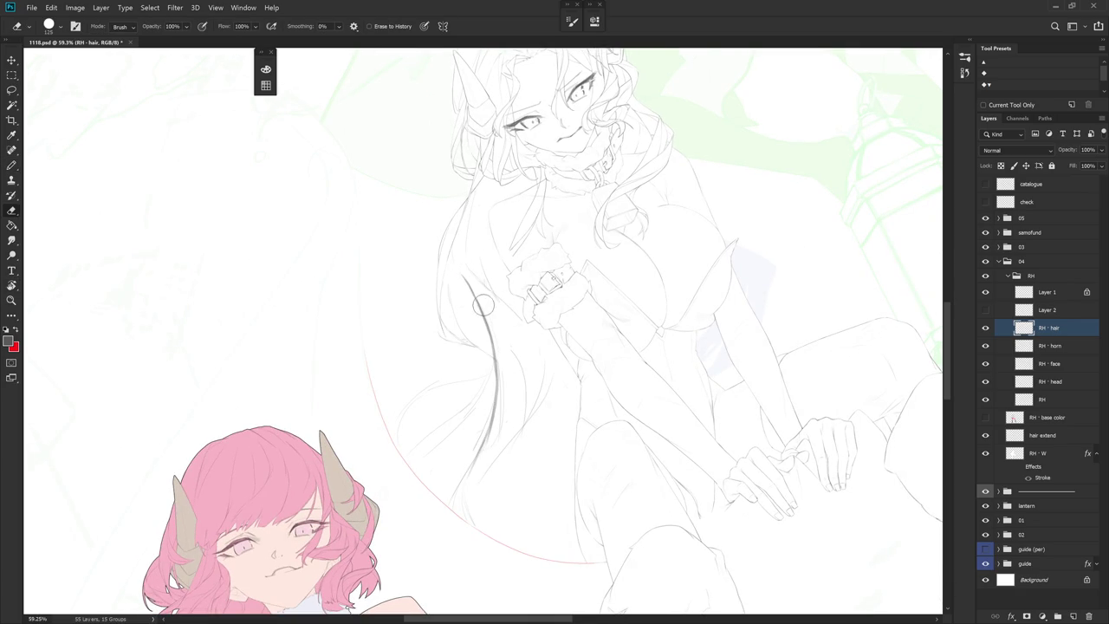
{"action": "mouse_move", "coordinate": [503, 338]}
{"action": "left_mouse_down"}
{"action": "mouse_move", "coordinate": [469, 480]}
{"action": "mouse_move", "coordinate": [563, 459]}
{"action": "mouse_move", "coordinate": [613, 406]}
{"action": "left_mouse_up"}
{"action": "key", "text": "b"}
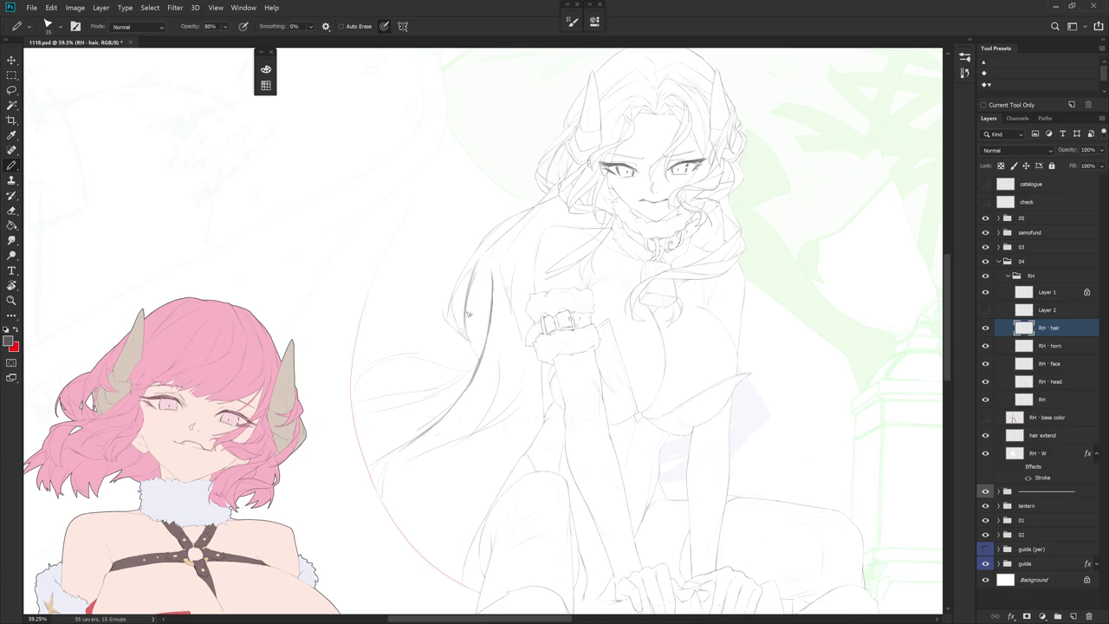
{"action": "key", "text": "e"}
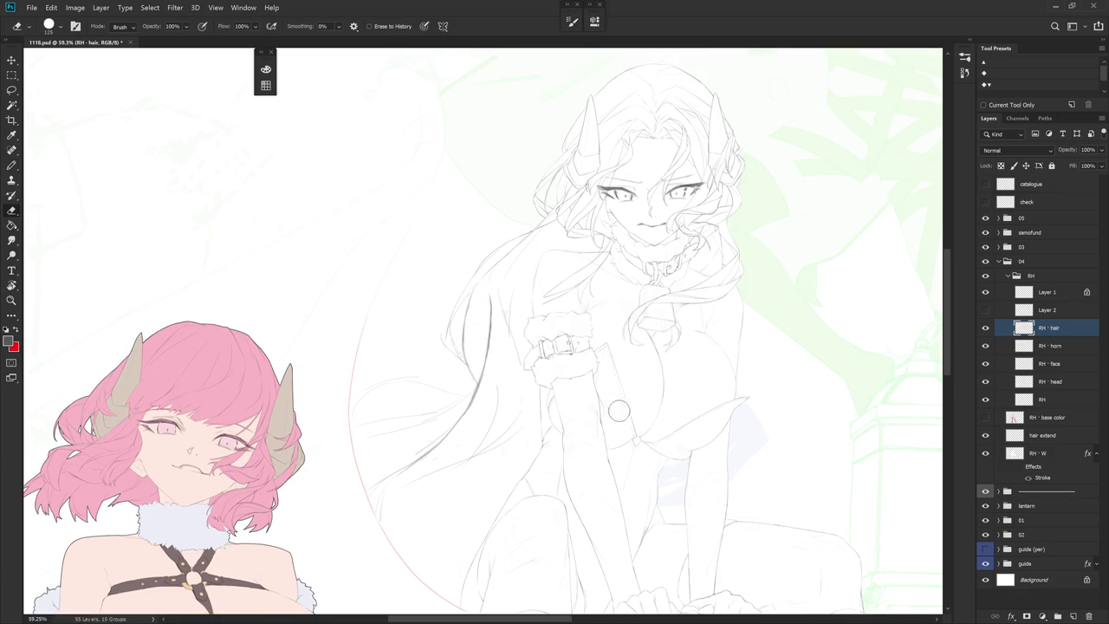
{"action": "left_click_drag", "start_coordinate": [566, 355], "coordinate": [490, 292]}
{"action": "key", "text": "b"}
{"action": "key", "text": "e"}
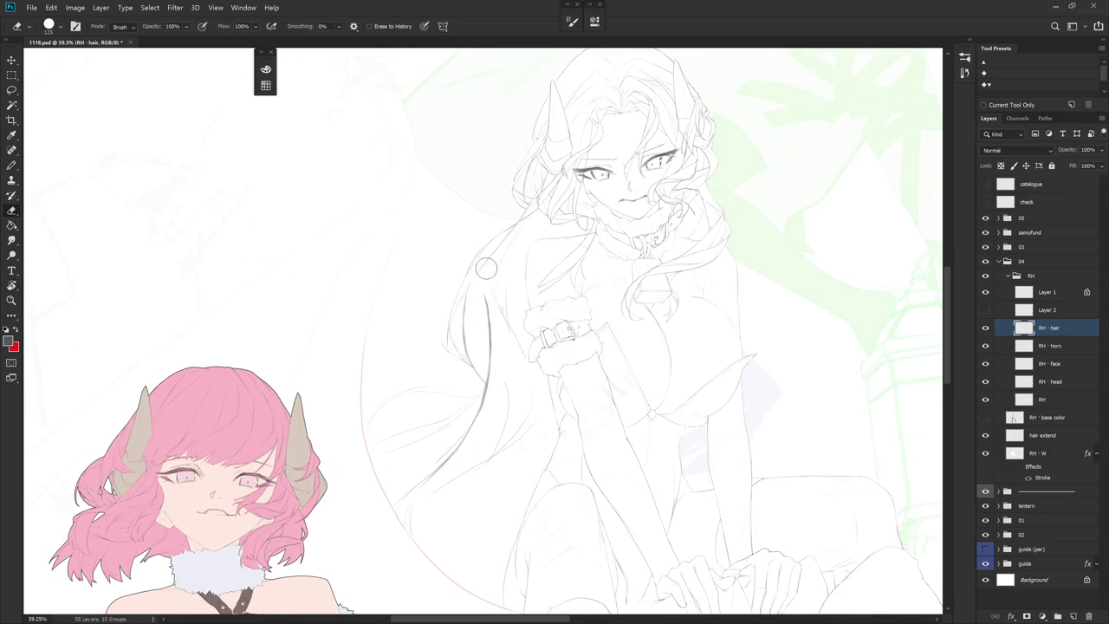
{"action": "key", "text": "b"}
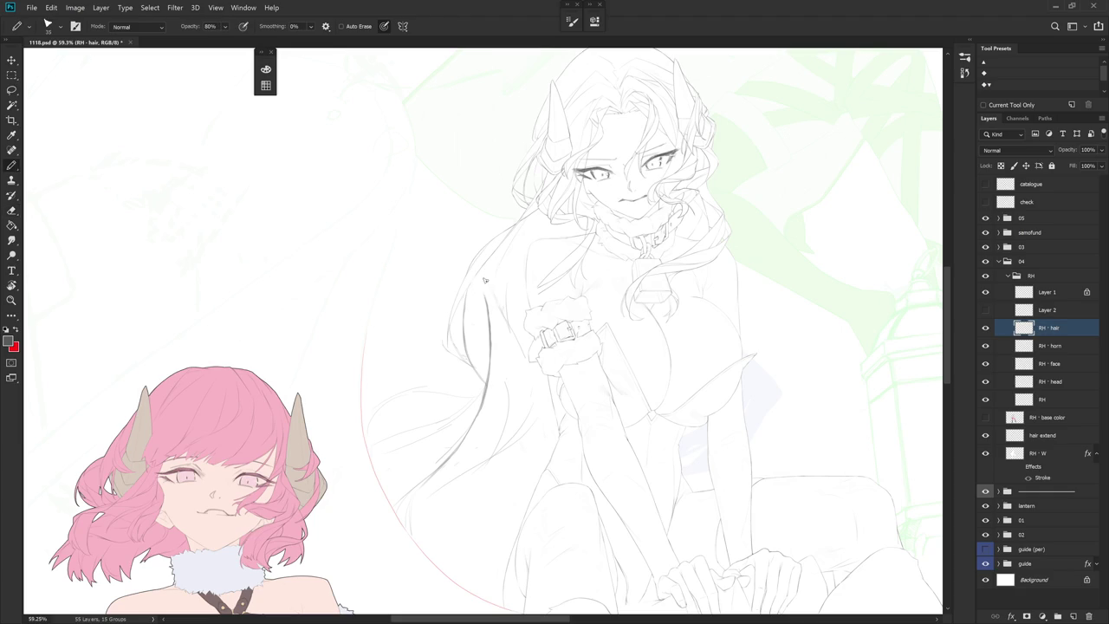
{"action": "key", "text": "e"}
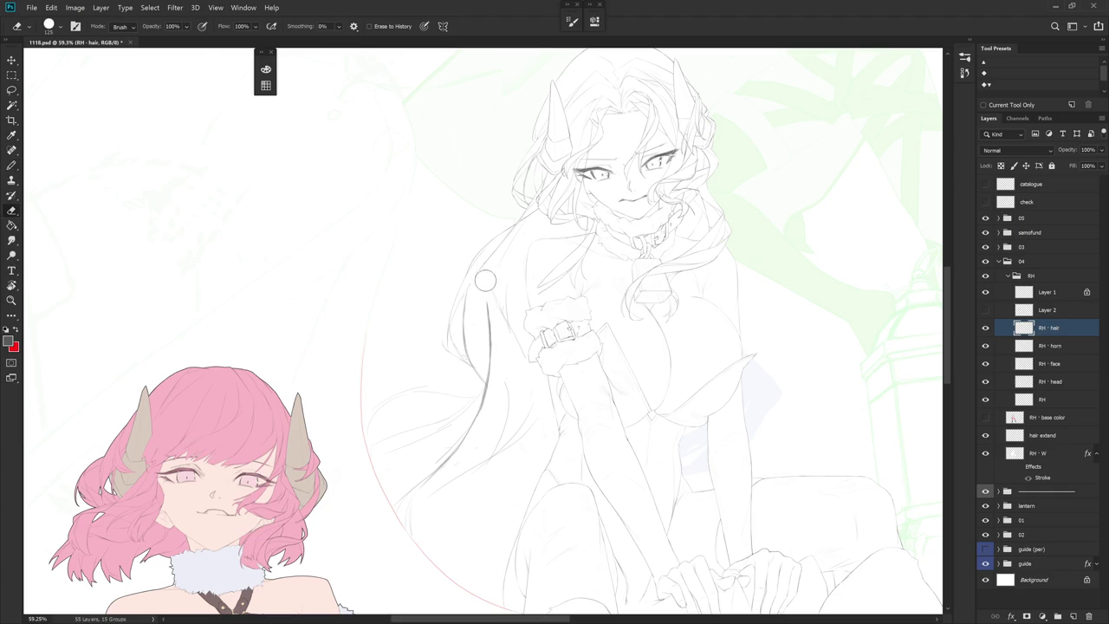
{"action": "key", "text": "b"}
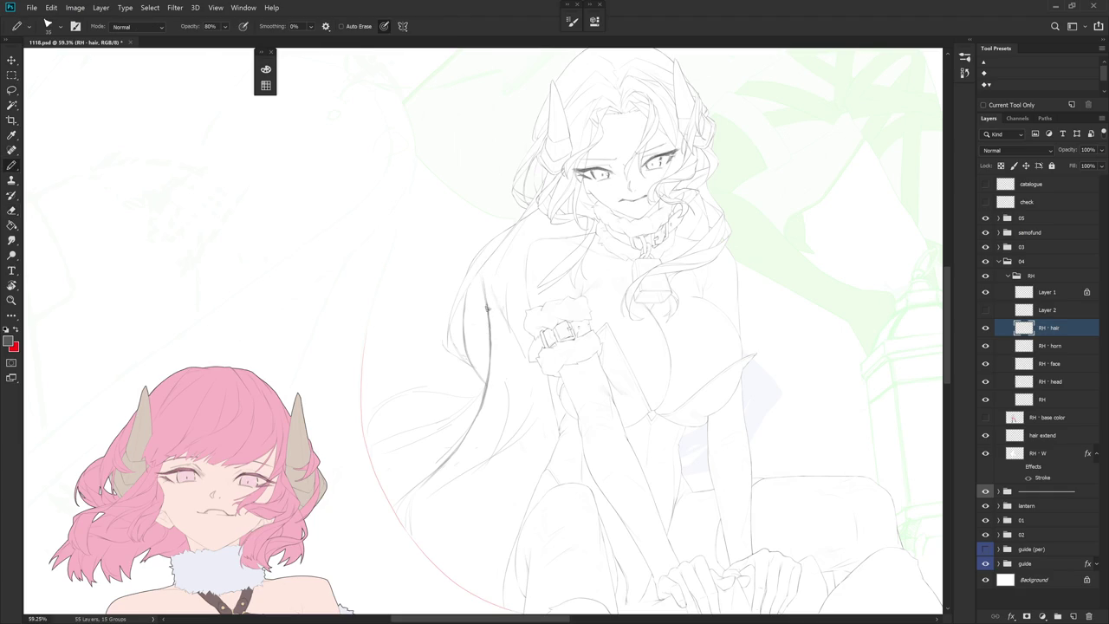
{"action": "key", "text": "e"}
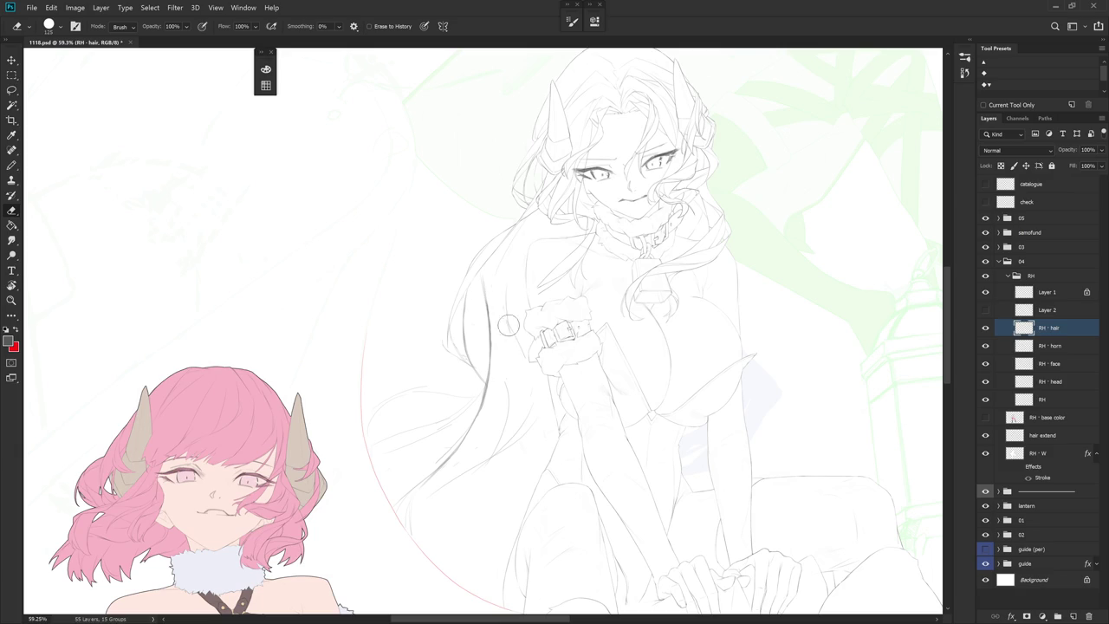
{"action": "key", "text": "b"}
Draw faint hair strands beside and below the wrist cuff, redrawing them until clean
{"action": "mouse_move", "coordinate": [497, 251]}
{"action": "left_mouse_down"}
{"action": "mouse_move", "coordinate": [509, 327]}
{"action": "mouse_move", "coordinate": [526, 346]}
{"action": "left_mouse_up"}
{"action": "key", "text": "ctrl+z"}
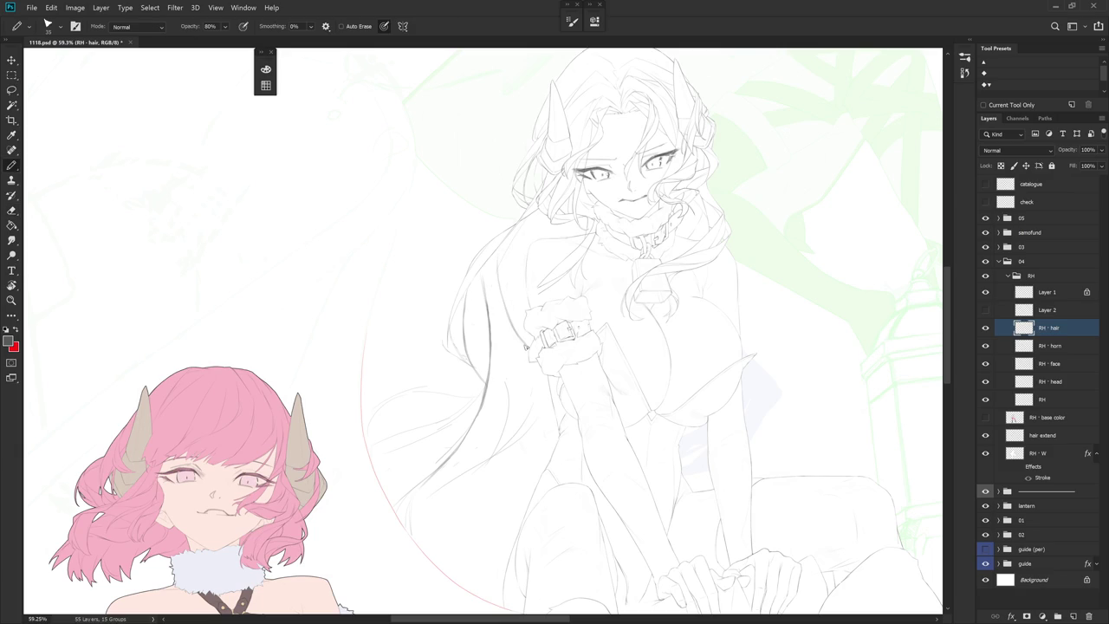
{"action": "left_click_drag", "start_coordinate": [492, 271], "coordinate": [502, 382]}
{"action": "key", "text": "ctrl+z"}
{"action": "mouse_move", "coordinate": [495, 279]}
{"action": "left_mouse_down"}
{"action": "mouse_move", "coordinate": [503, 381]}
{"action": "mouse_move", "coordinate": [523, 420]}
{"action": "left_mouse_up"}
{"action": "key", "text": "ctrl+z"}
{"action": "left_click_drag", "start_coordinate": [519, 367], "coordinate": [525, 433]}
{"action": "key", "text": "e"}
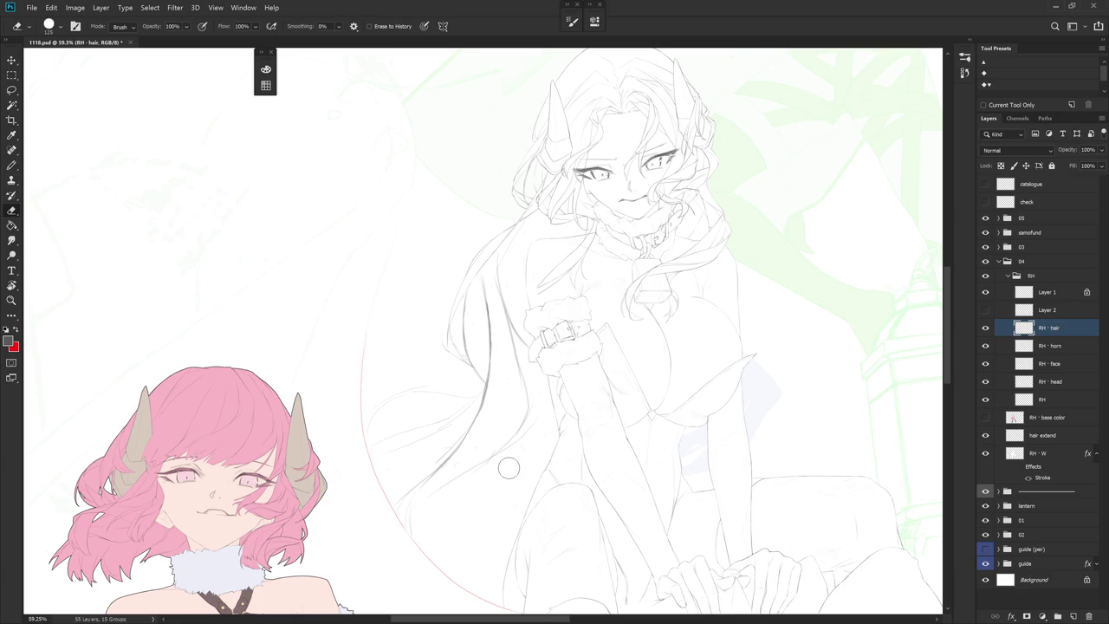
{"action": "left_click_drag", "start_coordinate": [509, 467], "coordinate": [511, 472]}
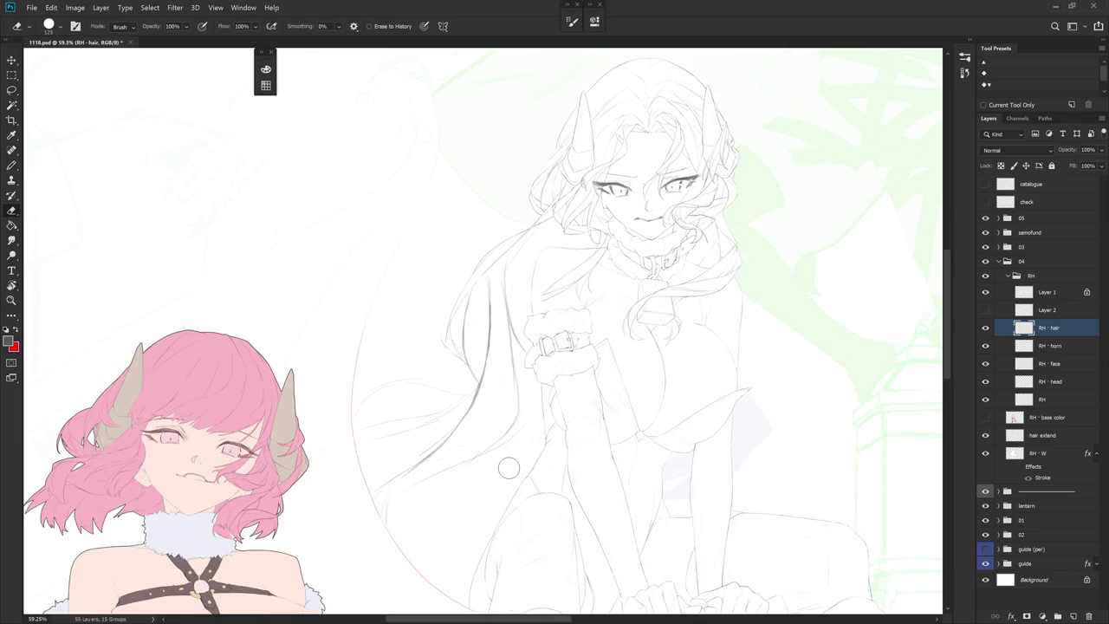
Remove the rough strand lines and add a new strand in the long hair
{"action": "key", "text": "ctrl+z"}
{"action": "key", "text": "ctrl+z"}
{"action": "key", "text": "b"}
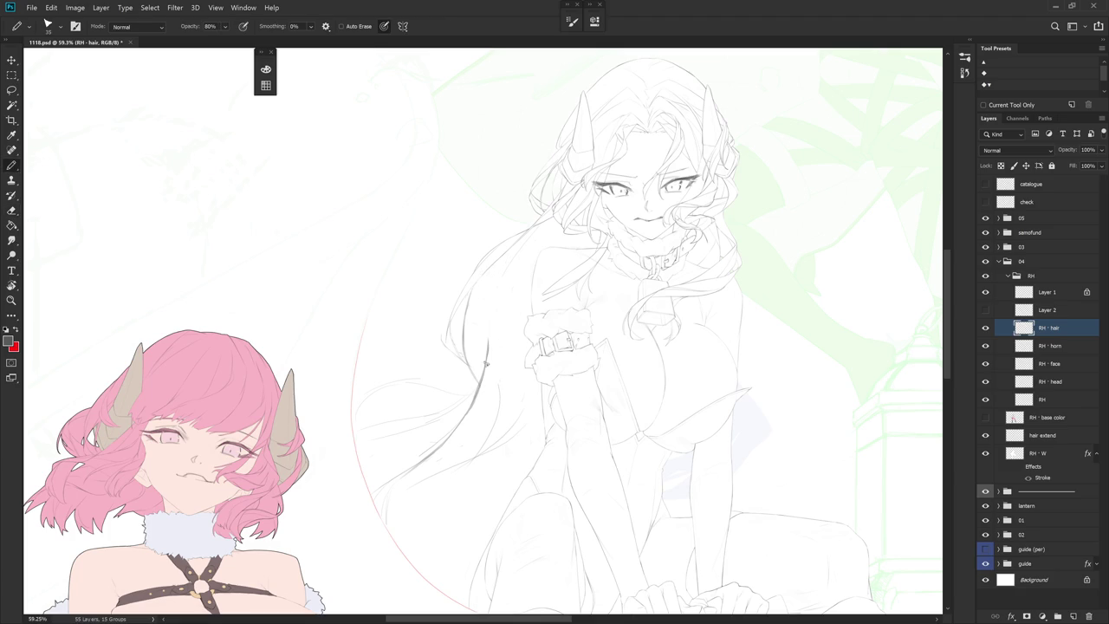
{"action": "left_click_drag", "start_coordinate": [511, 315], "coordinate": [525, 353]}
{"action": "left_click_drag", "start_coordinate": [489, 246], "coordinate": [532, 224]}
{"action": "key", "text": "ctrl+z"}
{"action": "key", "text": "e"}
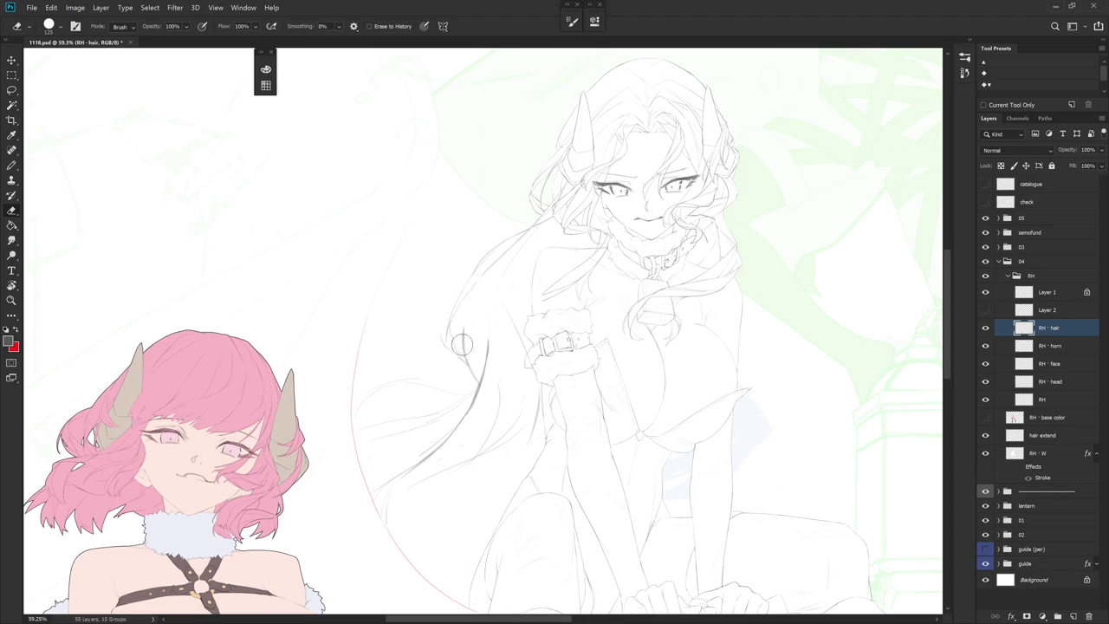
{"action": "key", "text": "b"}
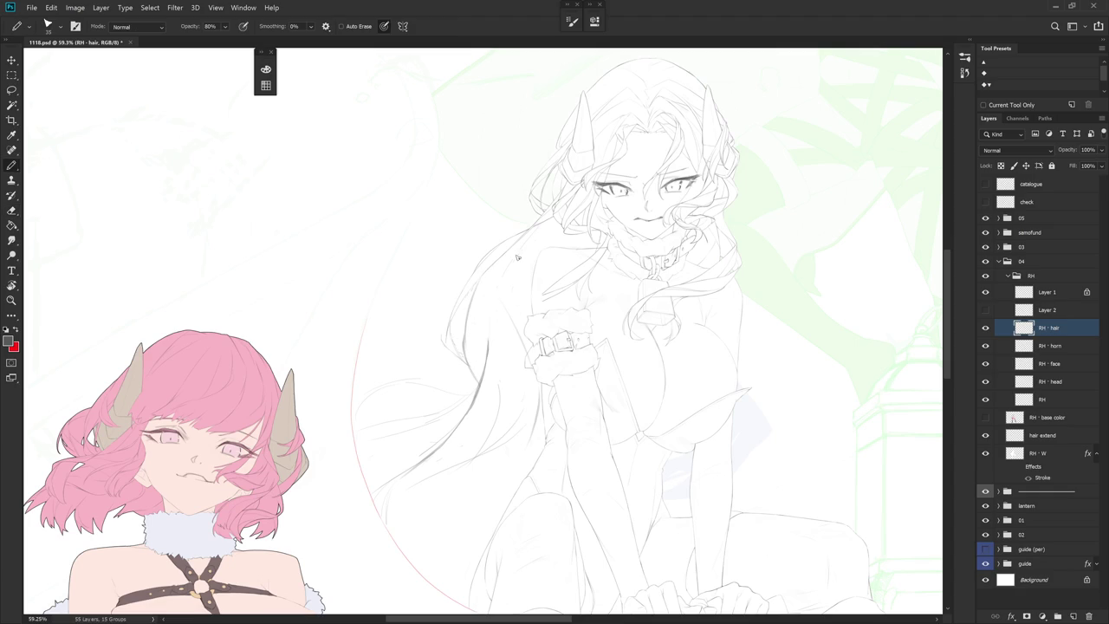
Redraw a smooth strand down the hair's left side plus a short strand, then reset the view upright
{"action": "left_click_drag", "start_coordinate": [507, 265], "coordinate": [491, 340]}
{"action": "left_click_drag", "start_coordinate": [511, 263], "coordinate": [489, 338]}
{"action": "key", "text": "e"}
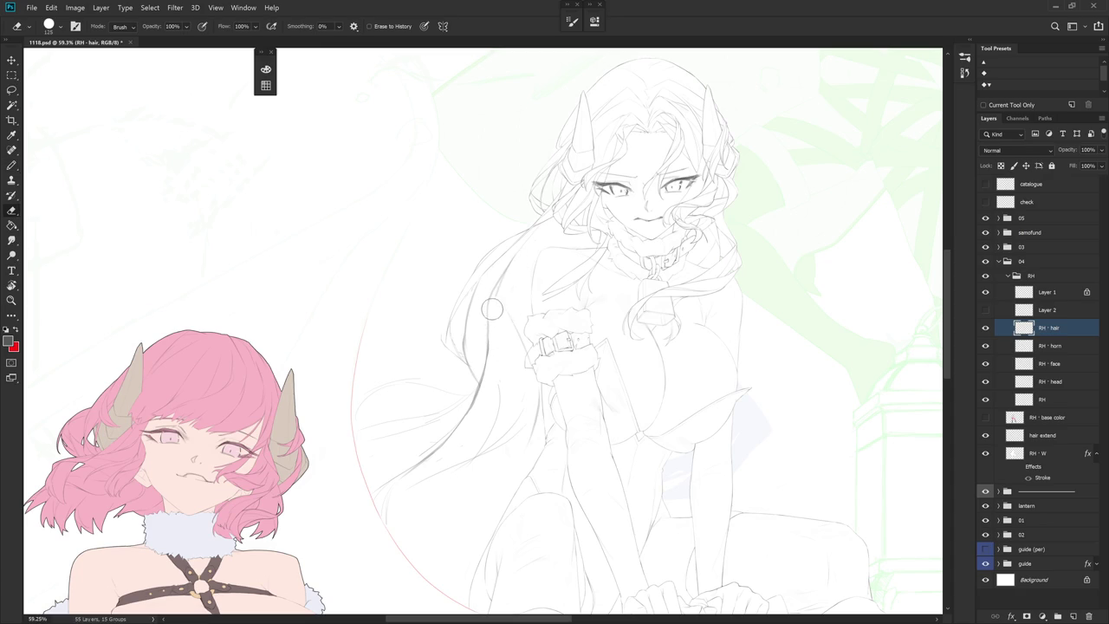
{"action": "key", "text": "b"}
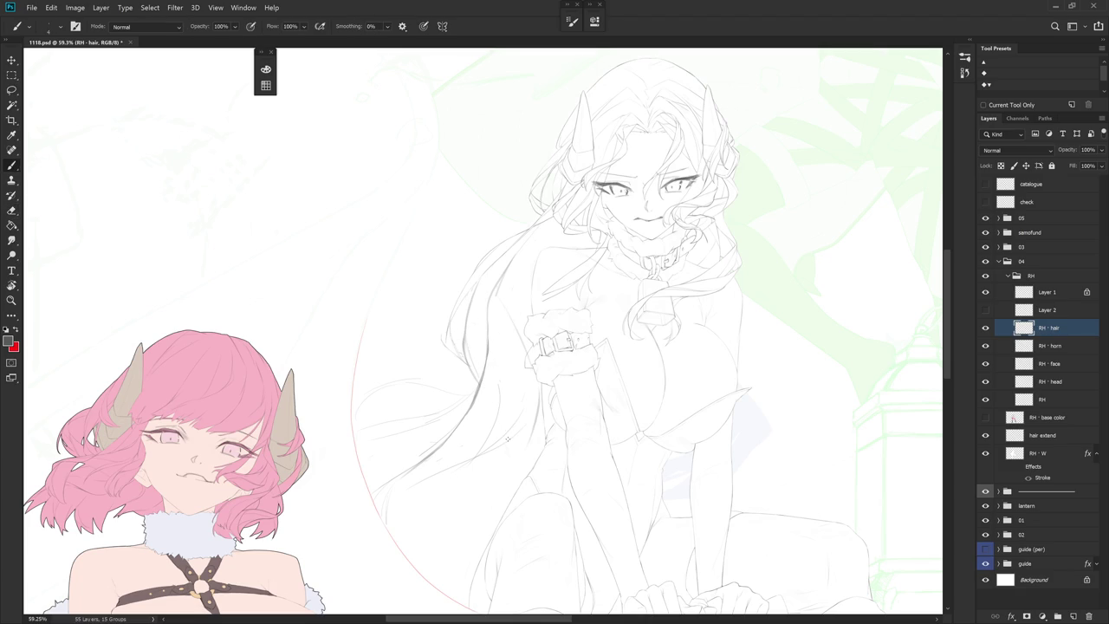
{"action": "key", "text": "shift+b"}
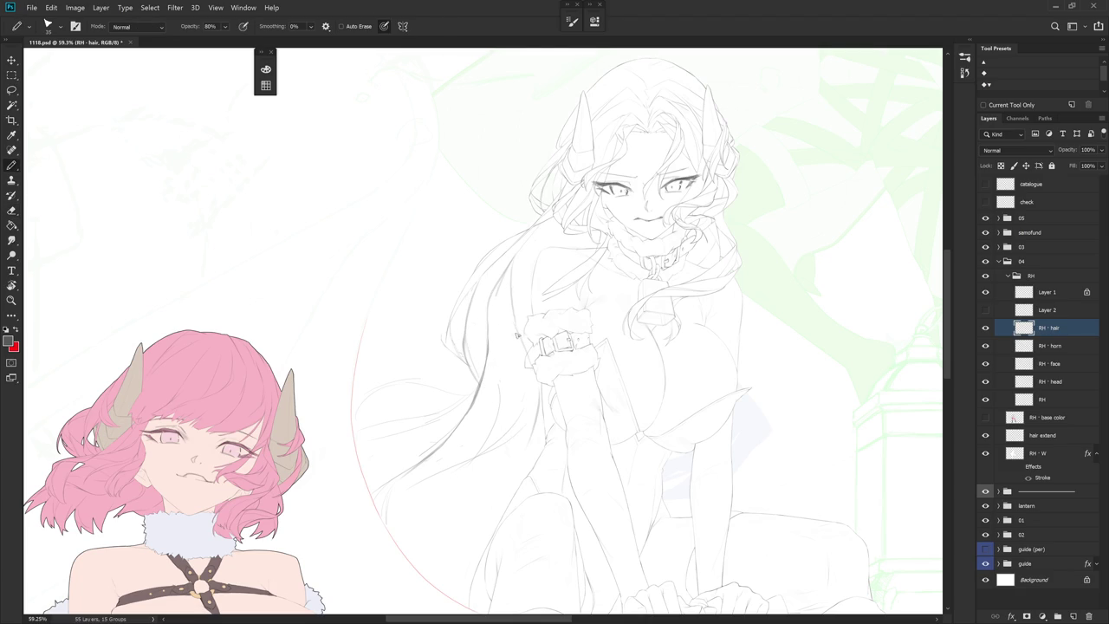
{"action": "left_click_drag", "start_coordinate": [511, 292], "coordinate": [514, 328]}
{"action": "left_click_drag", "start_coordinate": [519, 436], "coordinate": [507, 373]}
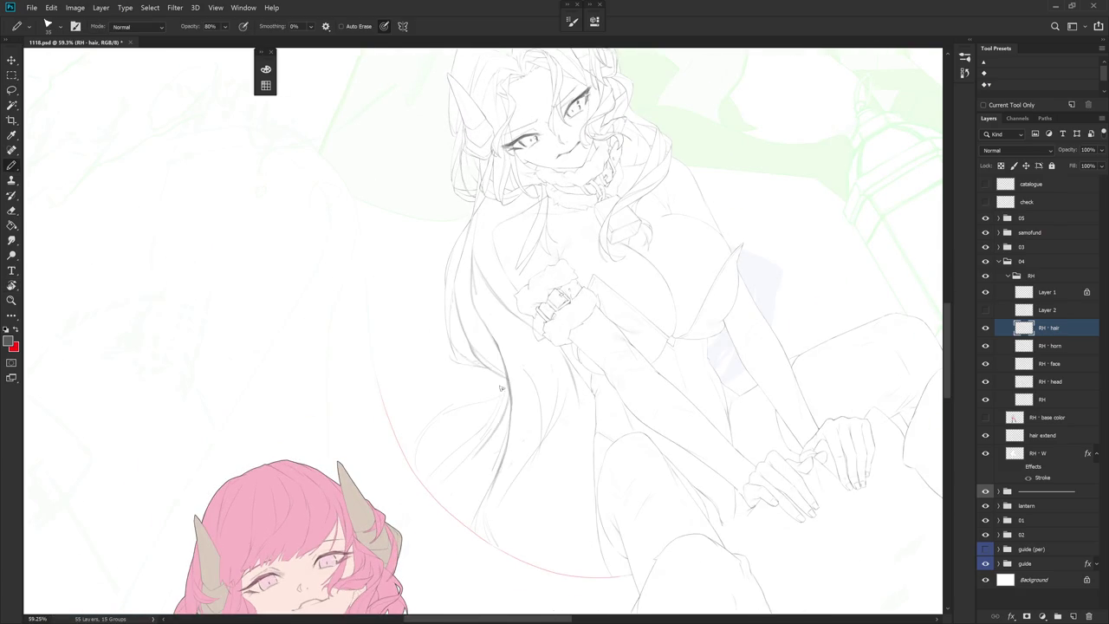
{"action": "key", "text": "e"}
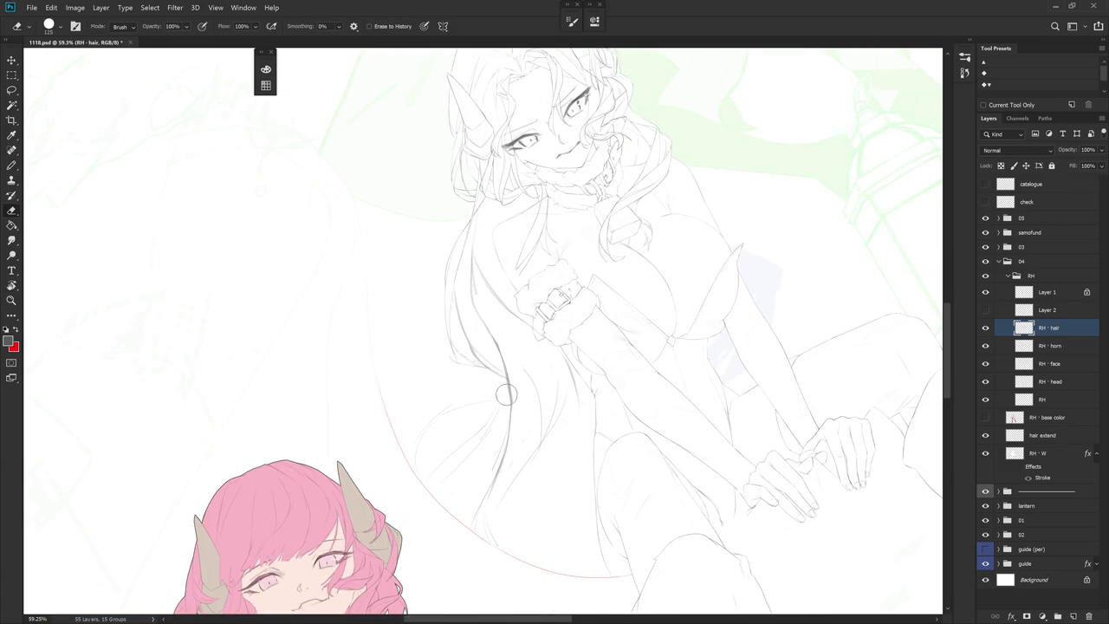
{"action": "key", "text": "Escape"}
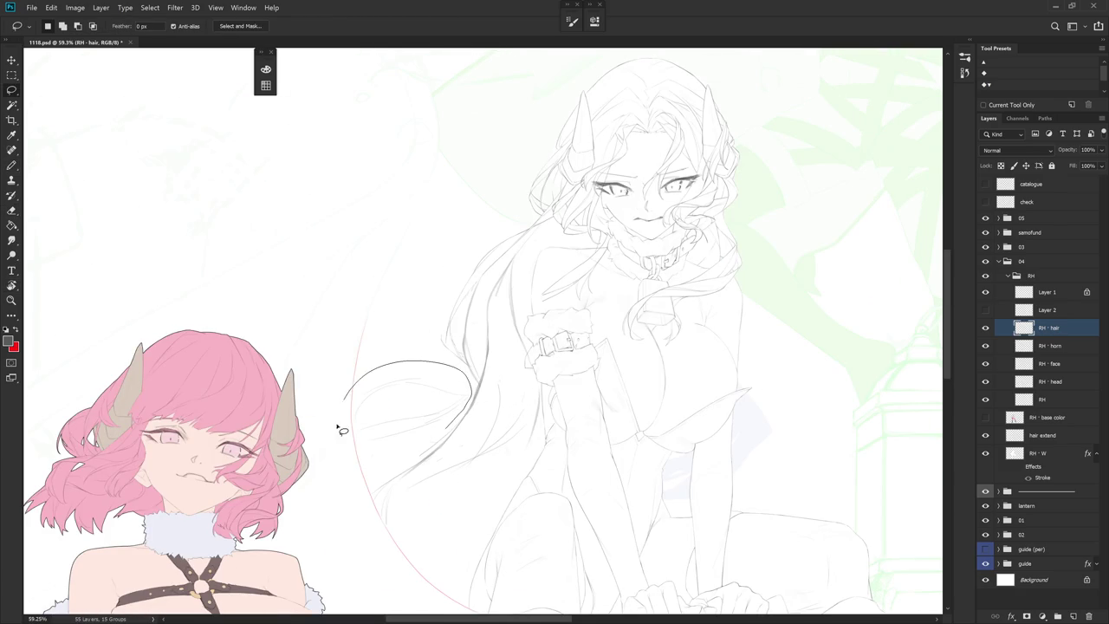
Rotate the hair stroke about 5 degrees around a pivot moved to the left
{"action": "key", "text": "ctrl+t"}
{"action": "left_click_drag", "start_coordinate": [404, 424], "coordinate": [351, 443]}
{"action": "left_click_drag", "start_coordinate": [490, 362], "coordinate": [497, 352]}
{"action": "key", "text": "Return"}
Zoom in on the hair beside the sleeve and turn the view so the figure stands upright
{"action": "key", "text": "l"}
{"action": "mouse_move", "coordinate": [586, 428]}
{"action": "left_mouse_down"}
{"action": "mouse_move", "coordinate": [597, 391]}
{"action": "mouse_move", "coordinate": [589, 431]}
{"action": "left_mouse_up"}
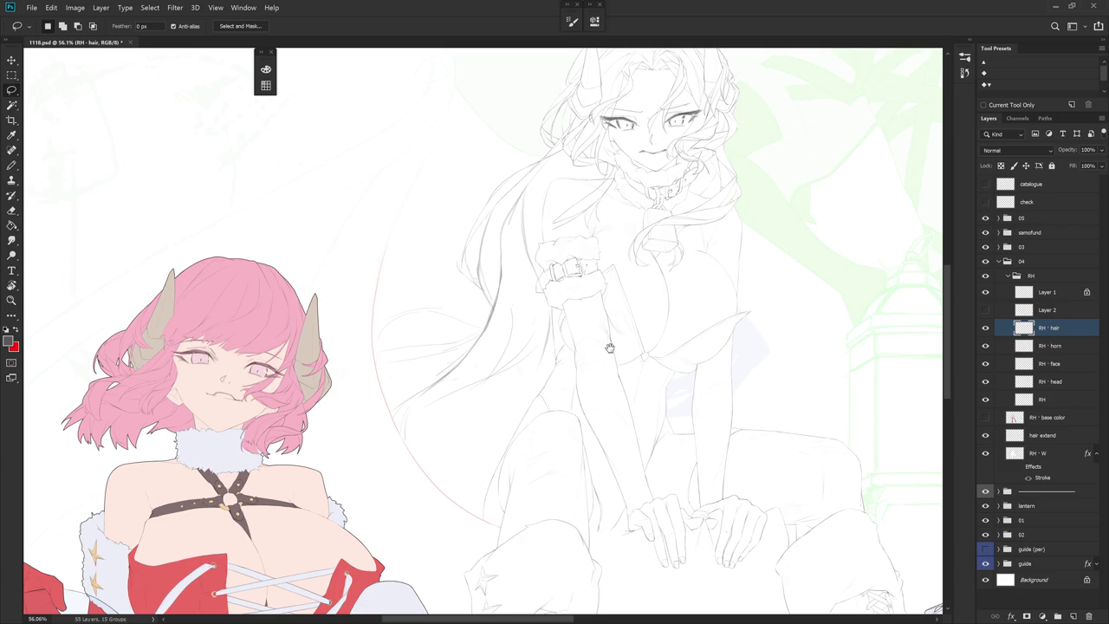
{"action": "scroll", "coordinate": [510, 331], "scroll_direction": "up", "scroll_amount": 3}
{"action": "key", "text": "e"}
{"action": "key", "text": "b"}
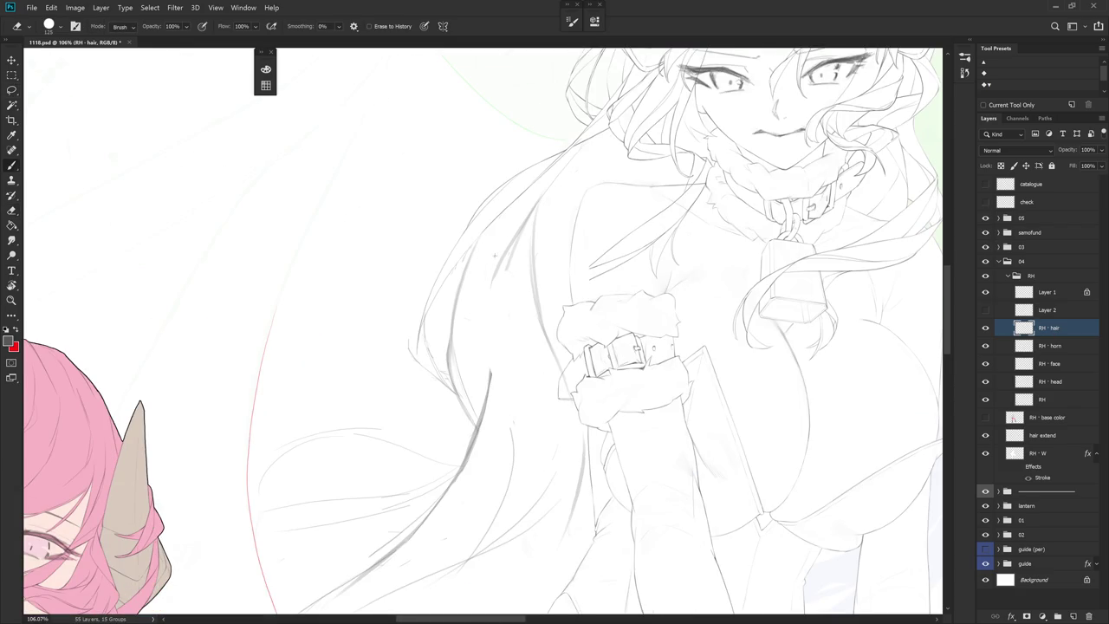
{"action": "scroll", "coordinate": [554, 299], "scroll_direction": "down", "scroll_amount": 3}
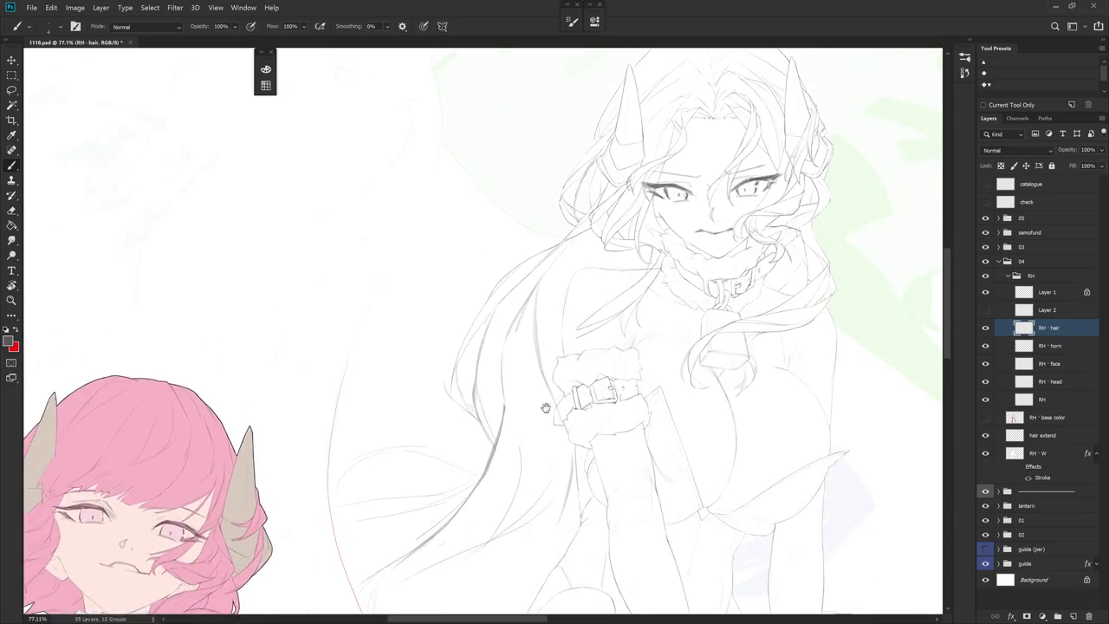
{"action": "scroll", "coordinate": [554, 300], "scroll_direction": "up", "scroll_amount": 2}
{"action": "key", "text": "e"}
{"action": "key", "text": "b"}
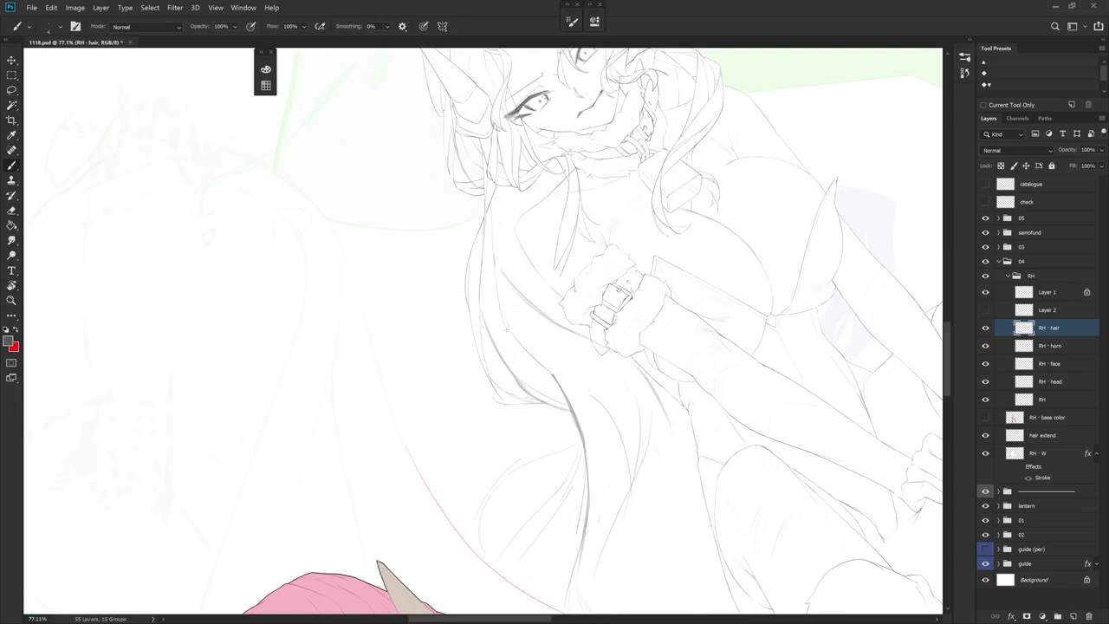
{"action": "key", "text": "r"}
{"action": "mouse_move", "coordinate": [572, 451]}
{"action": "left_mouse_down"}
{"action": "mouse_move", "coordinate": [631, 401]}
{"action": "mouse_move", "coordinate": [644, 421]}
{"action": "left_mouse_up"}
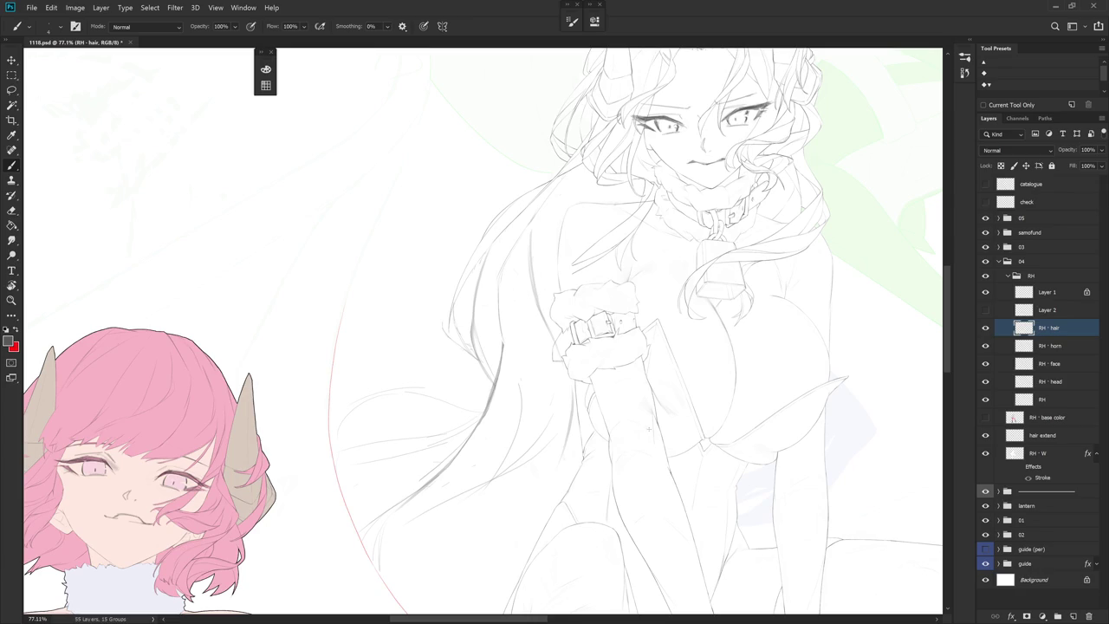
Rotate the view counter-clockwise and zoom to check the hair strands
{"action": "key", "text": "e"}
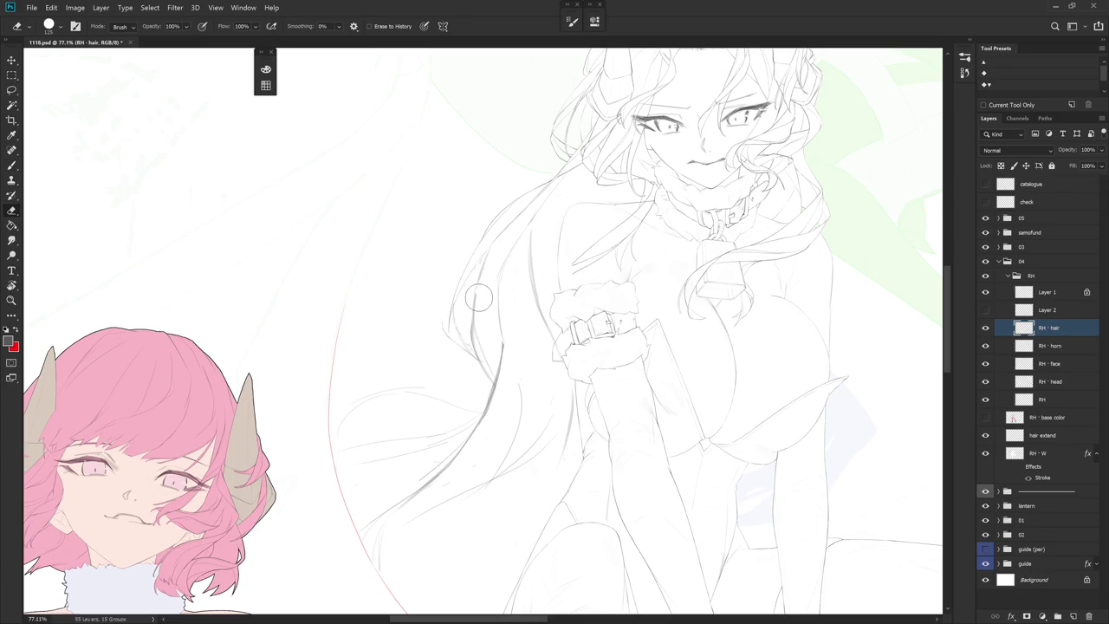
{"action": "key", "text": "b"}
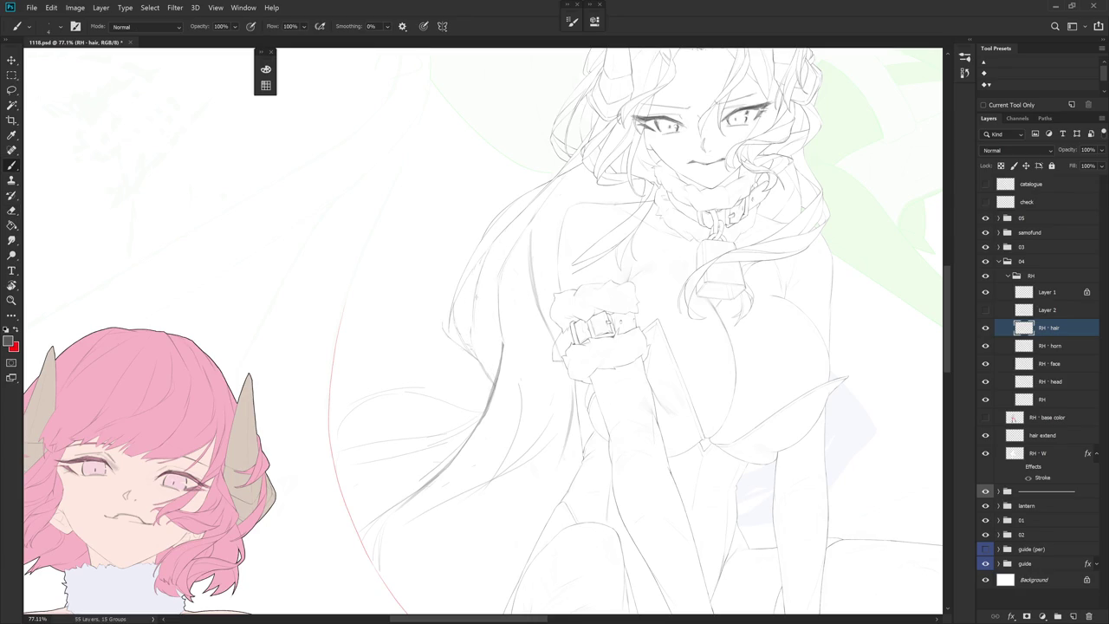
{"action": "key", "text": "e"}
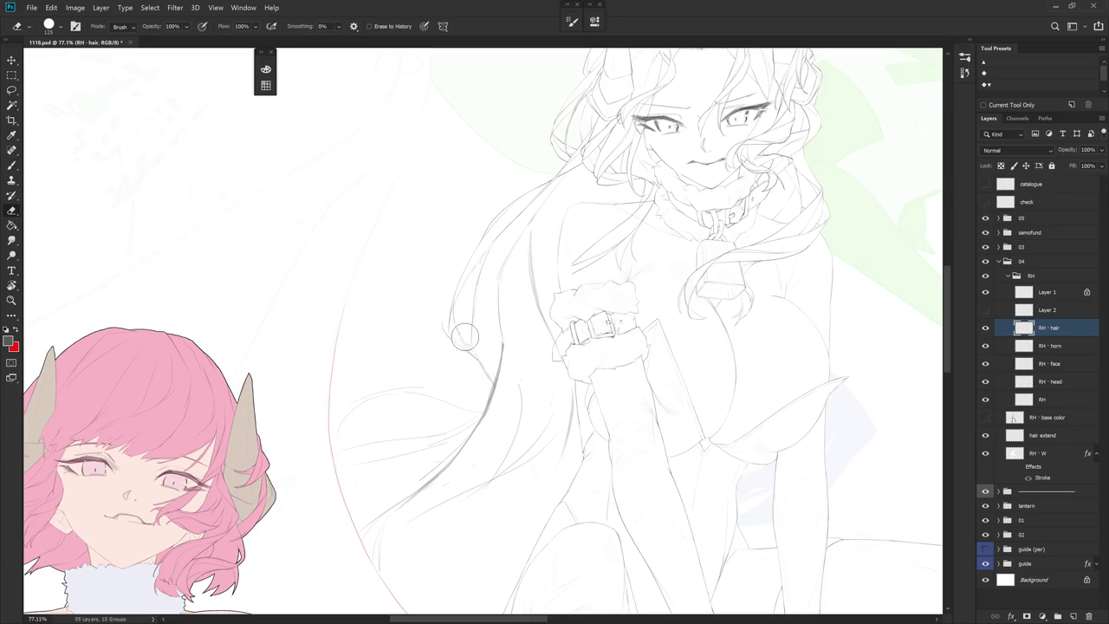
{"action": "key", "text": "r"}
{"action": "left_click_drag", "start_coordinate": [552, 395], "coordinate": [462, 325]}
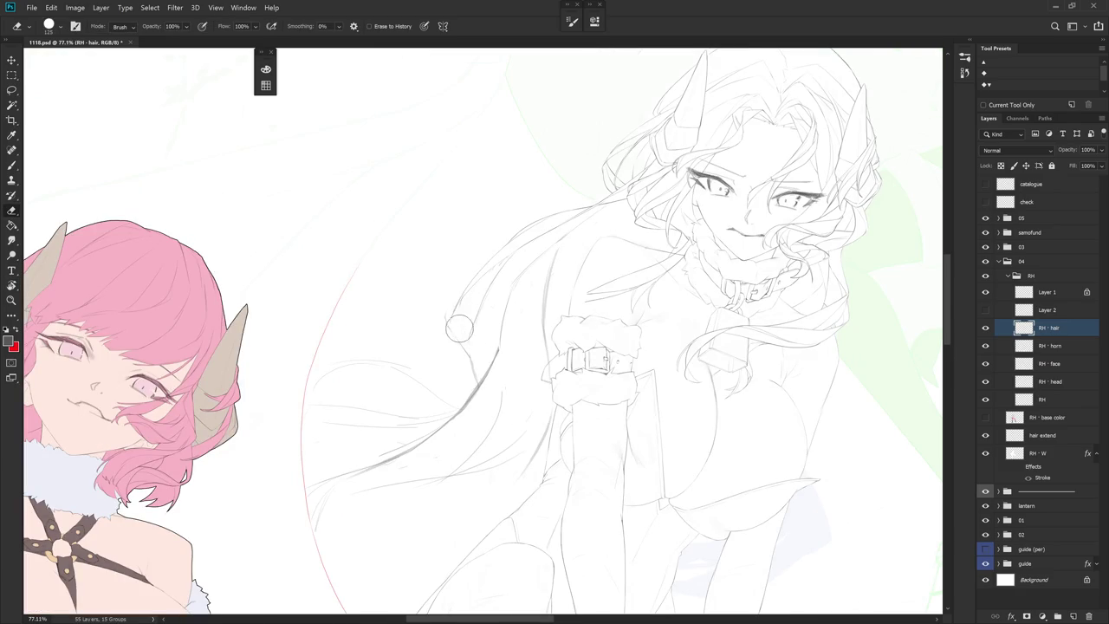
{"action": "key", "text": "b"}
{"action": "left_click_drag", "start_coordinate": [478, 338], "coordinate": [495, 391]}
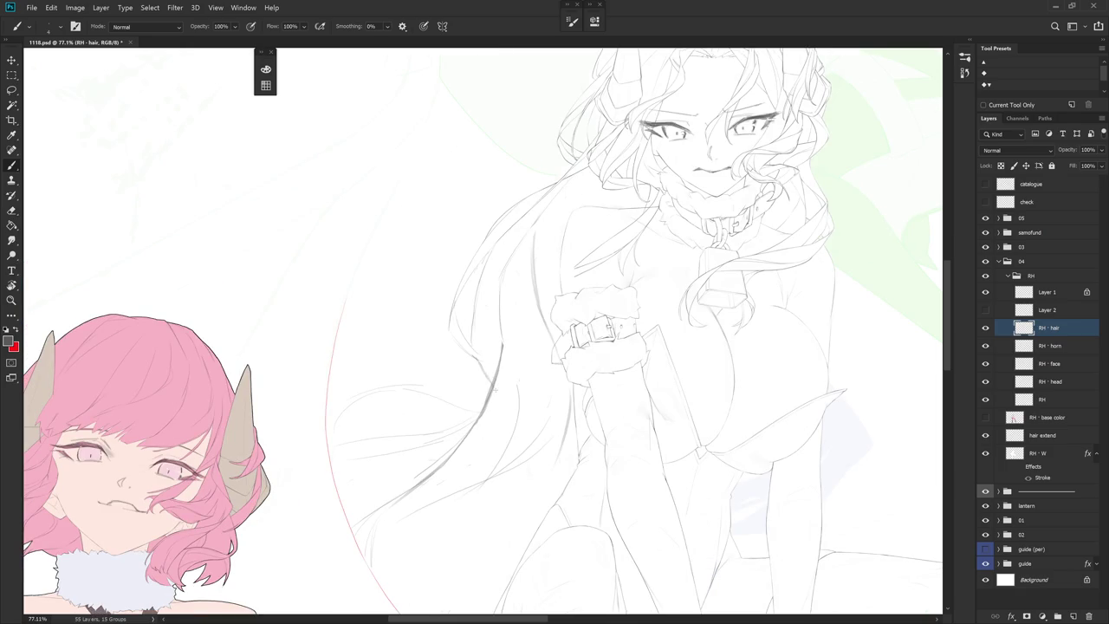
{"action": "scroll", "coordinate": [563, 351], "scroll_direction": "down", "scroll_amount": 3}
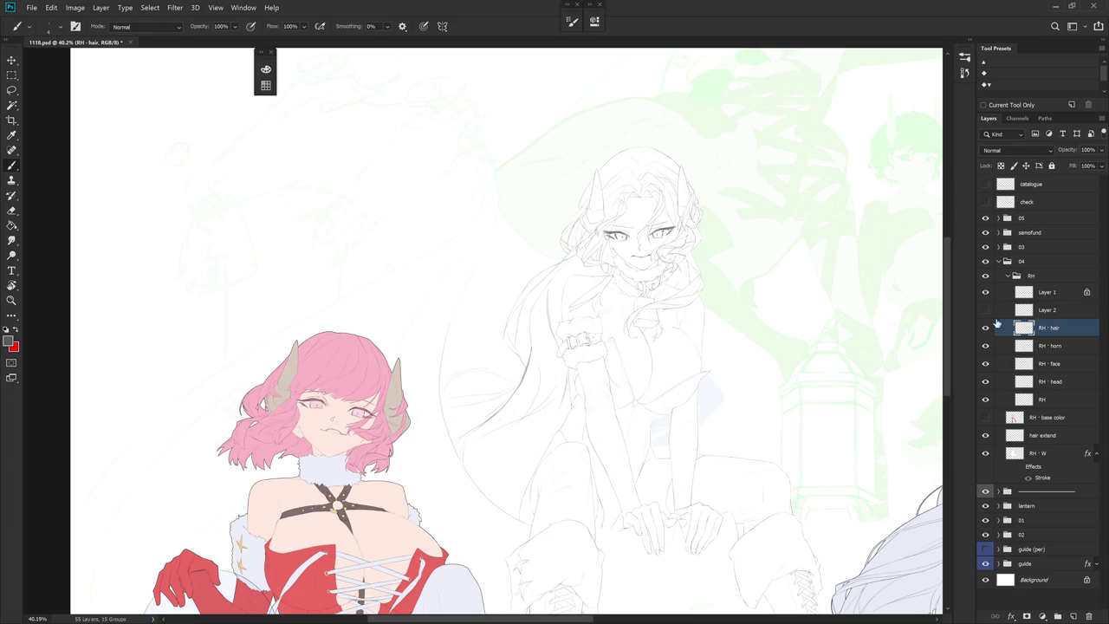
{"action": "scroll", "coordinate": [565, 376], "scroll_direction": "up", "scroll_amount": 3}
{"action": "key", "text": "e"}
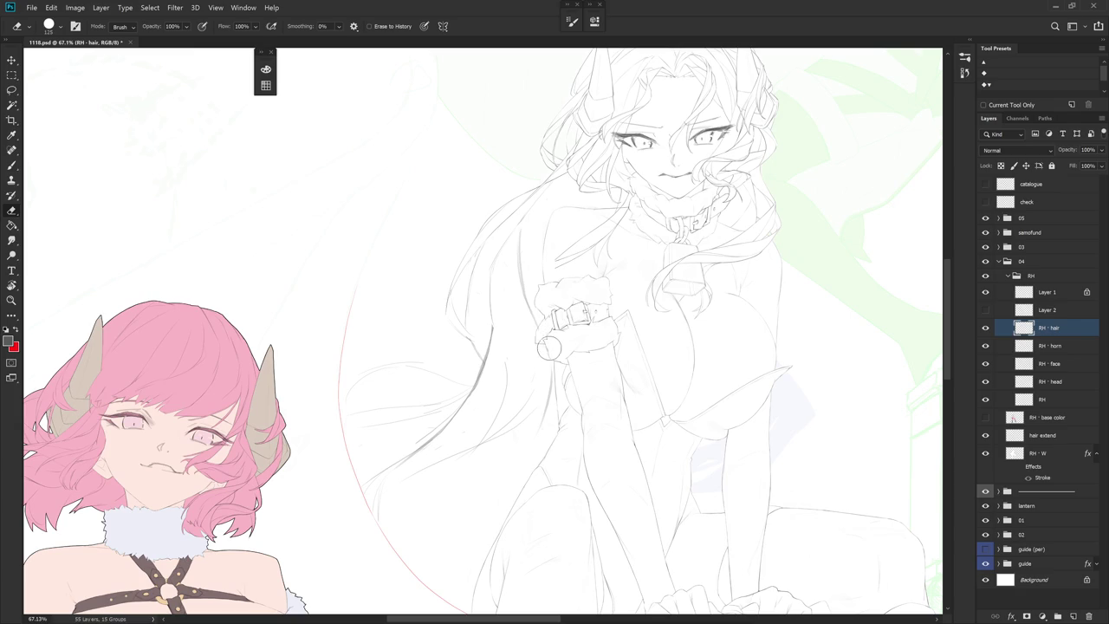
{"action": "key", "text": "b"}
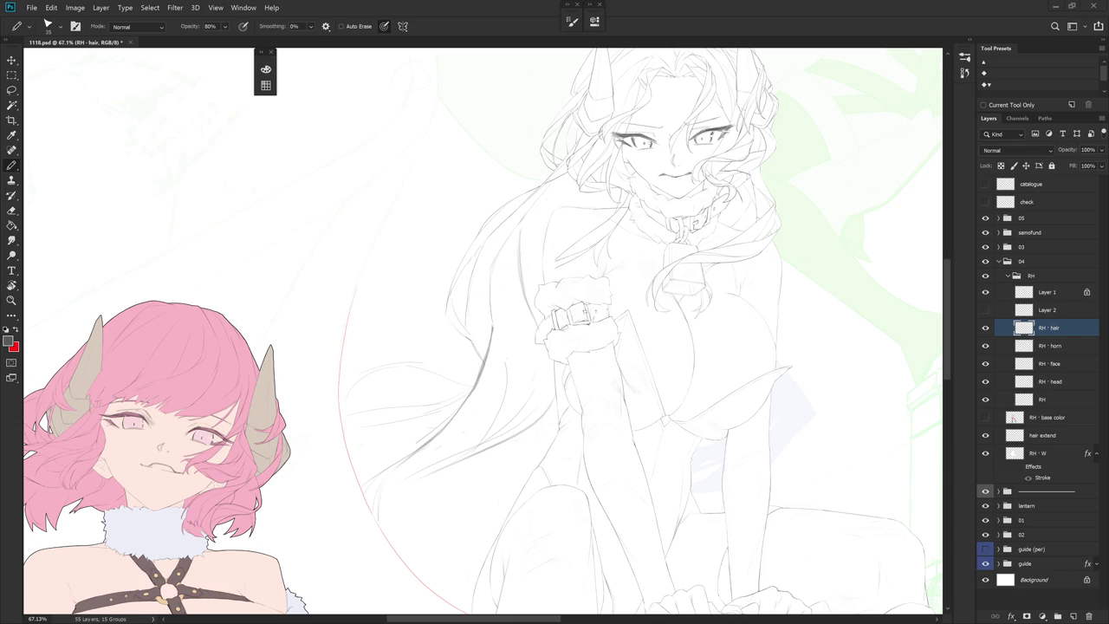
Draw a dark strand line down the long hair falling past the shoulder
{"action": "key", "text": "e"}
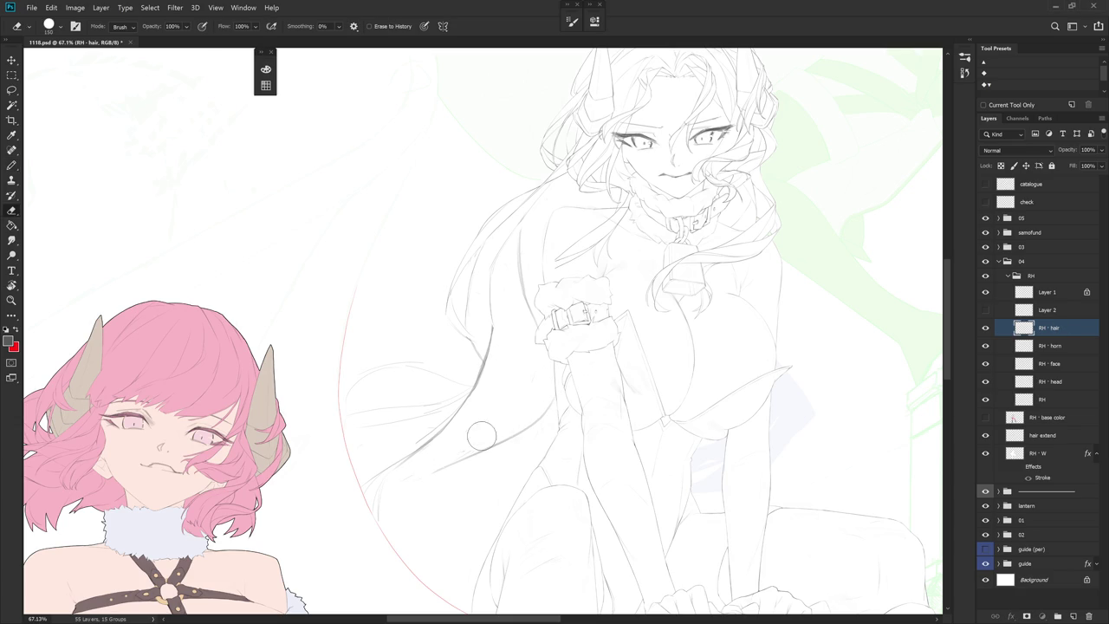
{"action": "key", "text": "b"}
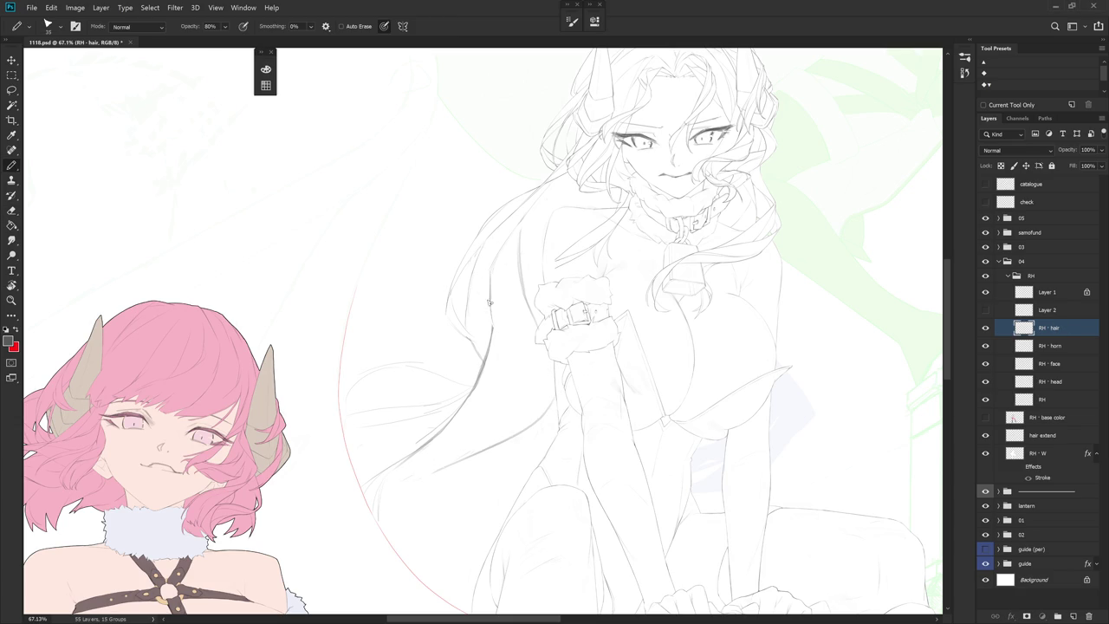
{"action": "key", "text": "e"}
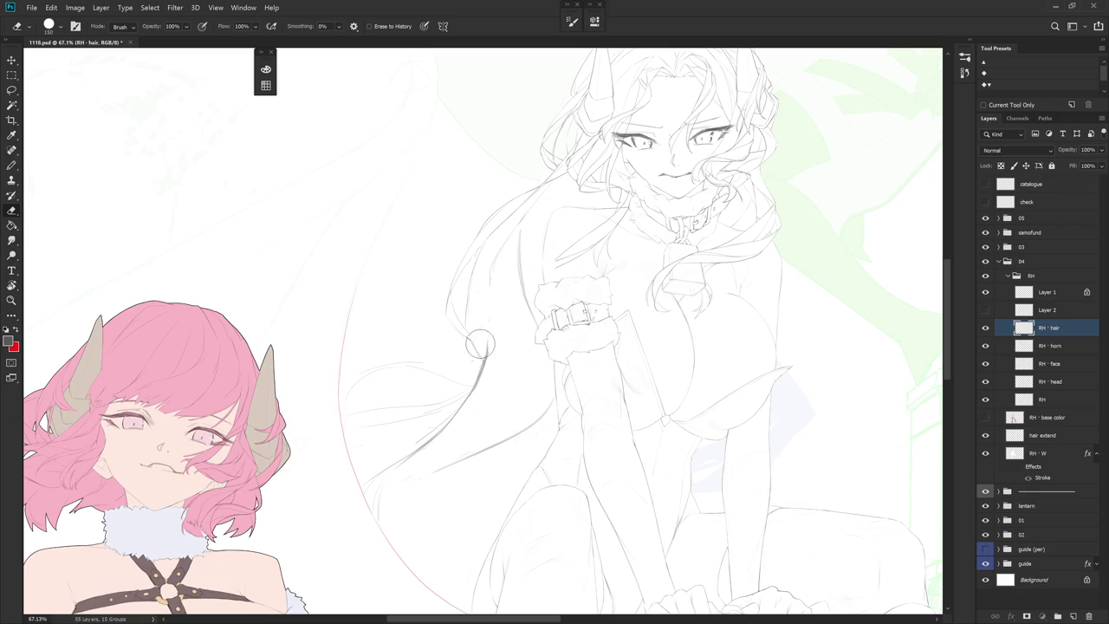
{"action": "key", "text": "b"}
{"action": "left_click_drag", "start_coordinate": [509, 232], "coordinate": [444, 424]}
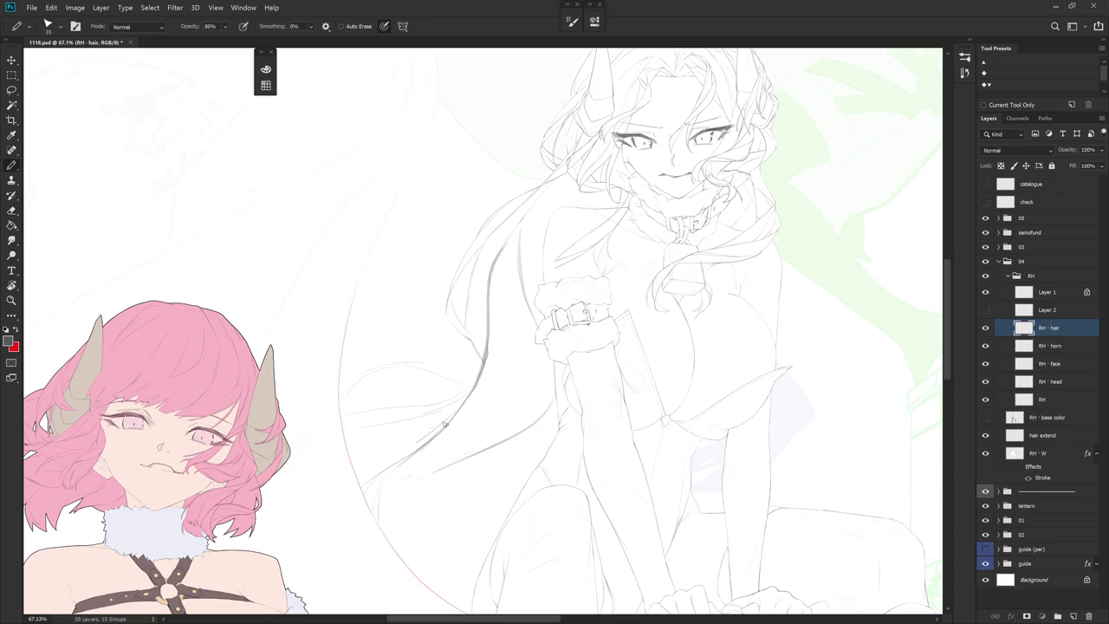
Trim the upper end of the new strand line with the eraser
{"action": "key", "text": "e"}
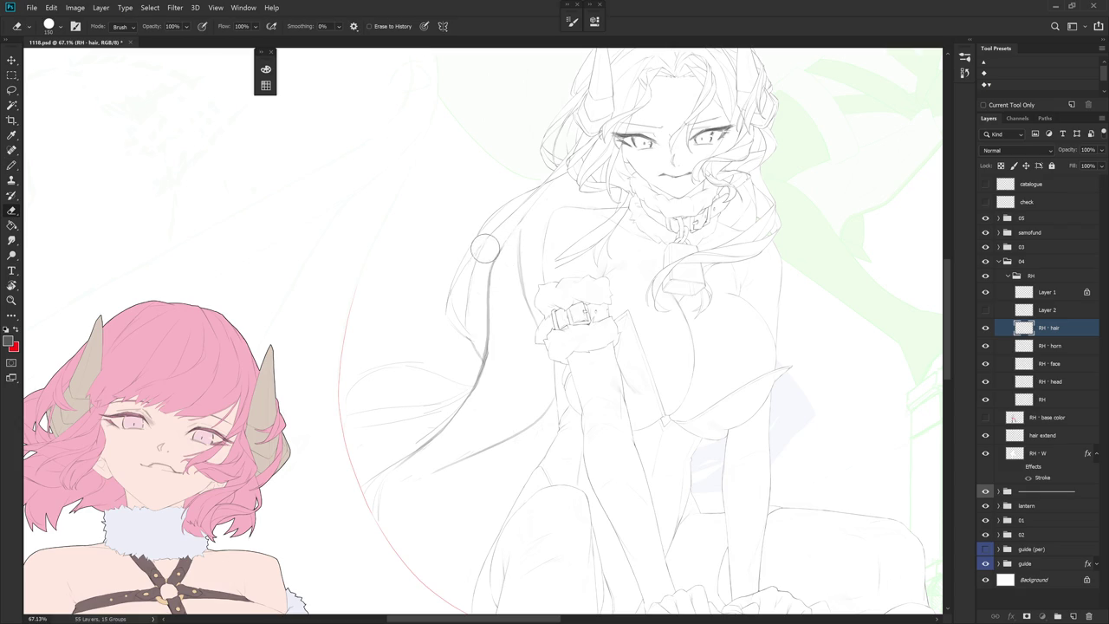
{"action": "key", "text": "b"}
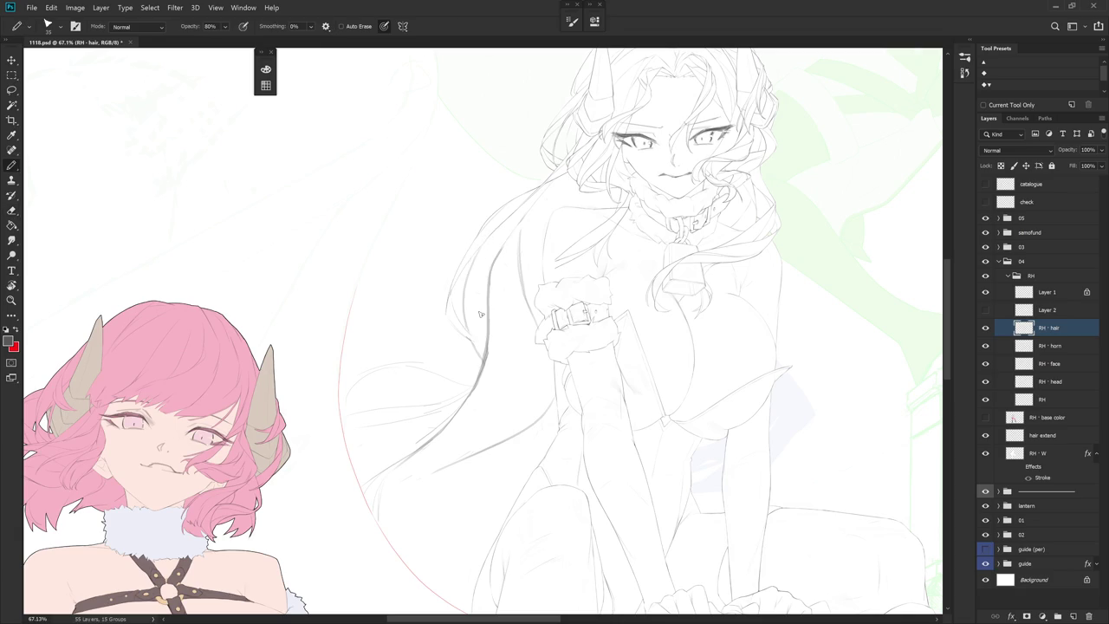
{"action": "key", "text": "e"}
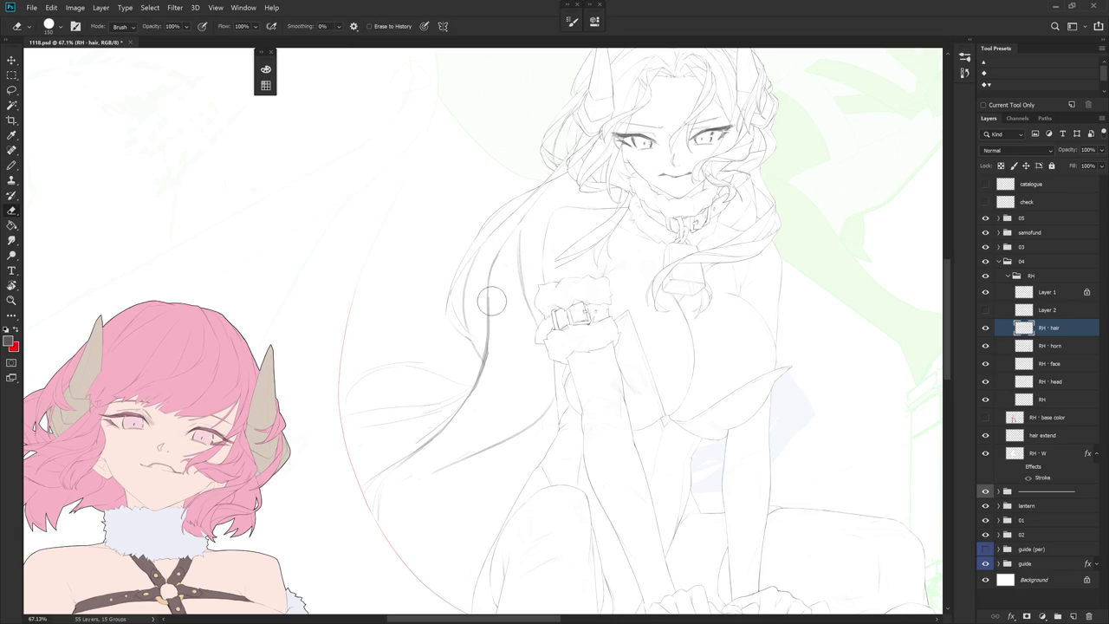
{"action": "mouse_move", "coordinate": [488, 310]}
{"action": "left_mouse_down"}
{"action": "mouse_move", "coordinate": [495, 255]}
{"action": "mouse_move", "coordinate": [487, 295]}
{"action": "left_mouse_up"}
{"action": "left_click_drag", "start_coordinate": [483, 353], "coordinate": [485, 345]}
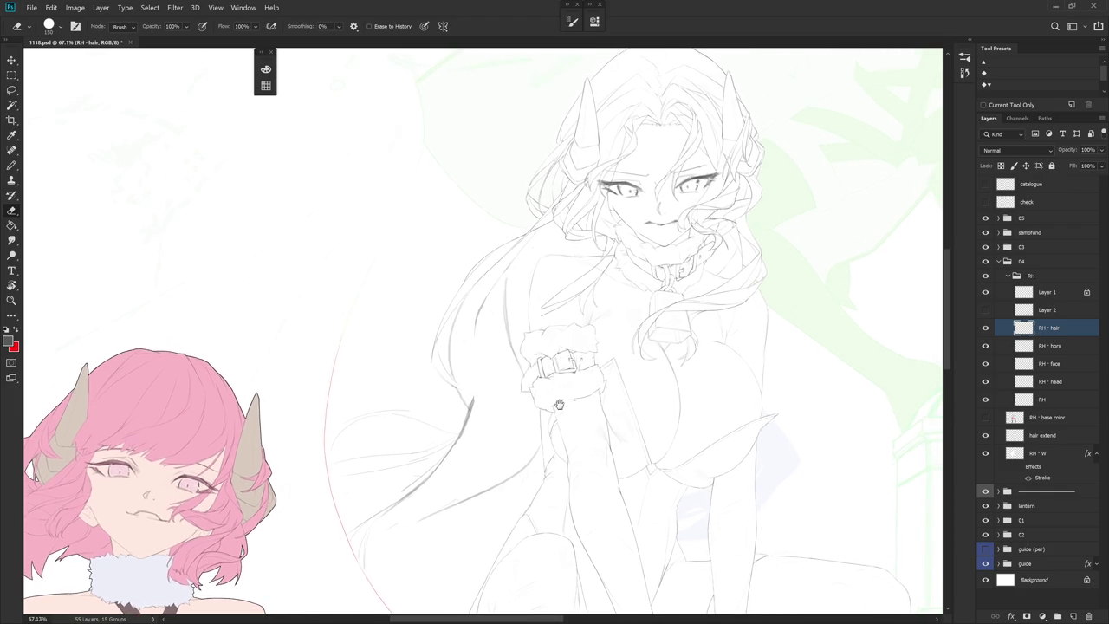
Draw a long pencil strand line down the lower hair
{"action": "scroll", "coordinate": [494, 393], "scroll_direction": "up", "scroll_amount": 1}
{"action": "scroll", "coordinate": [524, 321], "scroll_direction": "up", "scroll_amount": 1}
{"action": "scroll", "coordinate": [527, 300], "scroll_direction": "up", "scroll_amount": 1}
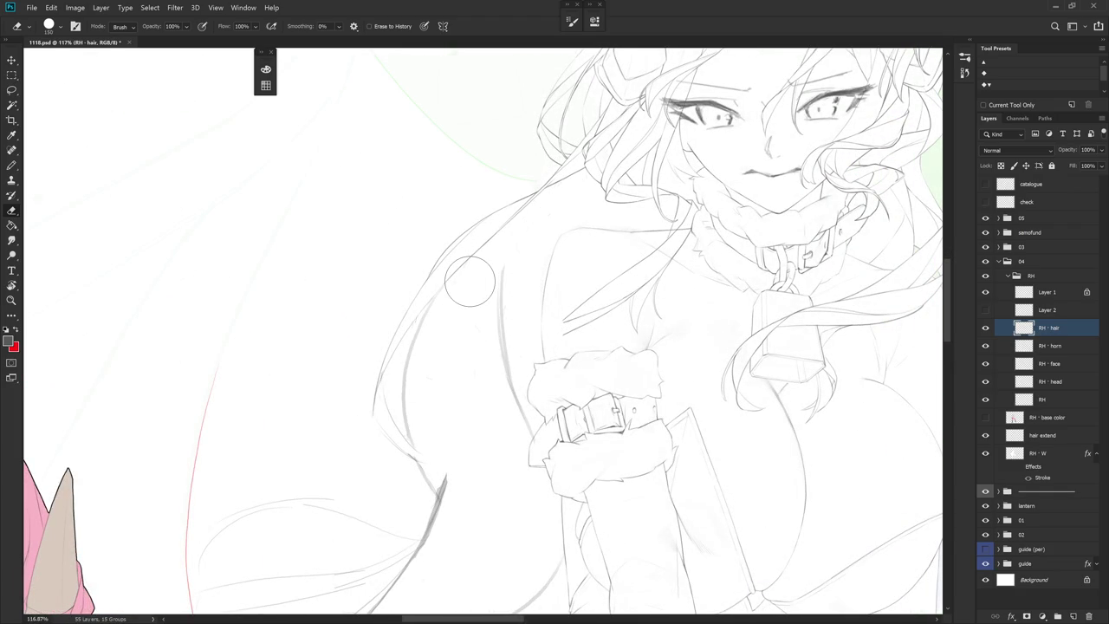
{"action": "left_click_drag", "start_coordinate": [546, 447], "coordinate": [589, 347]}
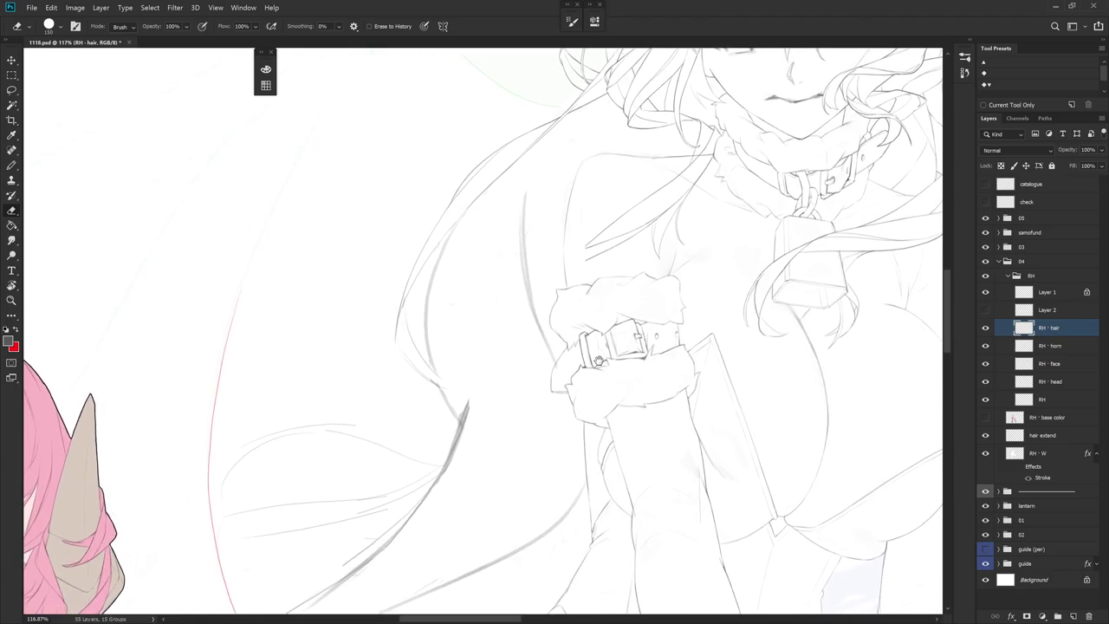
{"action": "key", "text": "b"}
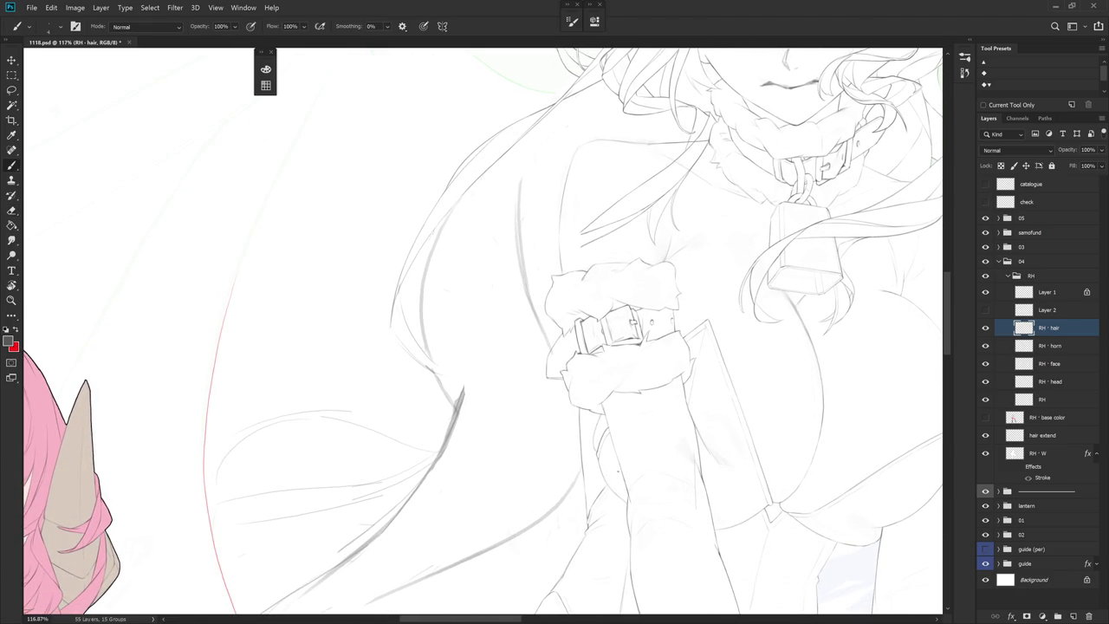
{"action": "scroll", "coordinate": [627, 472], "scroll_direction": "down", "scroll_amount": 2}
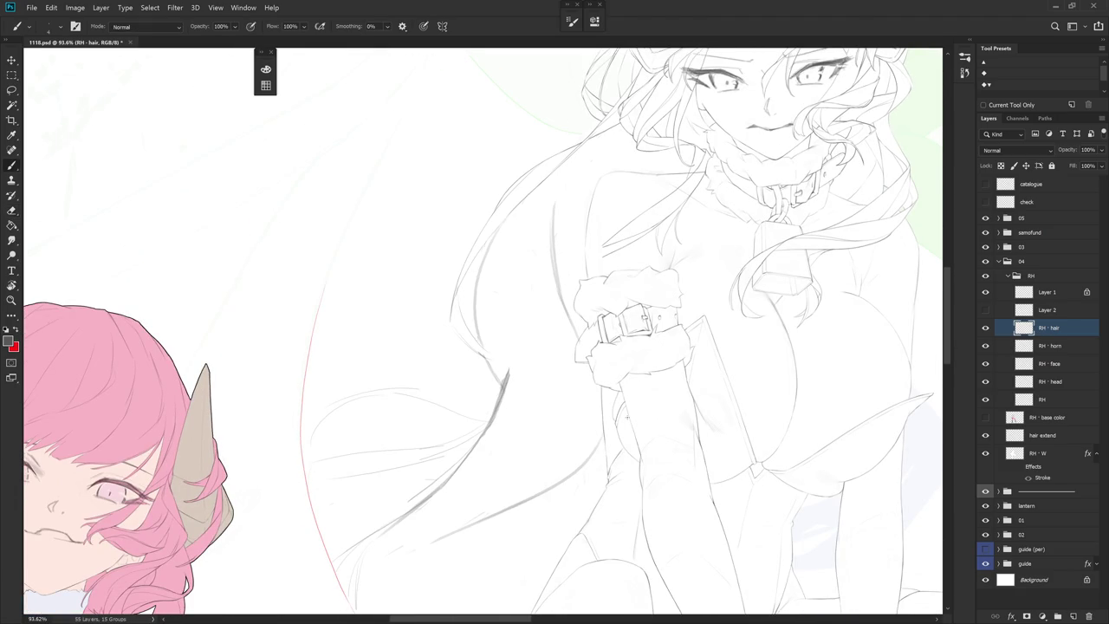
{"action": "key", "text": "shift+b"}
{"action": "mouse_move", "coordinate": [563, 161]}
{"action": "left_mouse_down"}
{"action": "mouse_move", "coordinate": [559, 327]}
{"action": "mouse_move", "coordinate": [532, 426]}
{"action": "left_mouse_up"}
Try darkening a hair-line section, undo it, and check the Layer 2 sketch
{"action": "left_click_drag", "start_coordinate": [554, 201], "coordinate": [555, 262]}
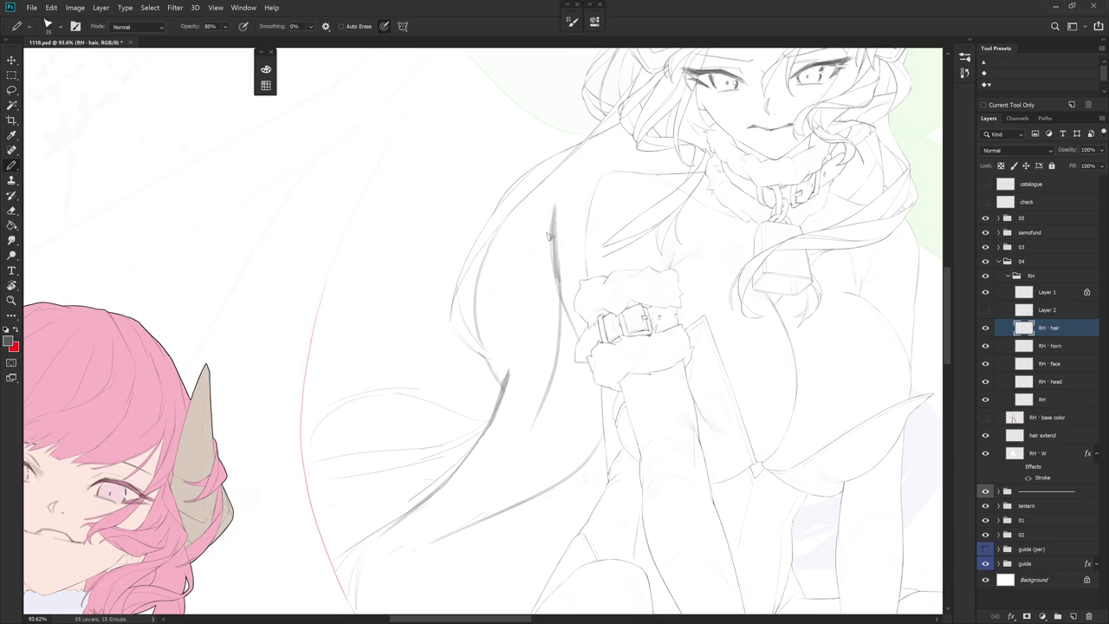
{"action": "key", "text": "ctrl+z"}
{"action": "key", "text": "shift+b"}
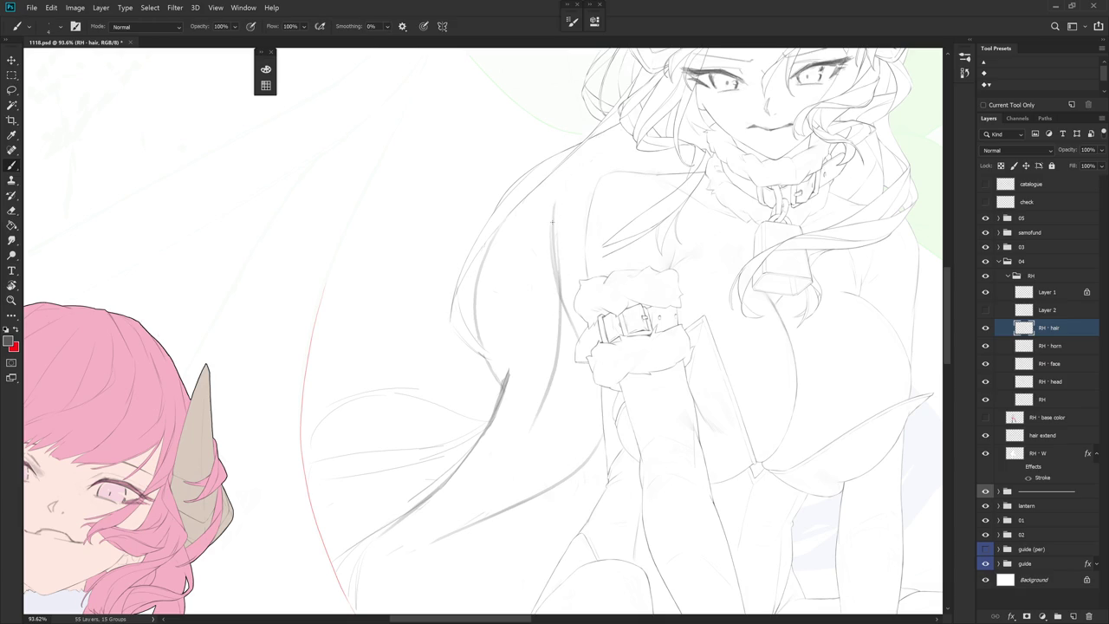
{"action": "left_click", "coordinate": [985, 310]}
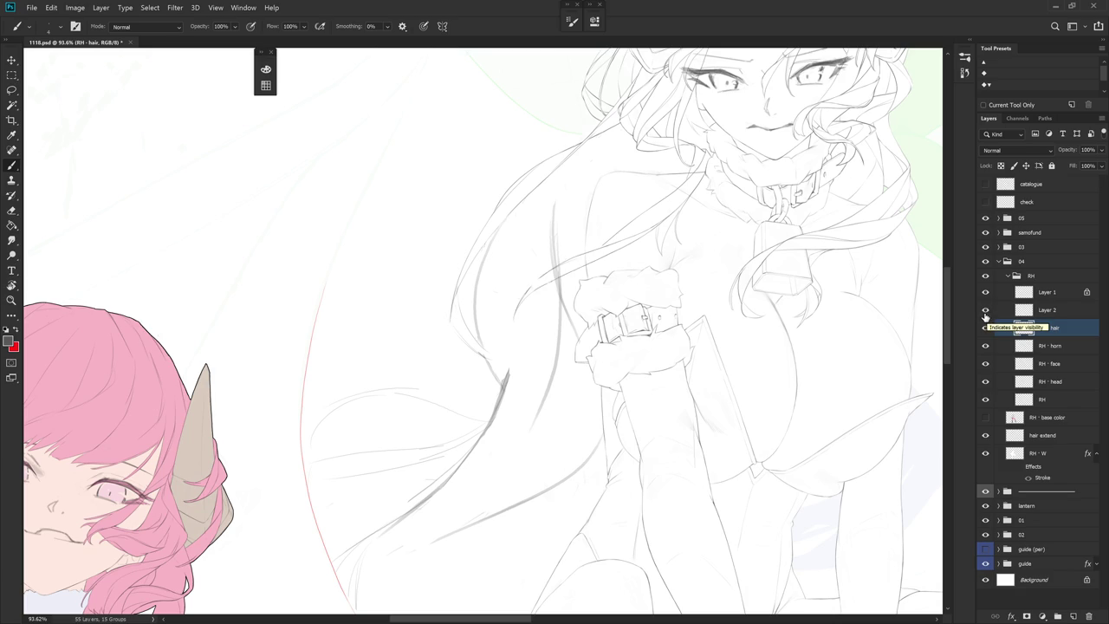
{"action": "left_click", "coordinate": [985, 312]}
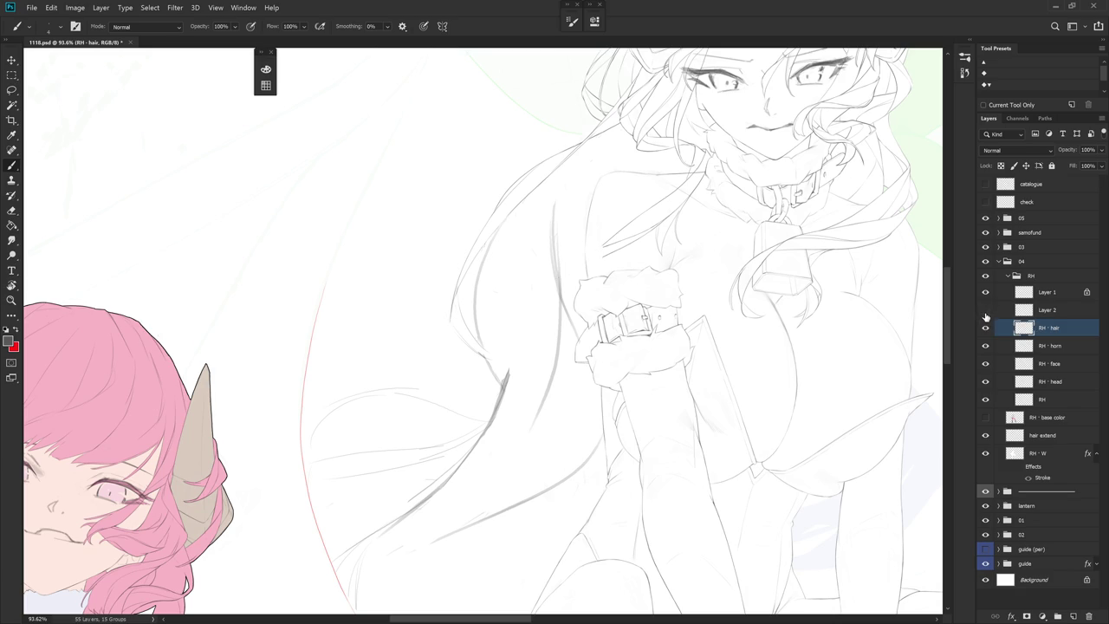
Pencil a curving strand and two short accompanying strokes in the lower hair
{"action": "scroll", "coordinate": [589, 371], "scroll_direction": "down", "scroll_amount": 2}
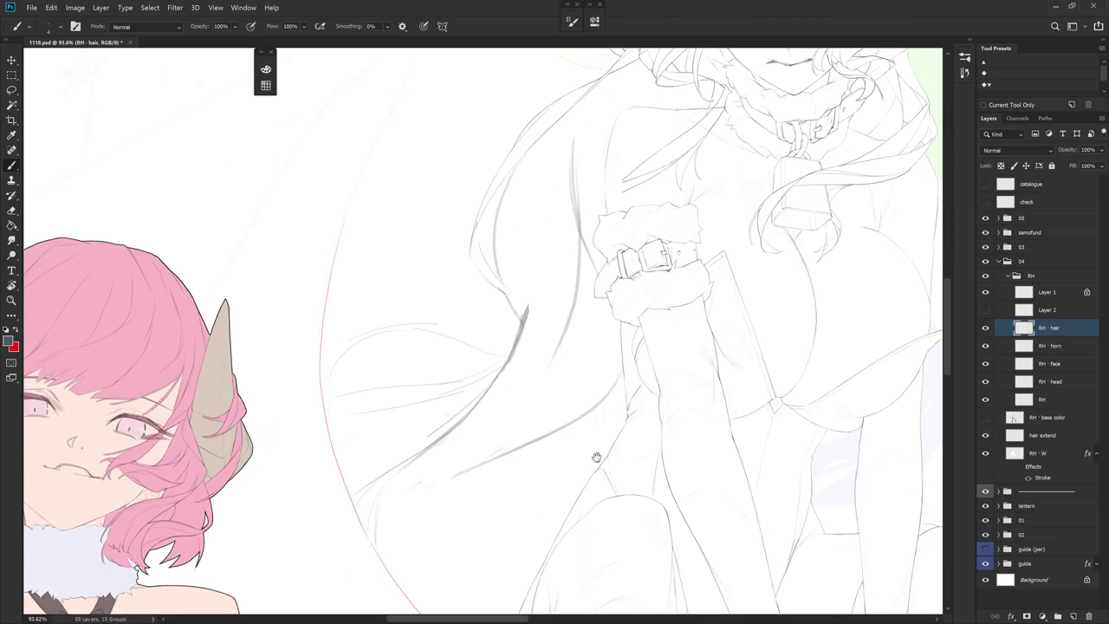
{"action": "scroll", "coordinate": [589, 454], "scroll_direction": "down", "scroll_amount": 2}
{"action": "scroll", "coordinate": [589, 453], "scroll_direction": "left", "scroll_amount": 1}
{"action": "key", "text": "shift+b"}
{"action": "scroll", "coordinate": [495, 433], "scroll_direction": "down", "scroll_amount": 1}
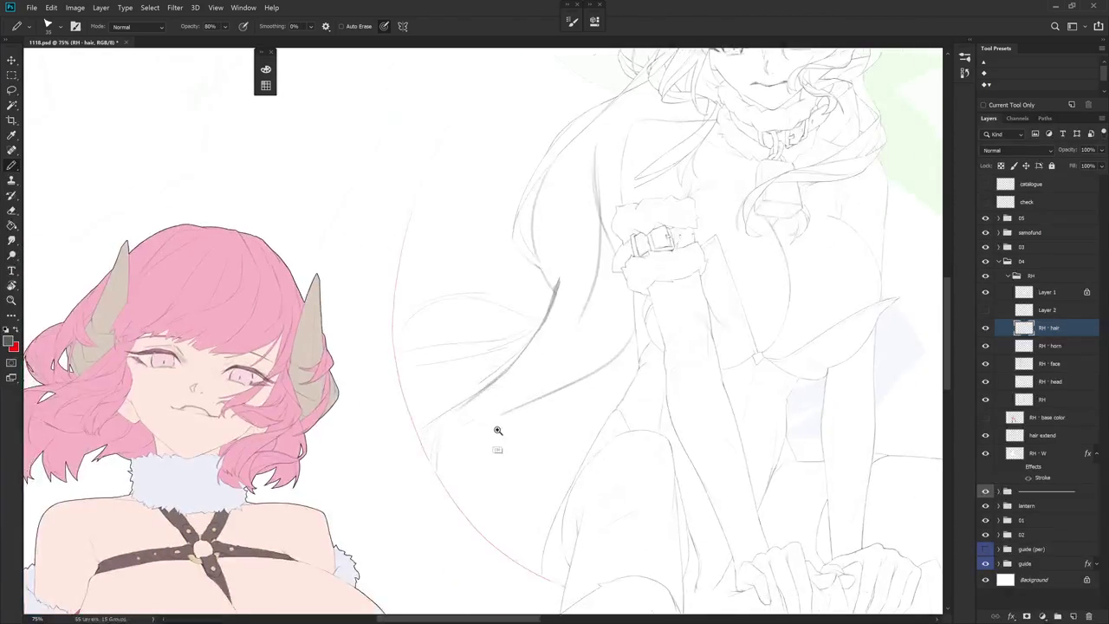
{"action": "scroll", "coordinate": [501, 429], "scroll_direction": "down", "scroll_amount": 1}
{"action": "left_click_drag", "start_coordinate": [487, 378], "coordinate": [479, 511]}
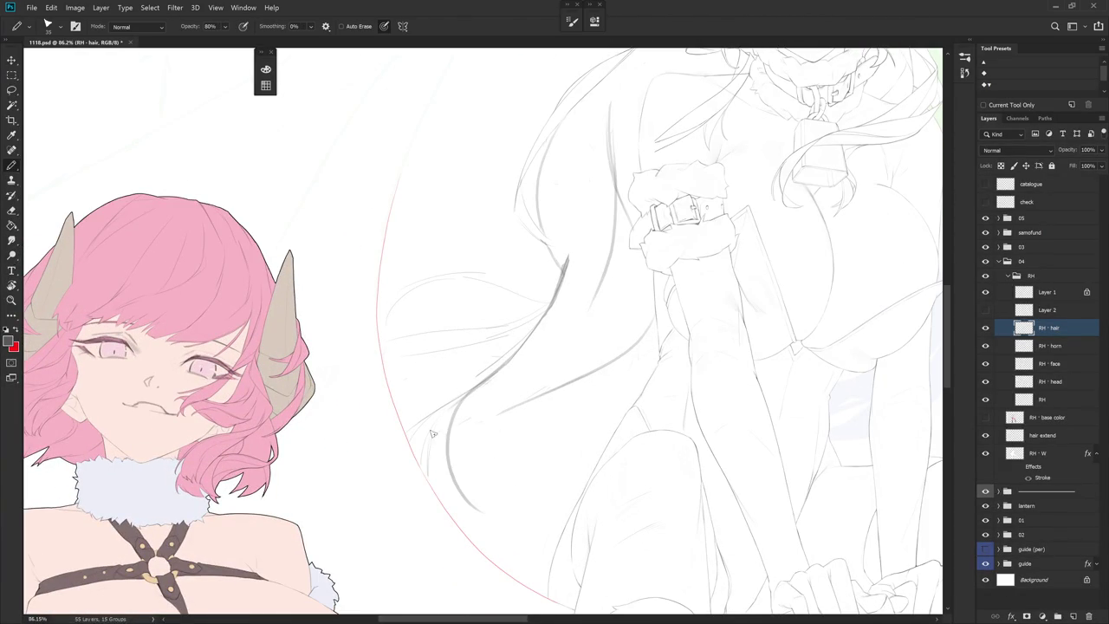
{"action": "left_click_drag", "start_coordinate": [434, 481], "coordinate": [487, 511]}
{"action": "mouse_move", "coordinate": [457, 457]}
{"action": "left_mouse_down"}
{"action": "mouse_move", "coordinate": [489, 420]}
{"action": "mouse_move", "coordinate": [460, 451]}
{"action": "mouse_move", "coordinate": [449, 444]}
{"action": "left_mouse_up"}
Darken one lower hair line with a brush stroke
{"action": "key", "text": "shift+b"}
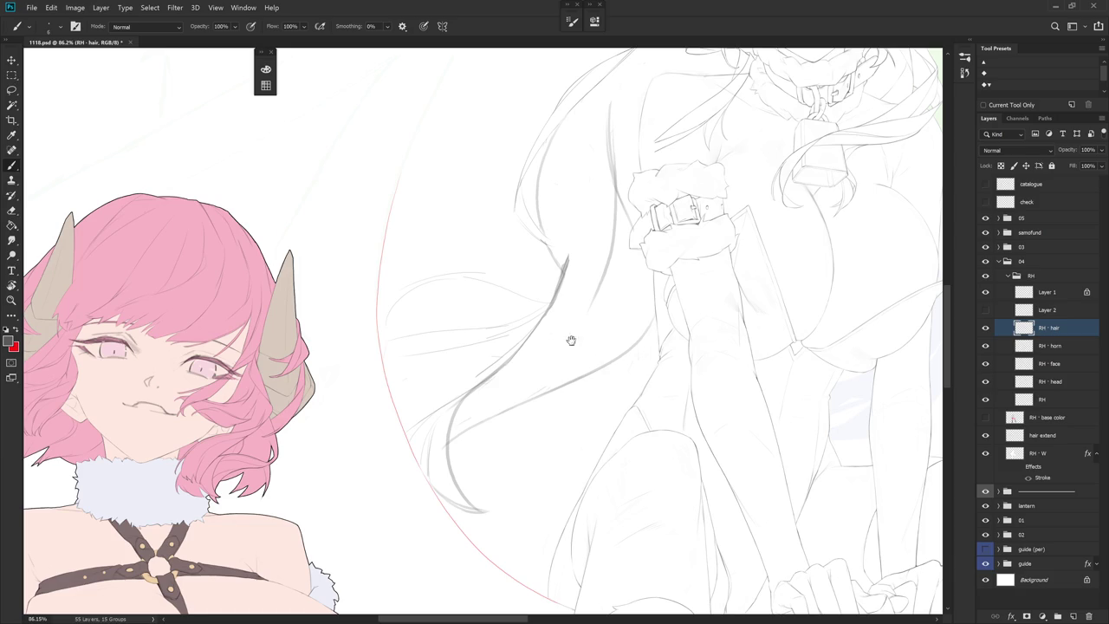
{"action": "left_click_drag", "start_coordinate": [572, 323], "coordinate": [555, 502]}
{"action": "scroll", "coordinate": [517, 259], "scroll_direction": "up", "scroll_amount": 3}
{"action": "key", "text": "e"}
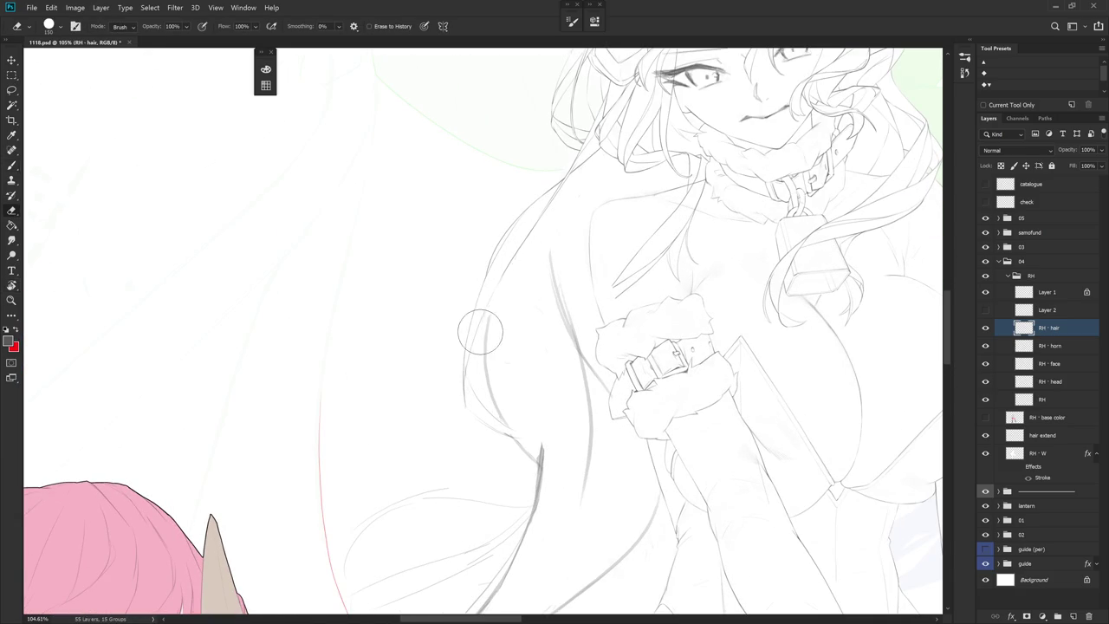
{"action": "scroll", "coordinate": [494, 286], "scroll_direction": "up", "scroll_amount": 3}
{"action": "key", "text": "b"}
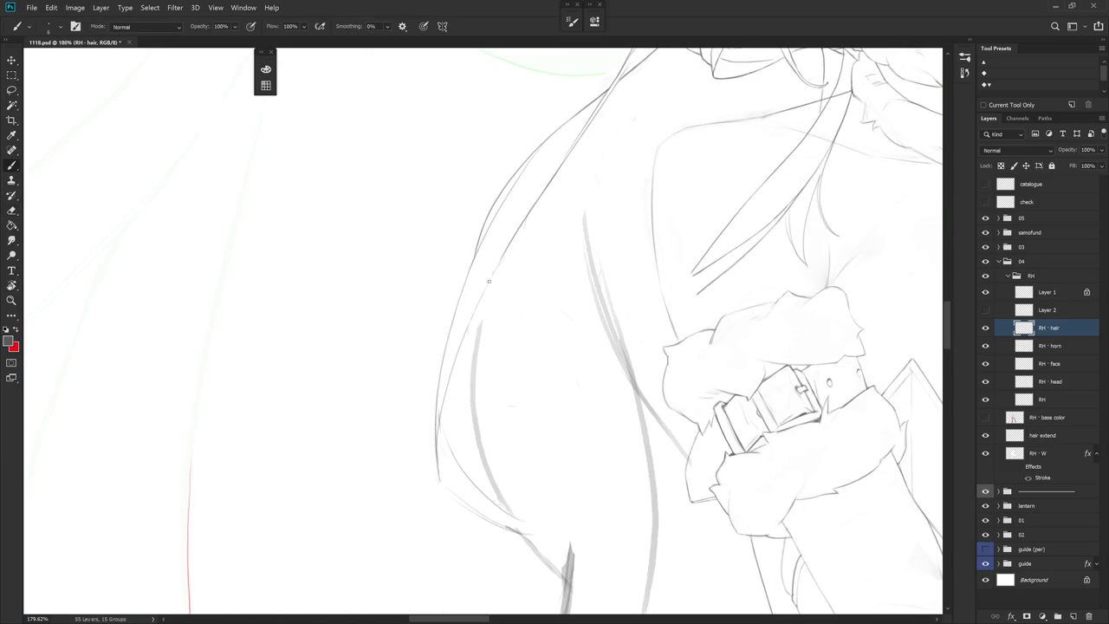
{"action": "left_click_drag", "start_coordinate": [474, 341], "coordinate": [472, 399]}
Make a lasso selection around part of the hair, then deselect it
{"action": "scroll", "coordinate": [571, 319], "scroll_direction": "down", "scroll_amount": 2}
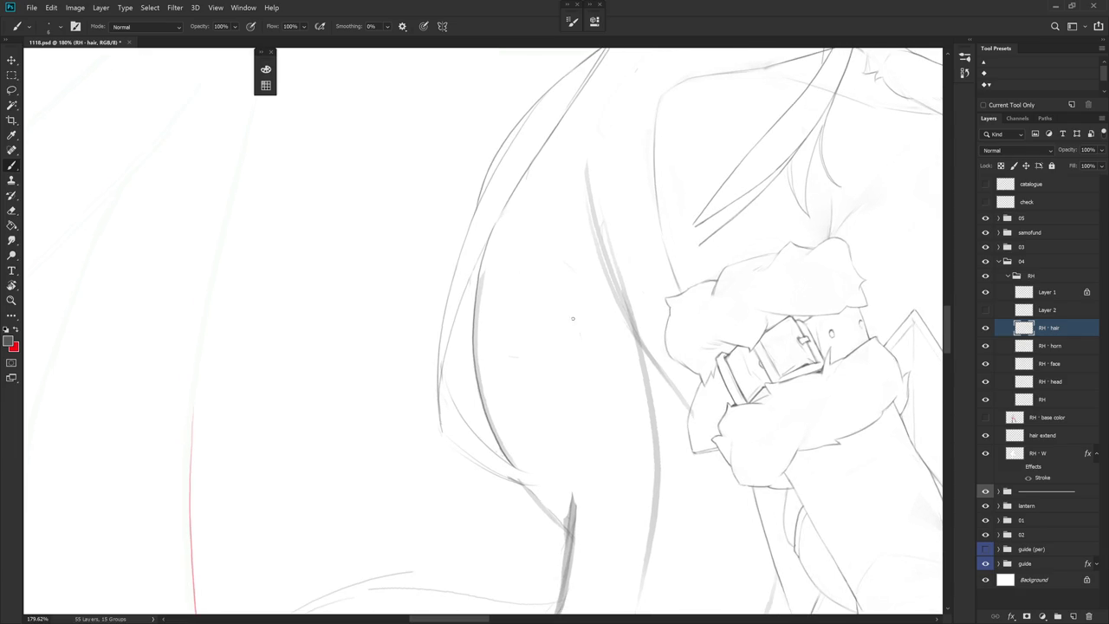
{"action": "key", "text": "l"}
{"action": "mouse_move", "coordinate": [579, 431]}
{"action": "left_mouse_down"}
{"action": "mouse_move", "coordinate": [484, 294]}
{"action": "mouse_move", "coordinate": [482, 384]}
{"action": "mouse_move", "coordinate": [525, 470]}
{"action": "left_mouse_up"}
{"action": "key", "text": "ctrl+d"}
{"action": "scroll", "coordinate": [638, 370], "scroll_direction": "down", "scroll_amount": 5}
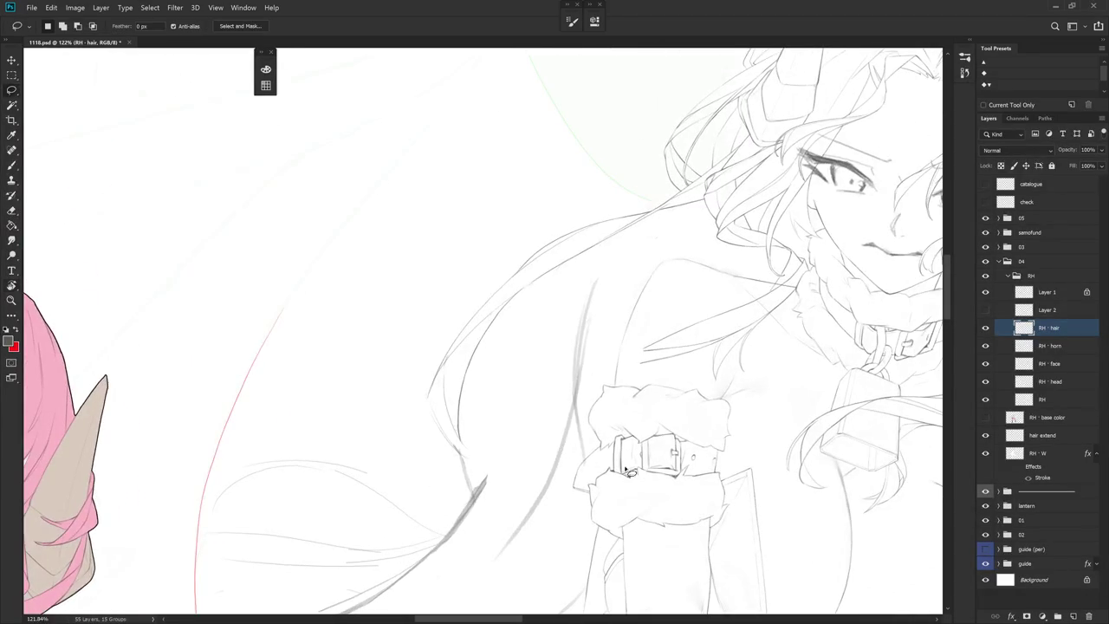
{"action": "key", "text": "b"}
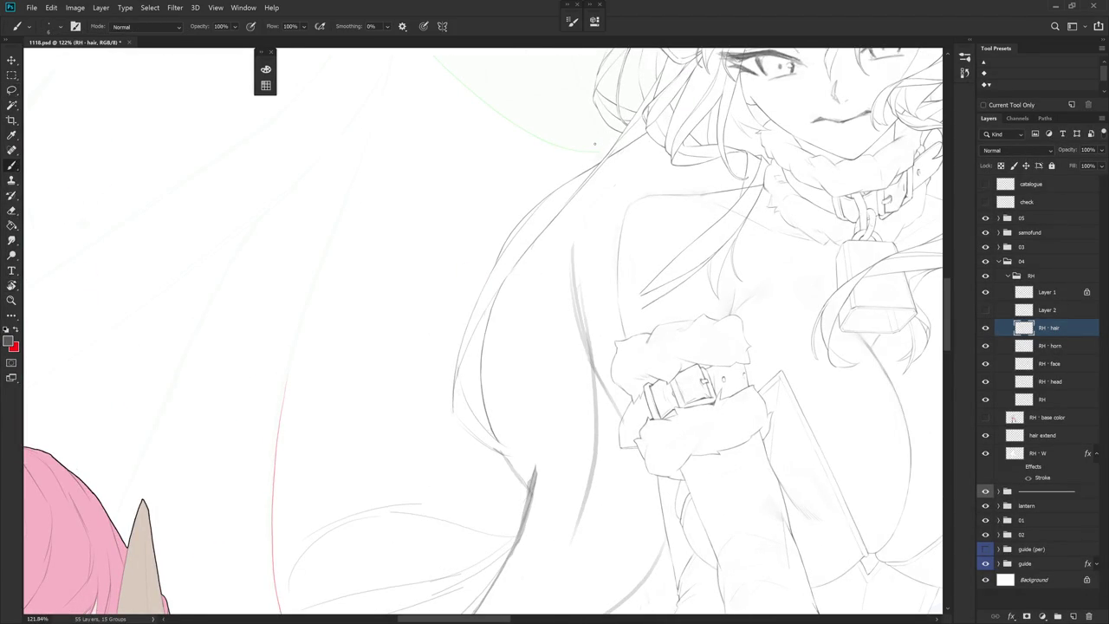
Show and activate the RH - base color layer and set its opacity to 10%
{"action": "left_click", "coordinate": [1039, 418]}
{"action": "left_click", "coordinate": [985, 417]}
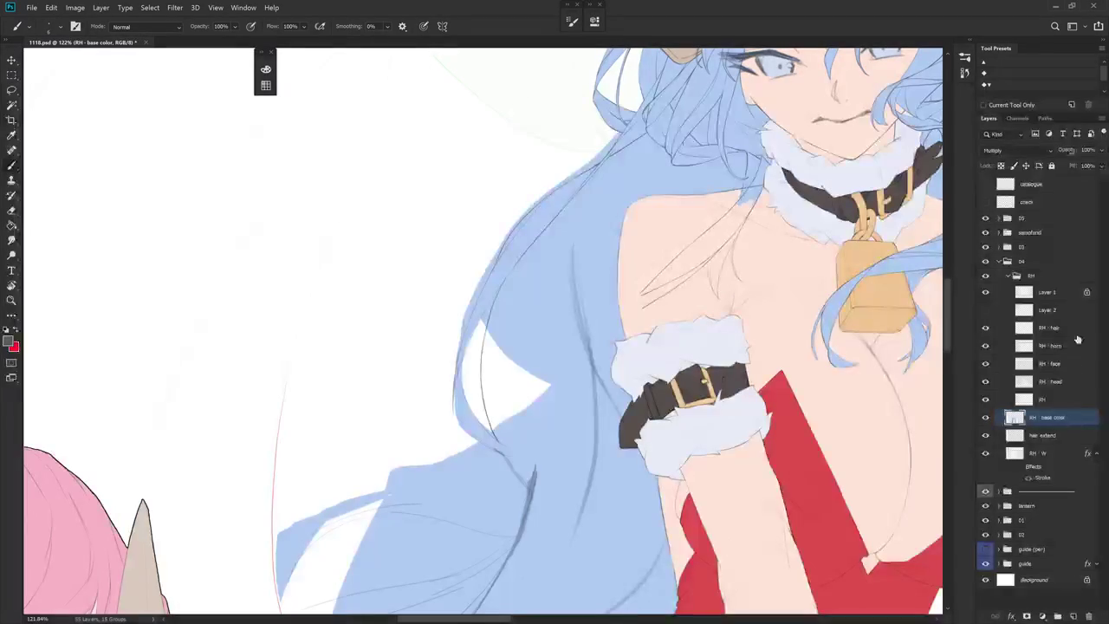
{"action": "type", "text": "10"}
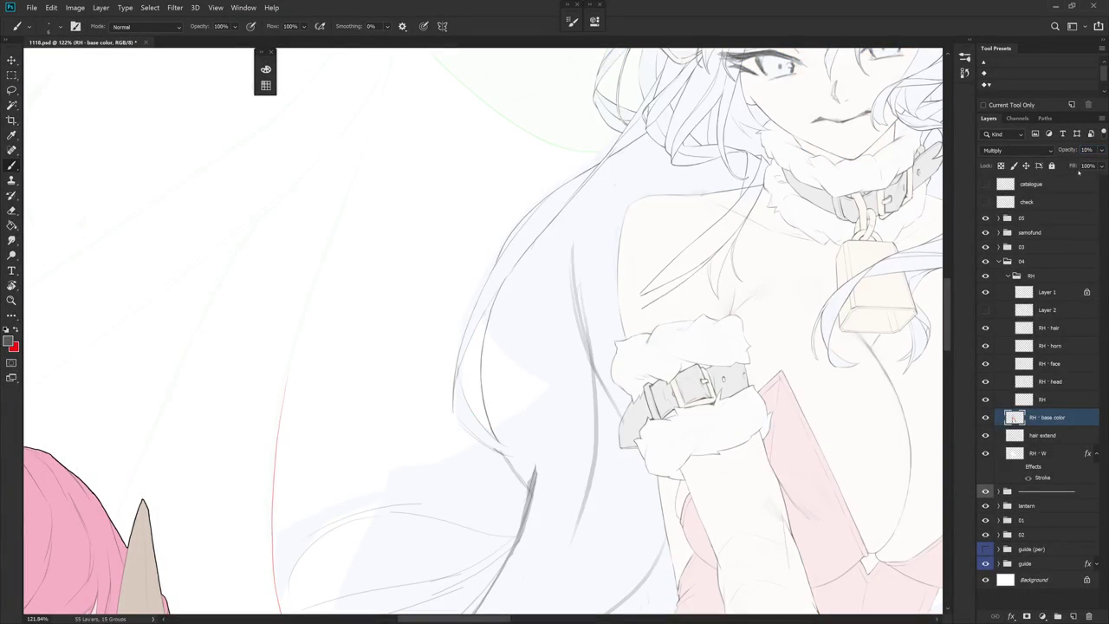
Lasso the unpainted hair patch, fill it with the picked light blue, and deselect
{"action": "left_click_drag", "start_coordinate": [586, 424], "coordinate": [555, 386]}
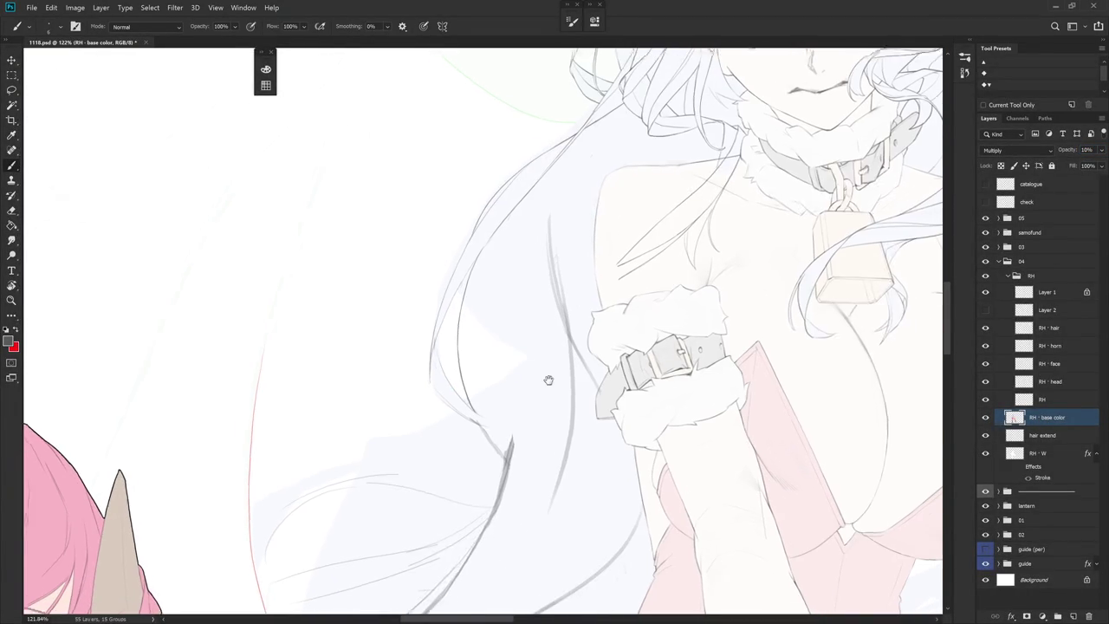
{"action": "key", "text": "l"}
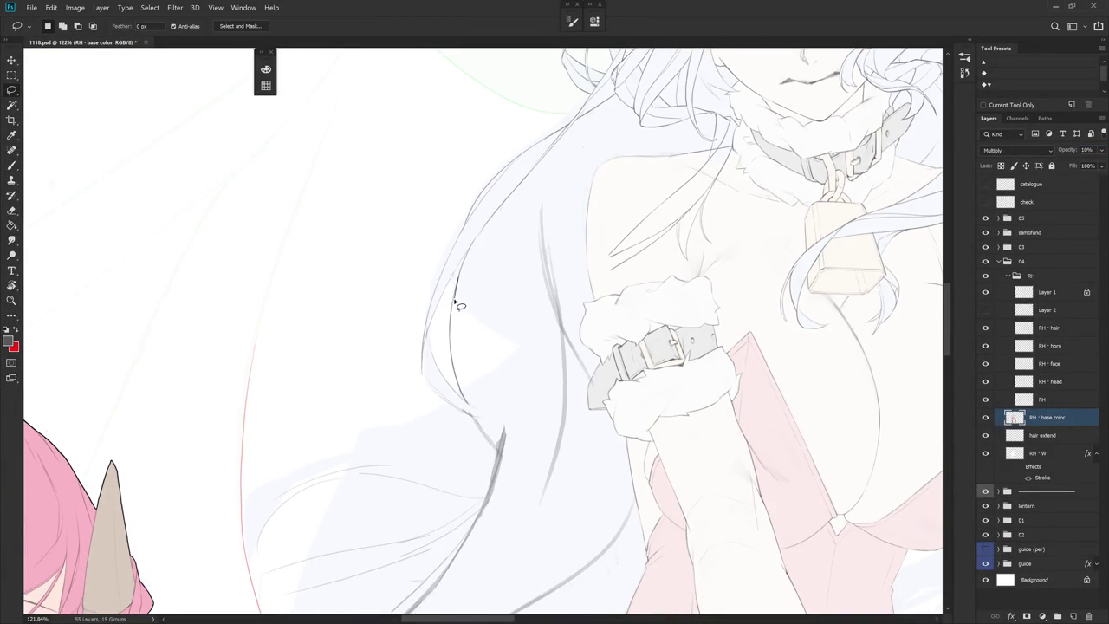
{"action": "left_click_drag", "start_coordinate": [457, 291], "coordinate": [534, 312]}
{"action": "key", "text": "b"}
{"action": "right_click", "coordinate": [540, 348], "text": "alt+shift"}
{"action": "key", "text": "alt+BackSpace"}
{"action": "key", "text": "ctrl+d"}
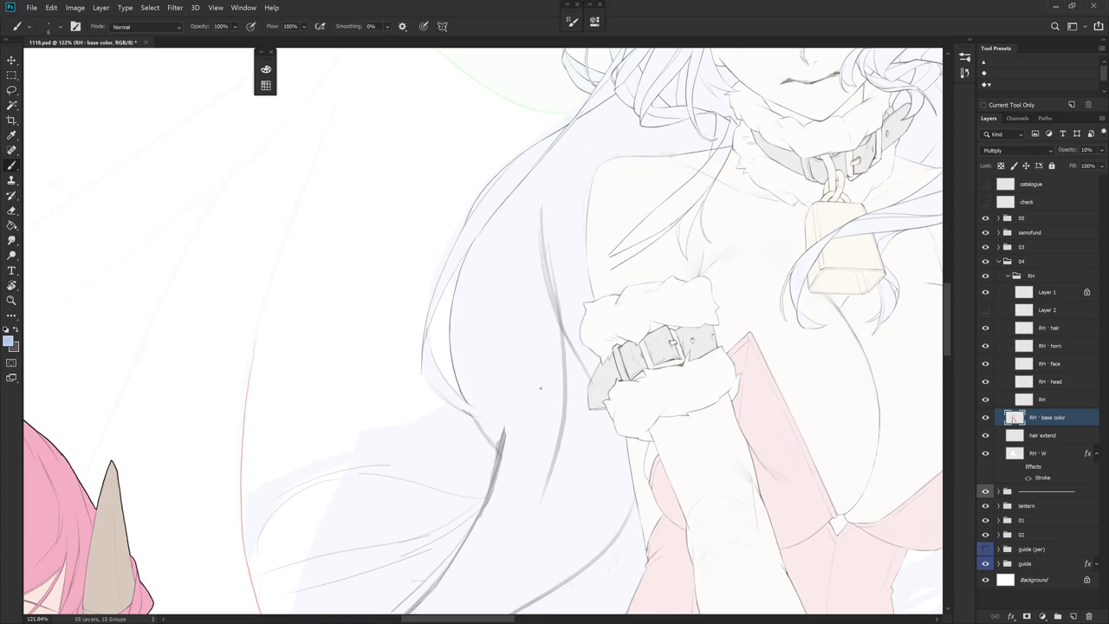
{"action": "key", "text": "r"}
{"action": "left_click", "coordinate": [1066, 329]}
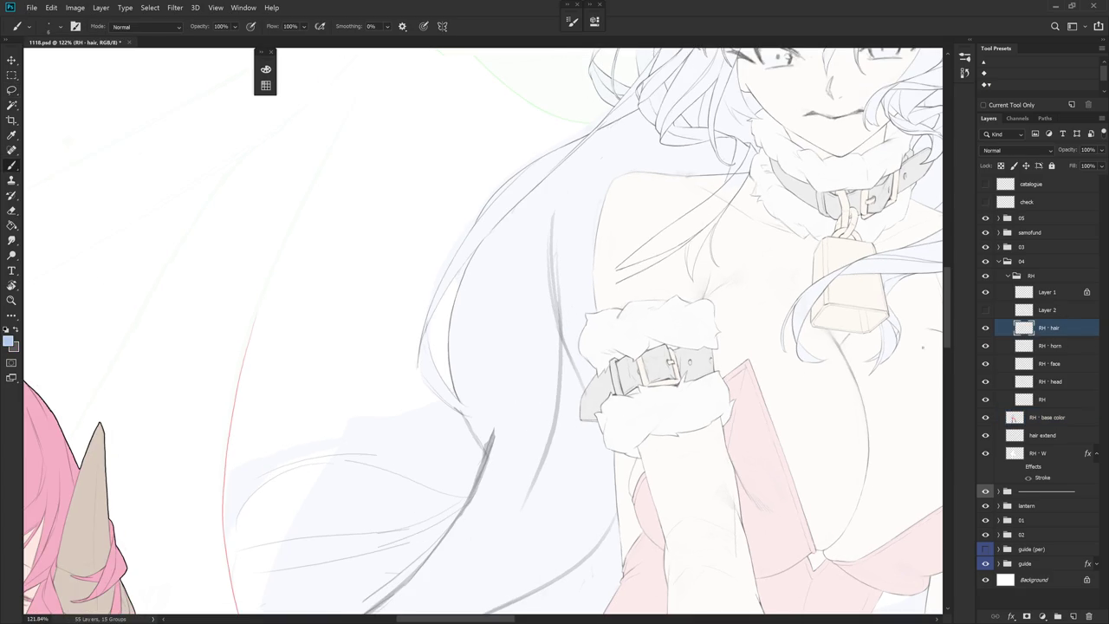
Lasso a piece of the hair line at the shoulder, then drop the selection
{"action": "left_click_drag", "start_coordinate": [649, 398], "coordinate": [600, 420]}
{"action": "scroll", "coordinate": [564, 384], "scroll_direction": "up", "scroll_amount": 3}
{"action": "scroll", "coordinate": [564, 258], "scroll_direction": "up", "scroll_amount": 2}
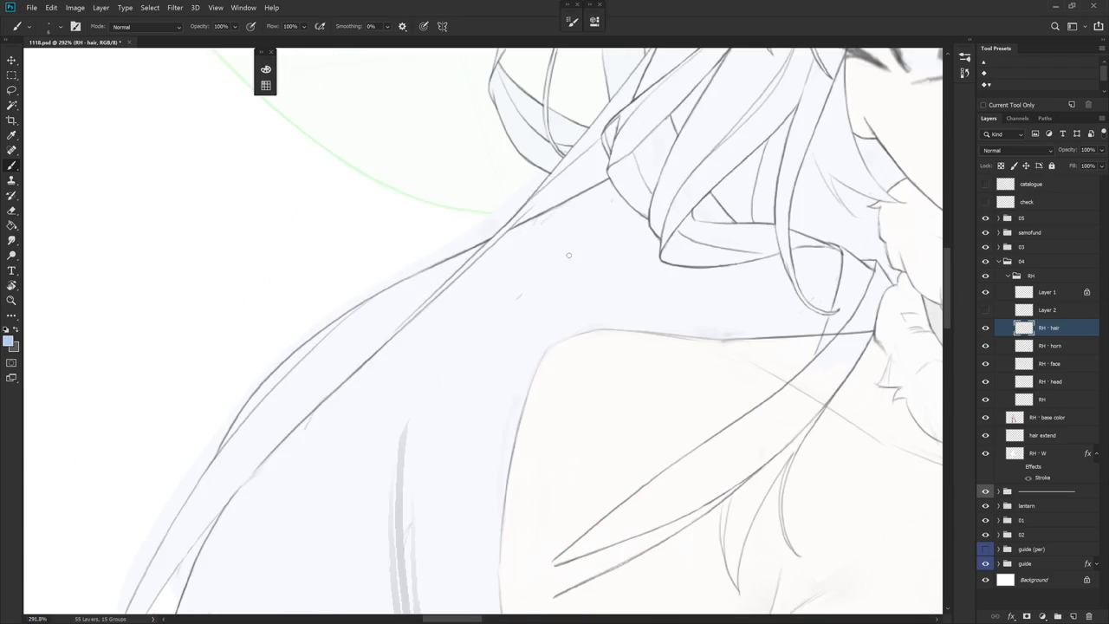
{"action": "key", "text": "l"}
{"action": "mouse_move", "coordinate": [523, 353]}
{"action": "left_mouse_down"}
{"action": "mouse_move", "coordinate": [607, 263]}
{"action": "mouse_move", "coordinate": [496, 351]}
{"action": "left_mouse_up"}
{"action": "key", "text": "ctrl+d"}
{"action": "scroll", "coordinate": [566, 389], "scroll_direction": "down", "scroll_amount": 2}
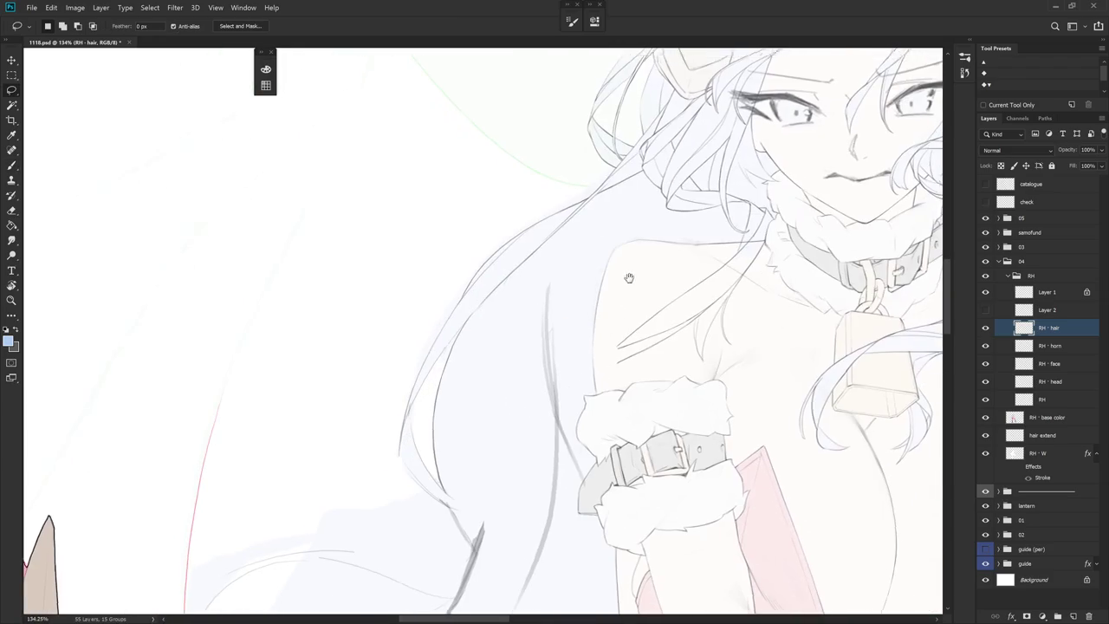
{"action": "key", "text": "b"}
{"action": "scroll", "coordinate": [572, 300], "scroll_direction": "up", "scroll_amount": 1}
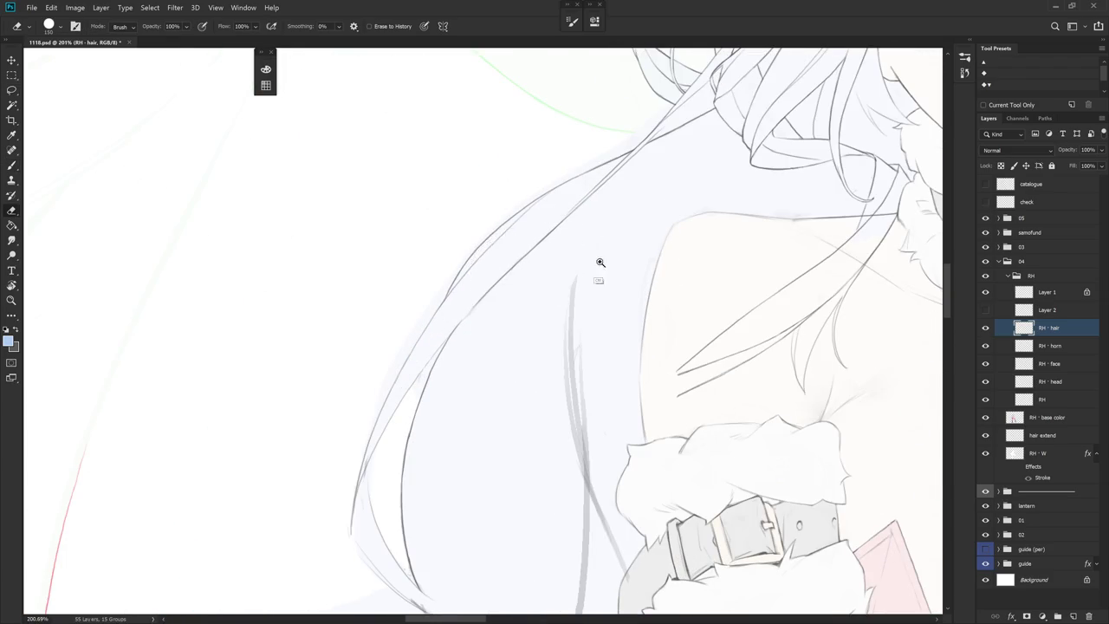
{"action": "scroll", "coordinate": [581, 255], "scroll_direction": "down", "scroll_amount": 2}
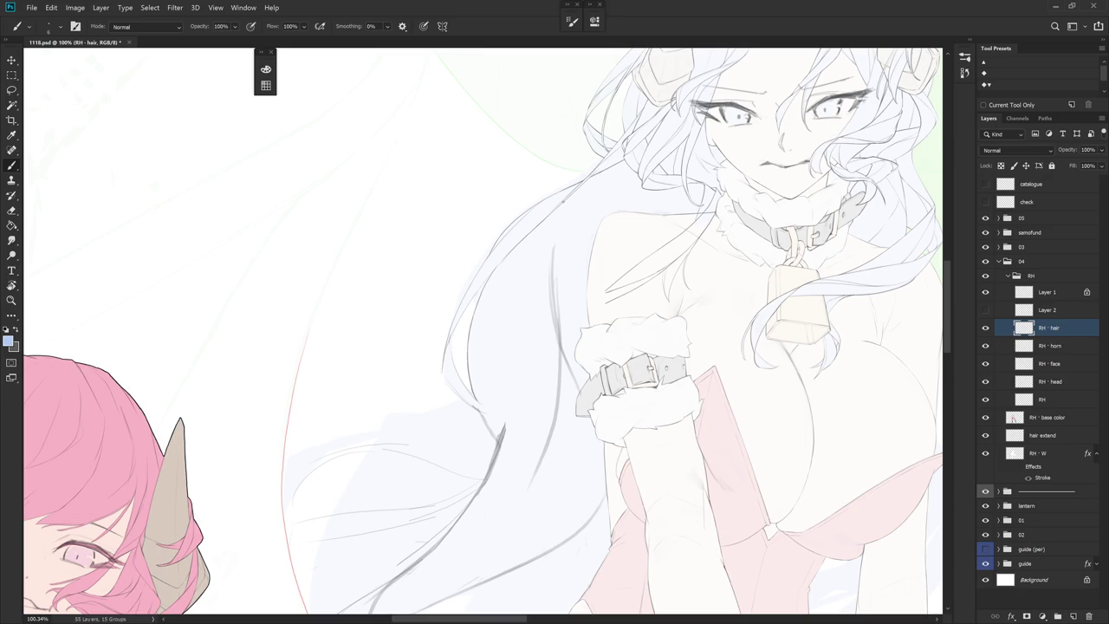
Make dark grey the drawing colour and try a short shoulder-hair stroke, undoing it
{"action": "key", "text": "x"}
{"action": "key", "text": "e"}
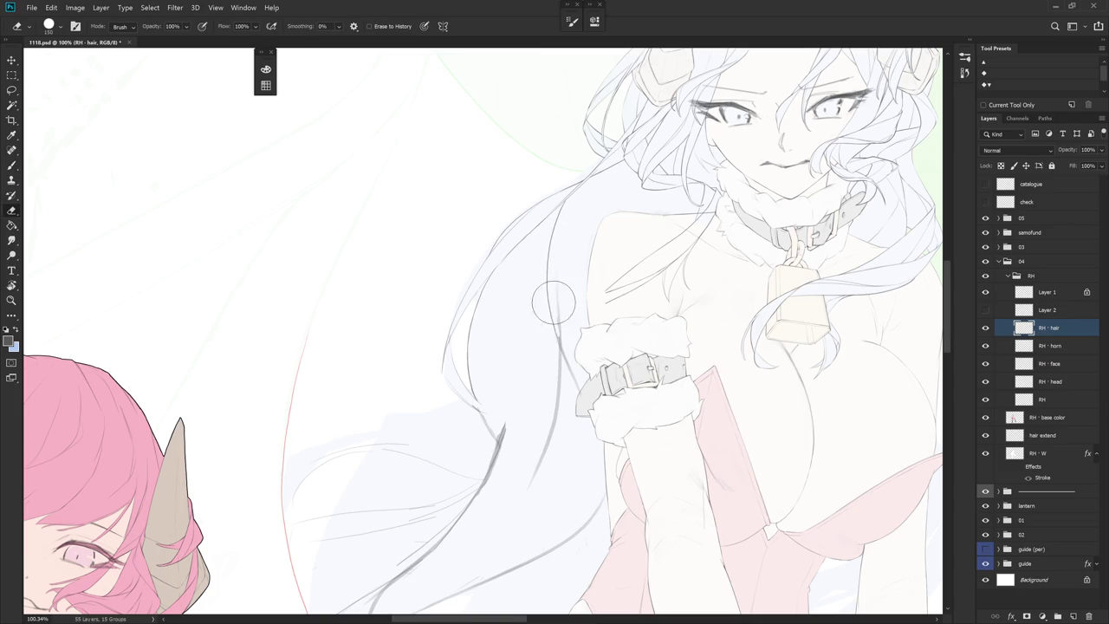
{"action": "key", "text": "b"}
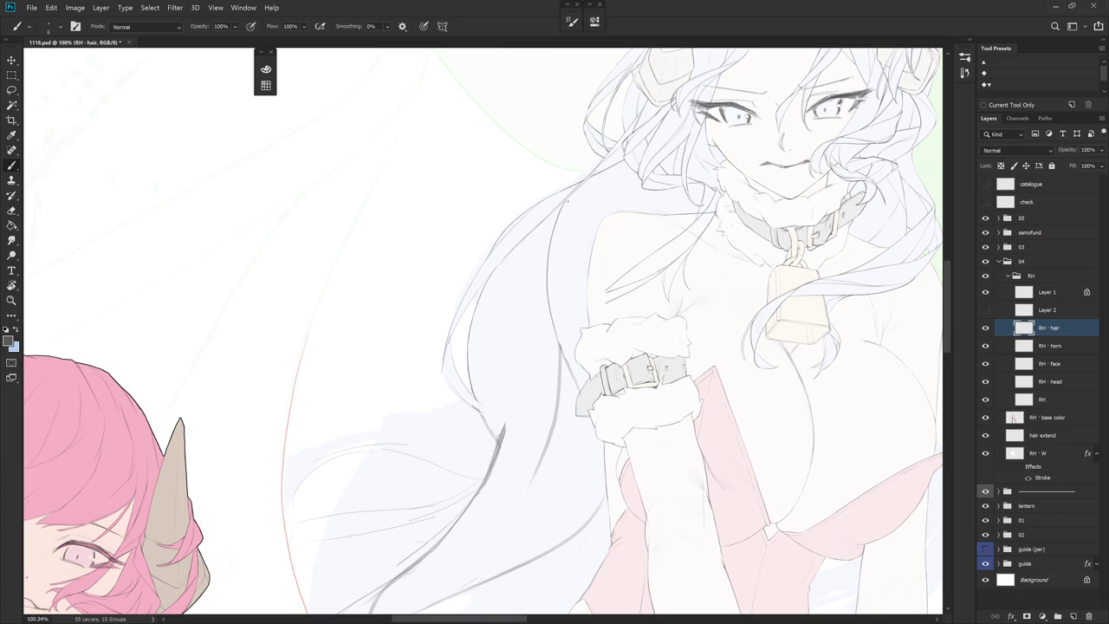
{"action": "key", "text": "e"}
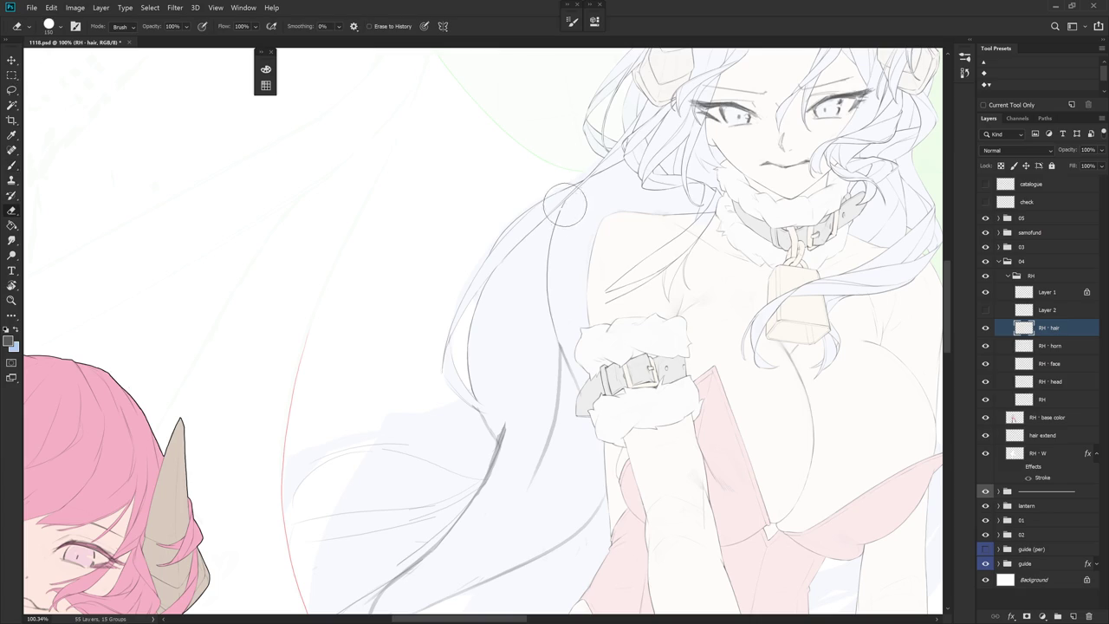
{"action": "left_click", "coordinate": [595, 175], "text": "ctrl"}
{"action": "key", "text": "b"}
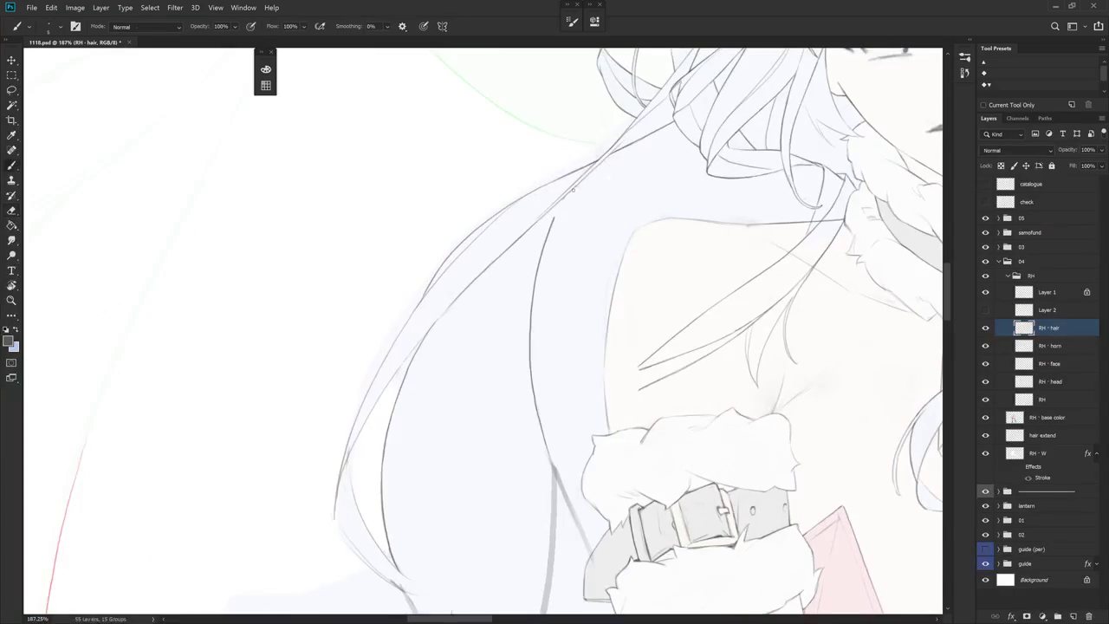
{"action": "left_click_drag", "start_coordinate": [576, 191], "coordinate": [554, 219]}
{"action": "key", "text": "ctrl+z"}
Draw a thin line along the edge of the shoulder hair
{"action": "mouse_move", "coordinate": [571, 223]}
{"action": "left_mouse_down"}
{"action": "mouse_move", "coordinate": [512, 292]}
{"action": "mouse_move", "coordinate": [512, 347]}
{"action": "left_mouse_up"}
{"action": "key", "text": "e"}
{"action": "key", "text": "b"}
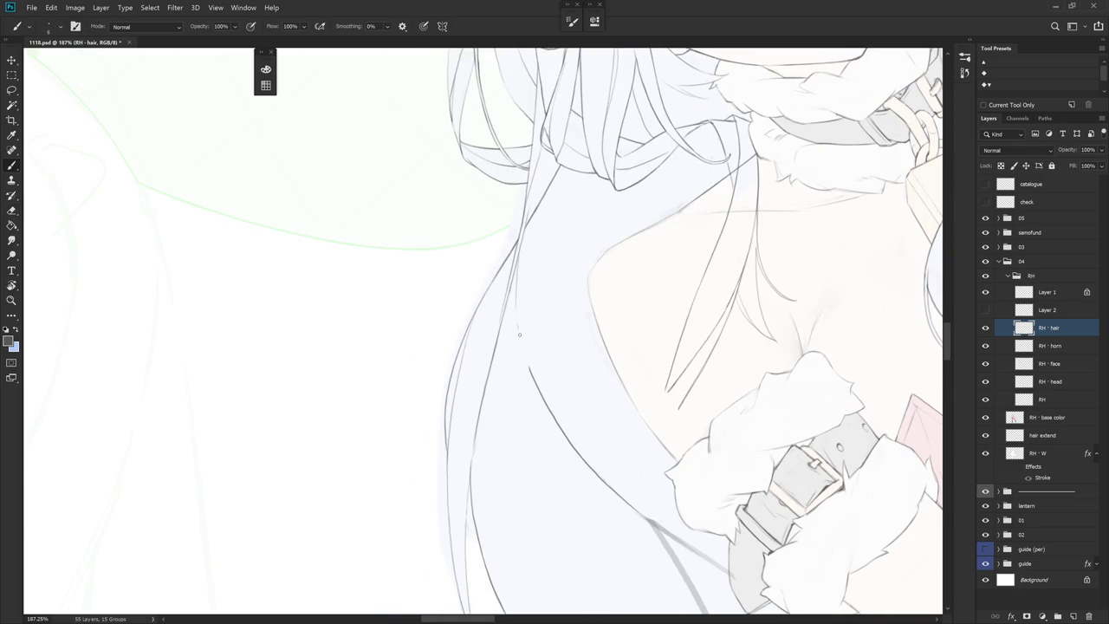
{"action": "left_click_drag", "start_coordinate": [525, 225], "coordinate": [518, 294]}
{"action": "scroll", "coordinate": [567, 441], "scroll_direction": "up", "scroll_amount": 5}
{"action": "scroll", "coordinate": [674, 324], "scroll_direction": "down", "scroll_amount": 5}
{"action": "scroll", "coordinate": [668, 371], "scroll_direction": "down", "scroll_amount": 3}
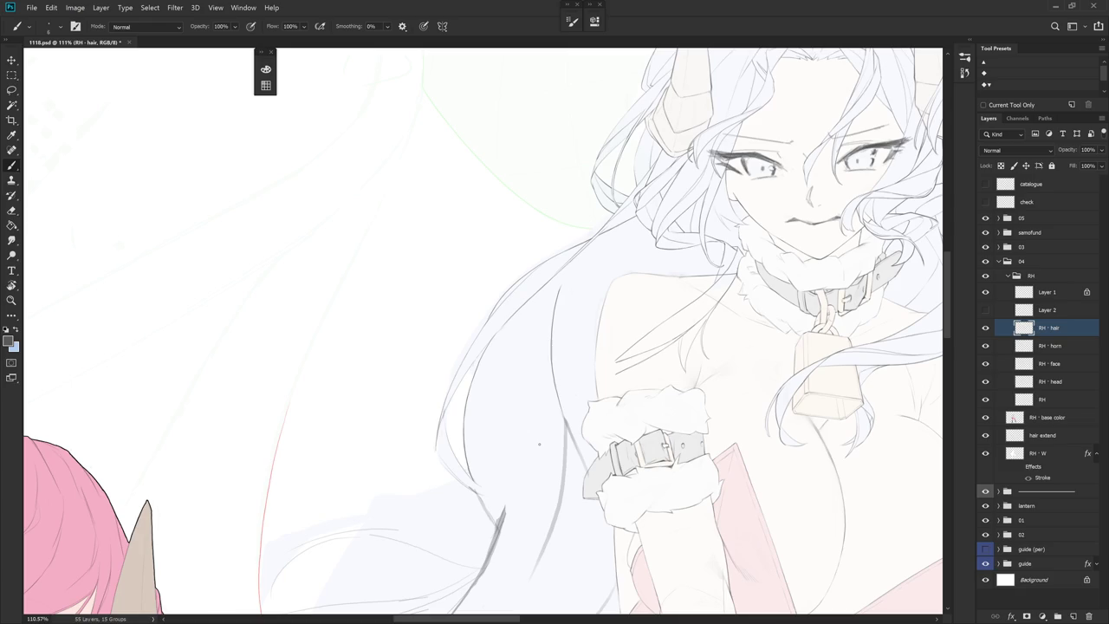
{"action": "scroll", "coordinate": [589, 262], "scroll_direction": "up", "scroll_amount": 3}
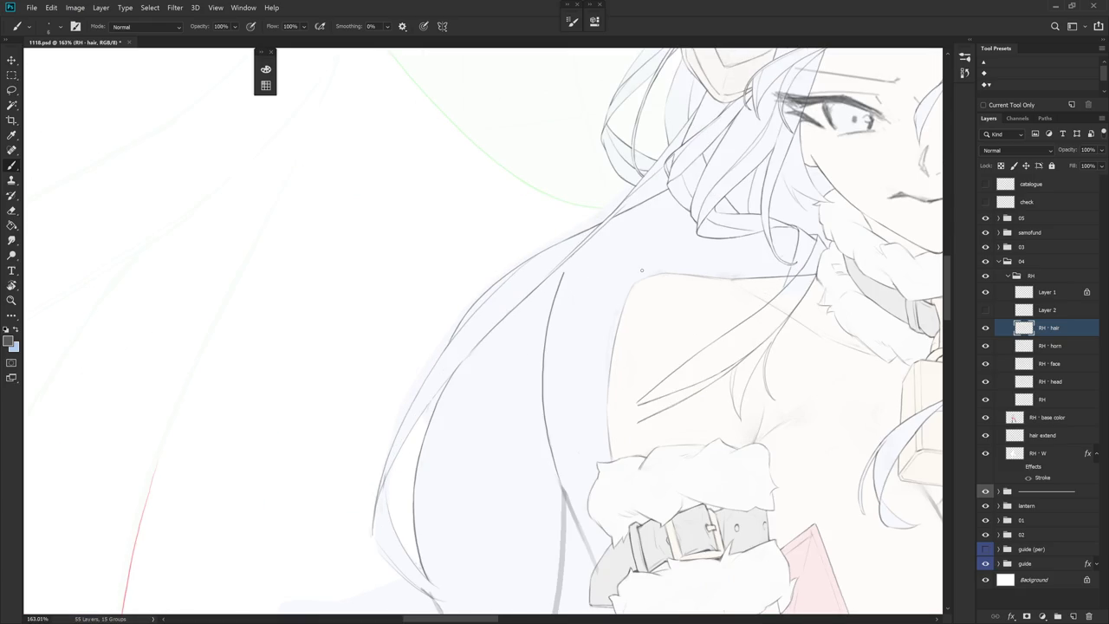
Erase the upper part of the shoulder hair line and activate the RH layer
{"action": "key", "text": "e"}
{"action": "left_click_drag", "start_coordinate": [565, 270], "coordinate": [557, 364]}
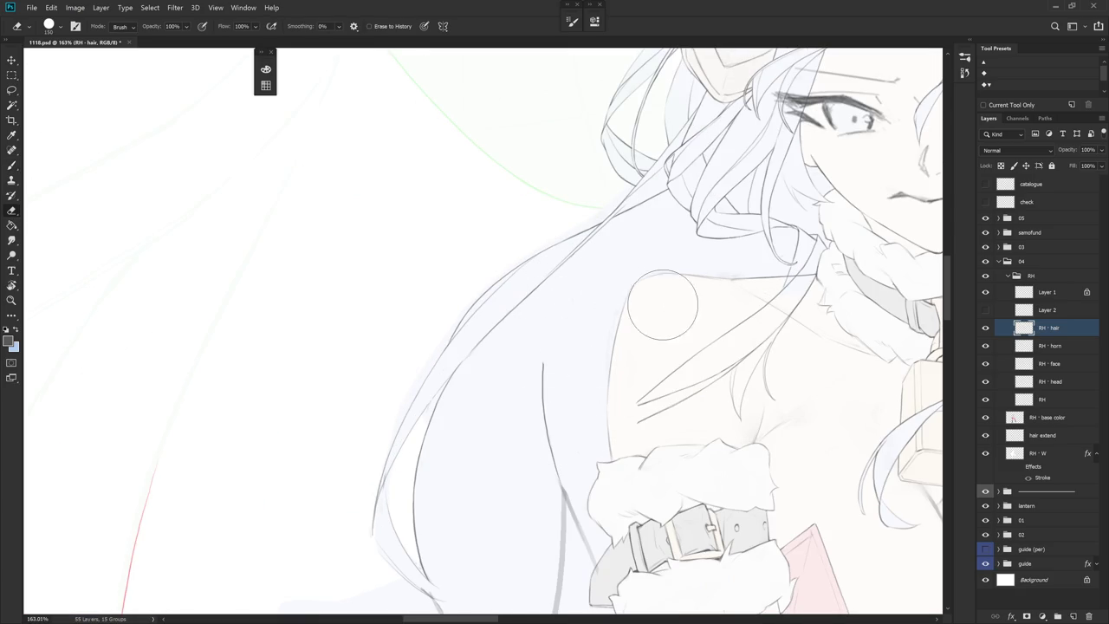
{"action": "key", "text": "r"}
{"action": "left_click_drag", "start_coordinate": [656, 297], "coordinate": [733, 376]}
{"action": "key", "text": "b"}
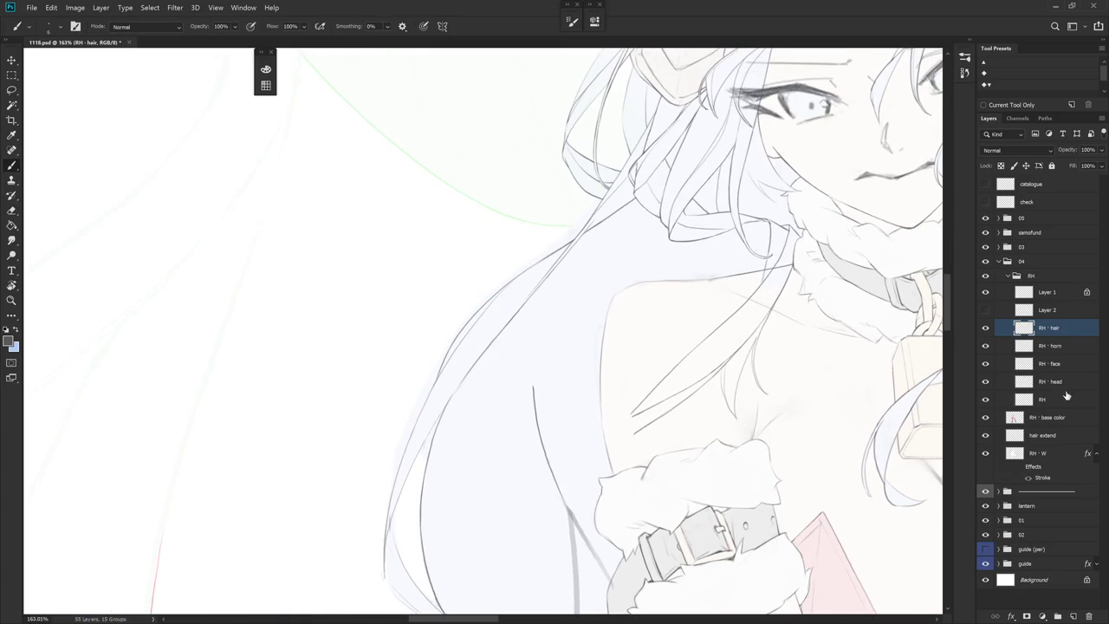
{"action": "left_click", "coordinate": [1065, 381]}
{"action": "left_click", "coordinate": [1065, 398]}
Lasso stray line fragments near the neck and along a hair strand
{"action": "key", "text": "l"}
{"action": "scroll", "coordinate": [632, 341], "scroll_direction": "up", "scroll_amount": 5}
{"action": "mouse_move", "coordinate": [591, 250]}
{"action": "left_mouse_down"}
{"action": "mouse_move", "coordinate": [628, 259]}
{"action": "mouse_move", "coordinate": [612, 297]}
{"action": "mouse_move", "coordinate": [589, 577]}
{"action": "mouse_move", "coordinate": [582, 568]}
{"action": "left_mouse_up"}
{"action": "key", "text": "ctrl+d"}
{"action": "key", "text": "r"}
{"action": "left_click_drag", "start_coordinate": [696, 349], "coordinate": [638, 299]}
{"action": "mouse_move", "coordinate": [560, 249]}
{"action": "left_mouse_down"}
{"action": "mouse_move", "coordinate": [555, 391]}
{"action": "mouse_move", "coordinate": [572, 286]}
{"action": "left_mouse_up"}
{"action": "key", "text": "ctrl+d"}
{"action": "key", "text": "r"}
{"action": "mouse_move", "coordinate": [656, 158]}
{"action": "left_mouse_down"}
{"action": "mouse_move", "coordinate": [624, 384]}
{"action": "mouse_move", "coordinate": [584, 199]}
{"action": "mouse_move", "coordinate": [595, 241]}
{"action": "mouse_move", "coordinate": [564, 500]}
{"action": "mouse_move", "coordinate": [568, 217]}
{"action": "left_mouse_up"}
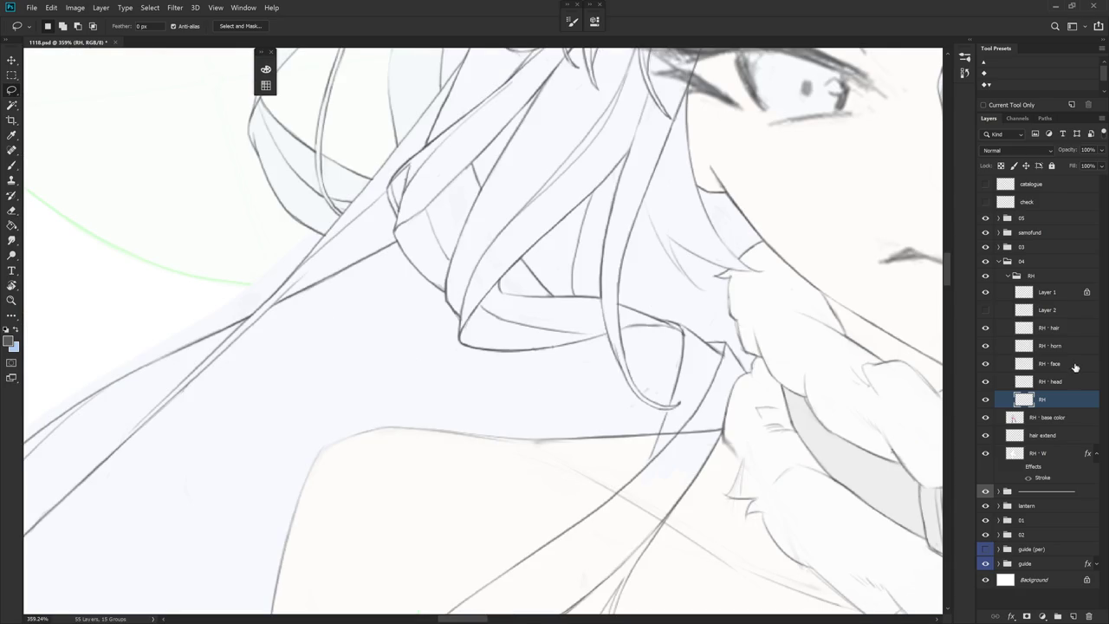
{"action": "left_click", "coordinate": [1067, 328]}
Shrink the eraser to about 50 px and reselect the RH - hair layer
{"action": "key", "text": "e"}
{"action": "key", "text": "bracketleft"}
{"action": "key", "text": "bracketleft"}
{"action": "key", "text": "bracketleft"}
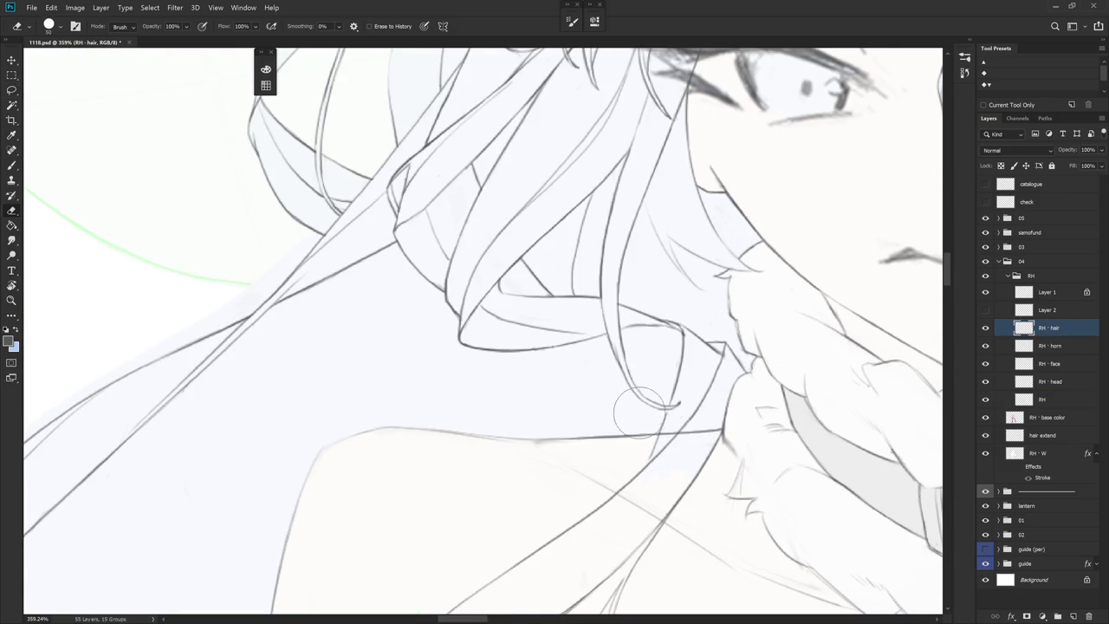
{"action": "scroll", "coordinate": [659, 373], "scroll_direction": "down", "scroll_amount": 3}
{"action": "scroll", "coordinate": [667, 347], "scroll_direction": "down", "scroll_amount": 3}
{"action": "scroll", "coordinate": [676, 321], "scroll_direction": "down", "scroll_amount": 2}
{"action": "key", "text": "b"}
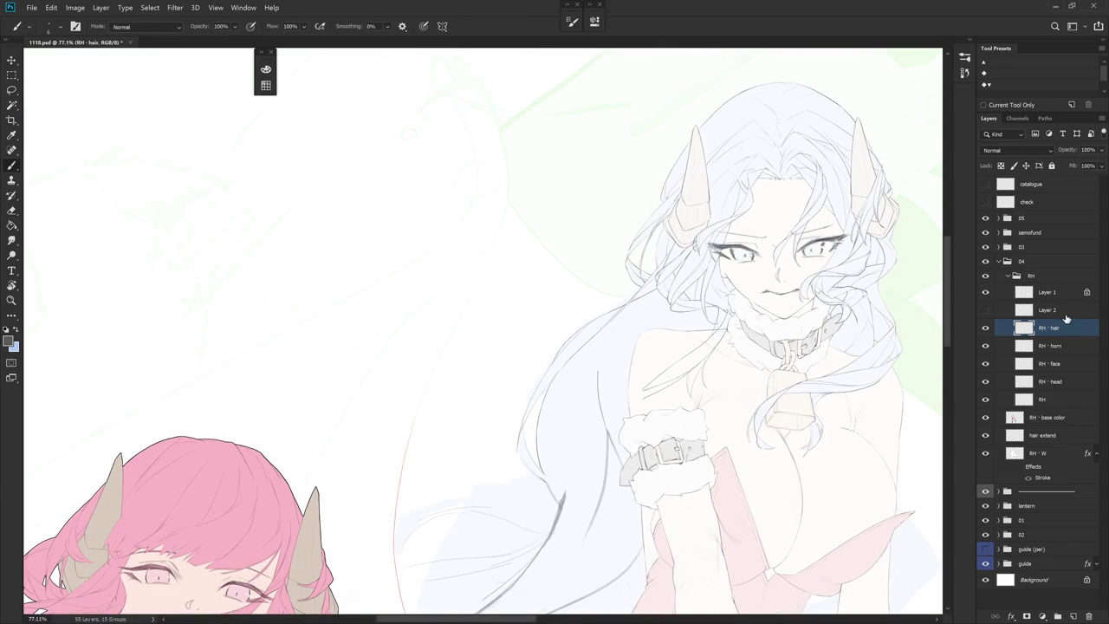
{"action": "left_click", "coordinate": [1066, 313]}
{"action": "left_click", "coordinate": [1054, 331]}
{"action": "scroll", "coordinate": [611, 360], "scroll_direction": "up", "scroll_amount": 2}
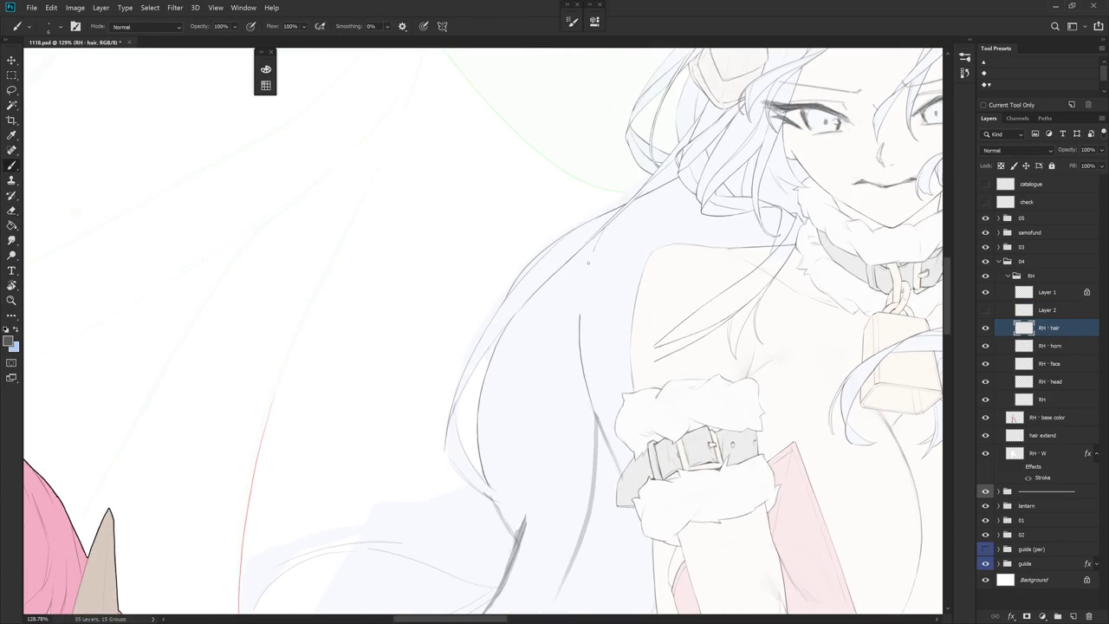
Retrace the hair outline beside the arm with two strokes, then fit the image with Ctrl+0
{"action": "left_click_drag", "start_coordinate": [582, 290], "coordinate": [595, 391]}
{"action": "left_click_drag", "start_coordinate": [582, 341], "coordinate": [565, 319]}
{"action": "left_click_drag", "start_coordinate": [610, 417], "coordinate": [610, 130]}
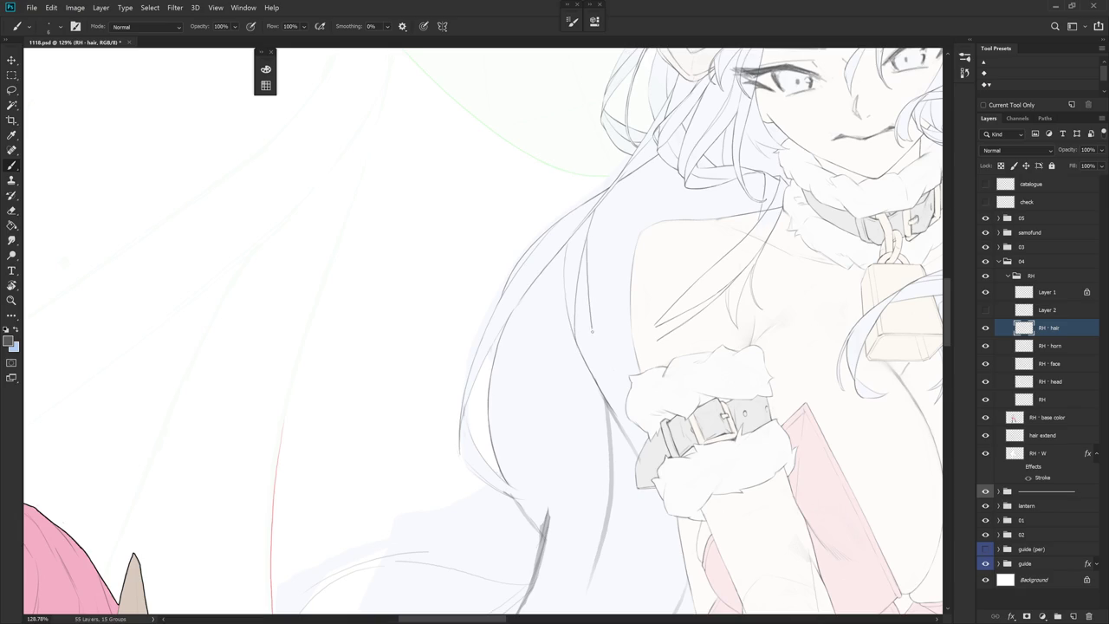
{"action": "key", "text": "e"}
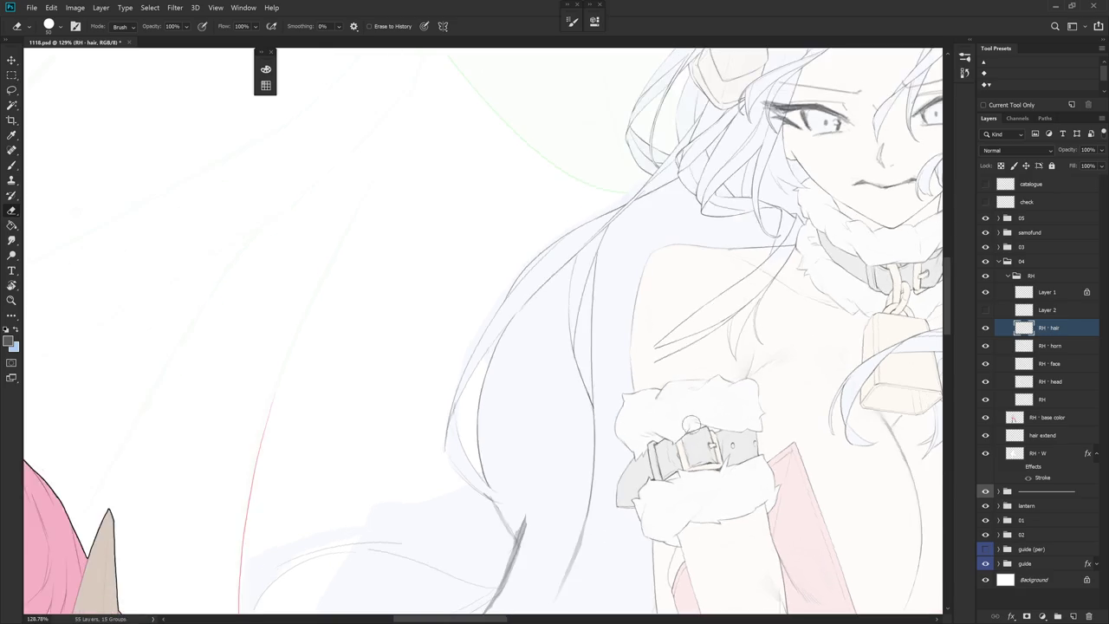
{"action": "key", "text": "ctrl+0"}
{"action": "key", "text": "b"}
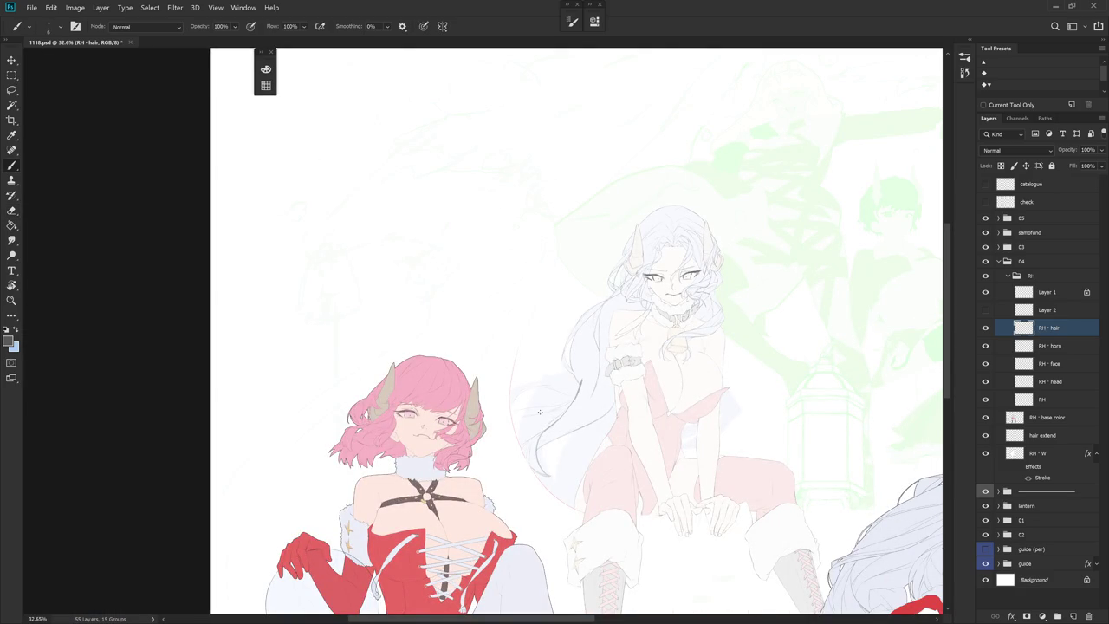
Draw a thin hair line over the shoulder
{"action": "scroll", "coordinate": [587, 335], "scroll_direction": "up", "scroll_amount": 3}
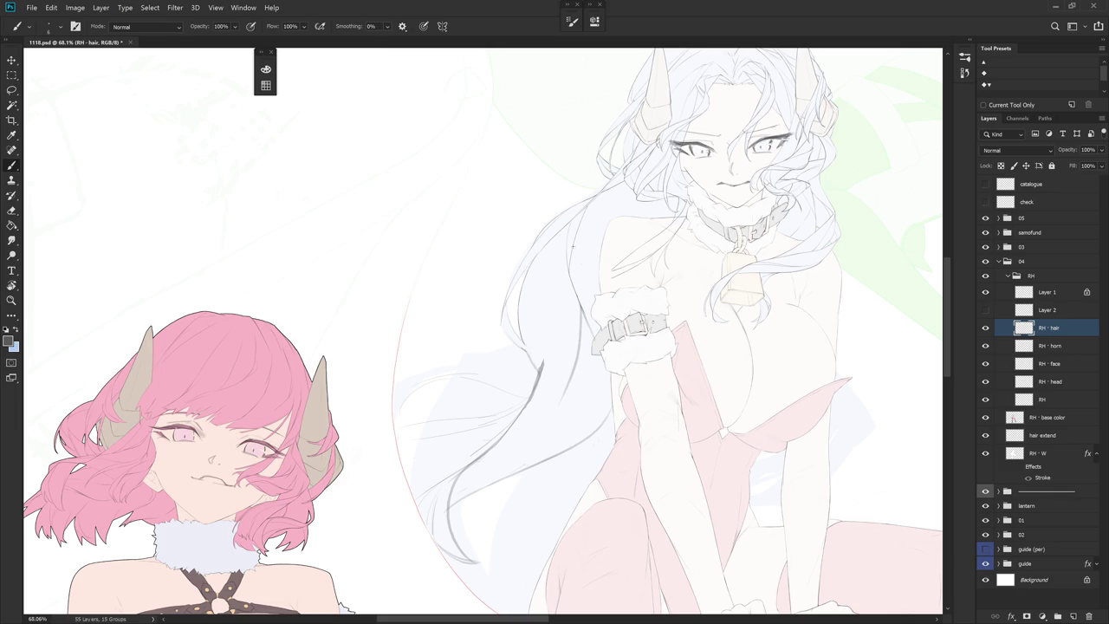
{"action": "left_click_drag", "start_coordinate": [581, 279], "coordinate": [563, 353]}
{"action": "key", "text": "e"}
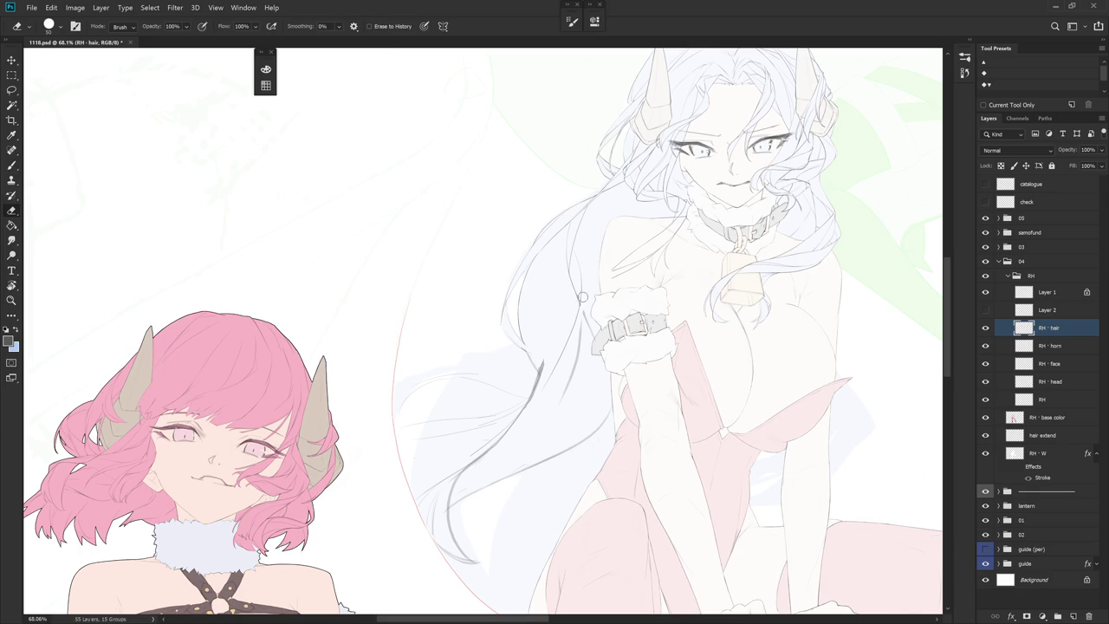
Lasso and delete the stray hair lines over the wrist fur
{"action": "key", "text": "l"}
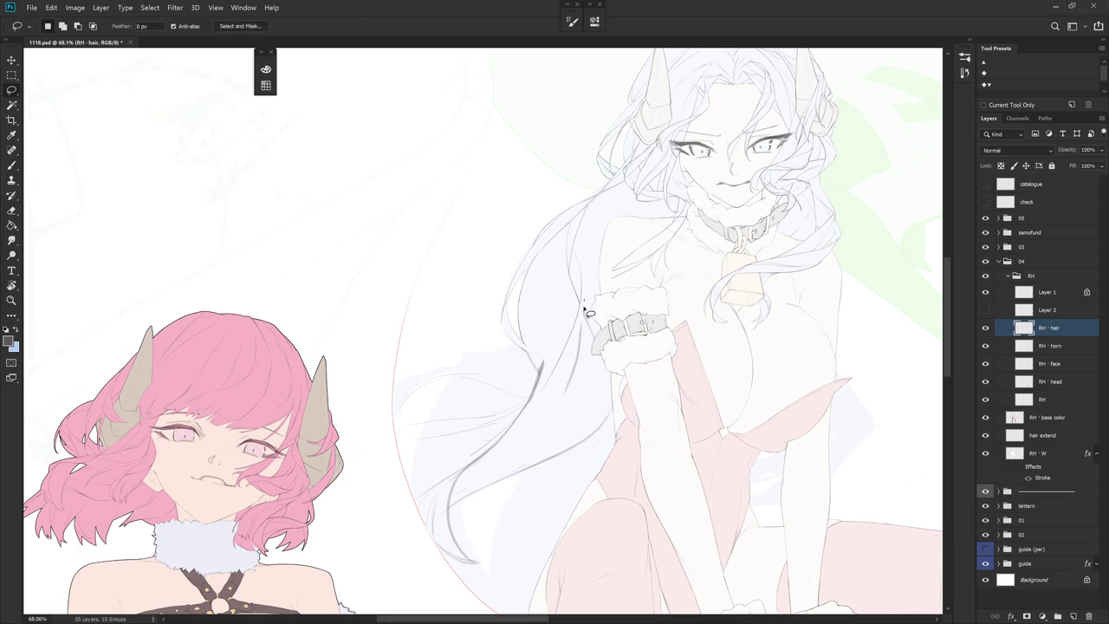
{"action": "left_click_drag", "start_coordinate": [589, 305], "coordinate": [648, 305]}
{"action": "key", "text": "Delete"}
{"action": "key", "text": "b"}
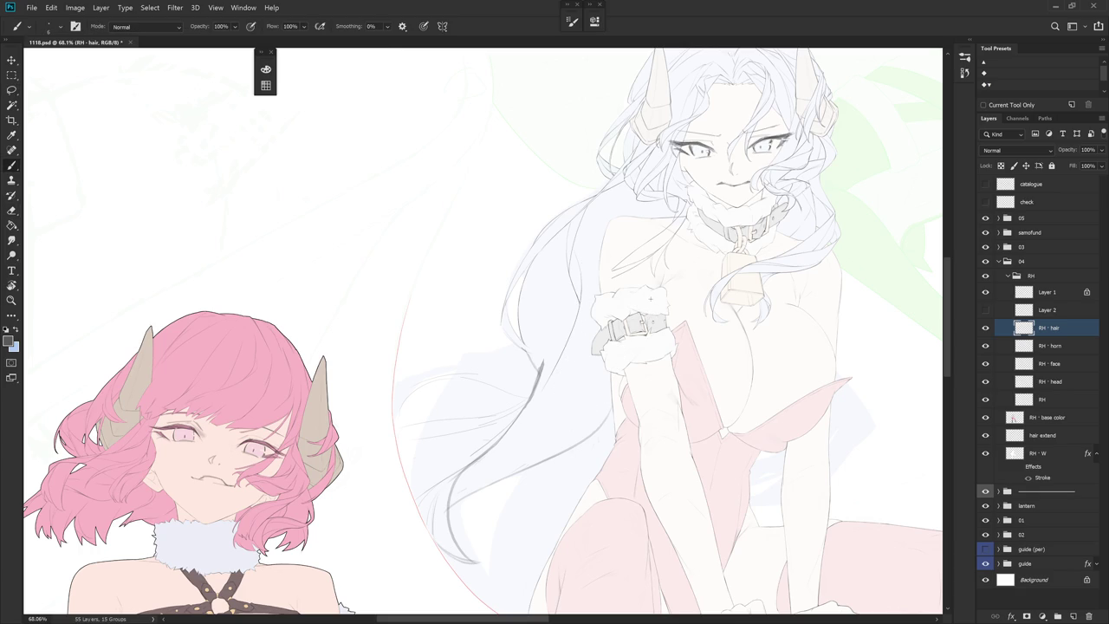
{"action": "scroll", "coordinate": [587, 235], "scroll_direction": "up", "scroll_amount": 3}
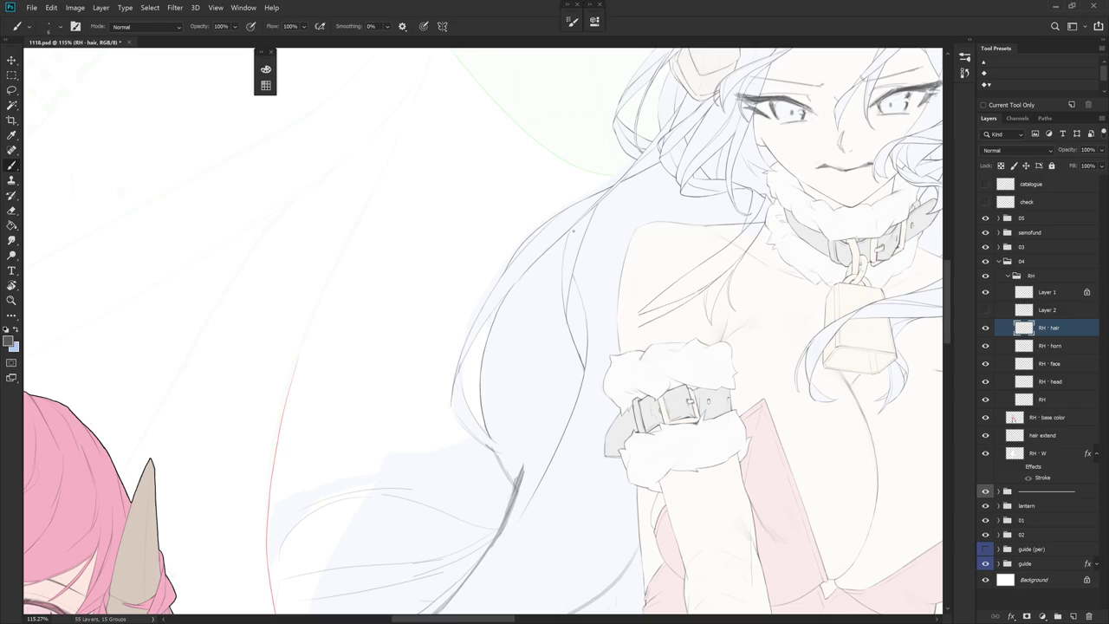
{"action": "scroll", "coordinate": [573, 231], "scroll_direction": "up", "scroll_amount": 1}
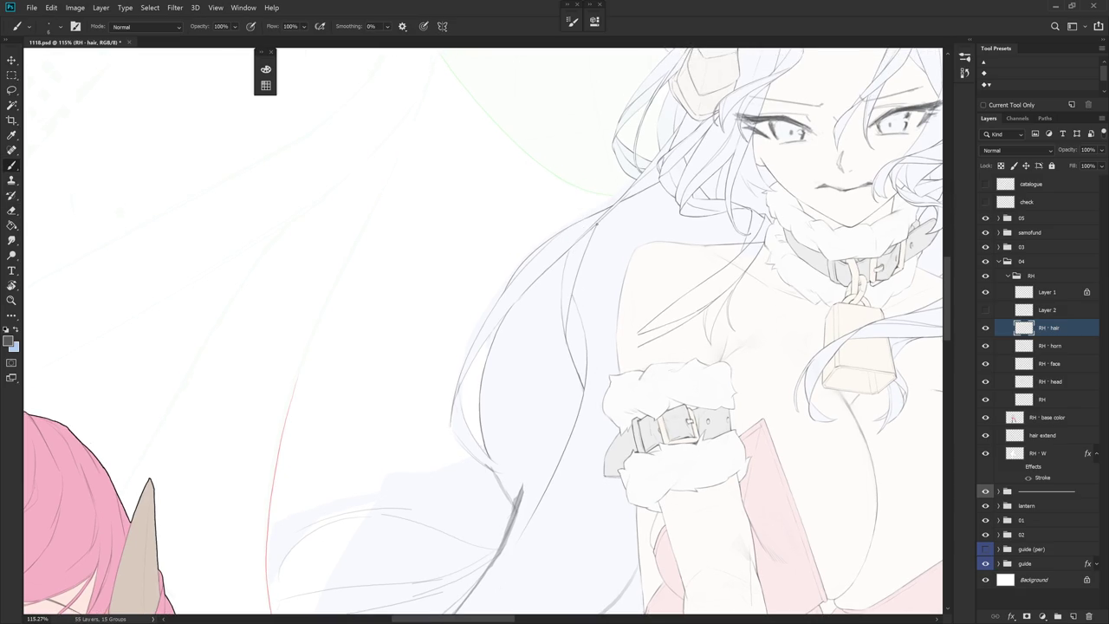
Add a thin strand line and touch up the short shoulder line, then view the History list
{"action": "left_click_drag", "start_coordinate": [583, 250], "coordinate": [572, 300]}
{"action": "key", "text": "e"}
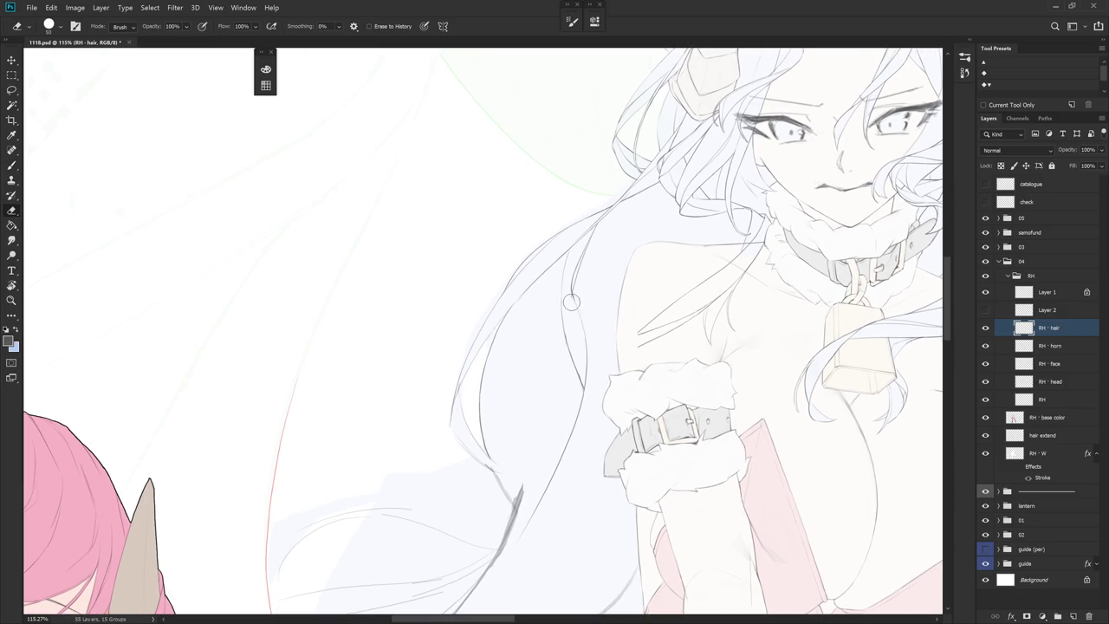
{"action": "key", "text": "b"}
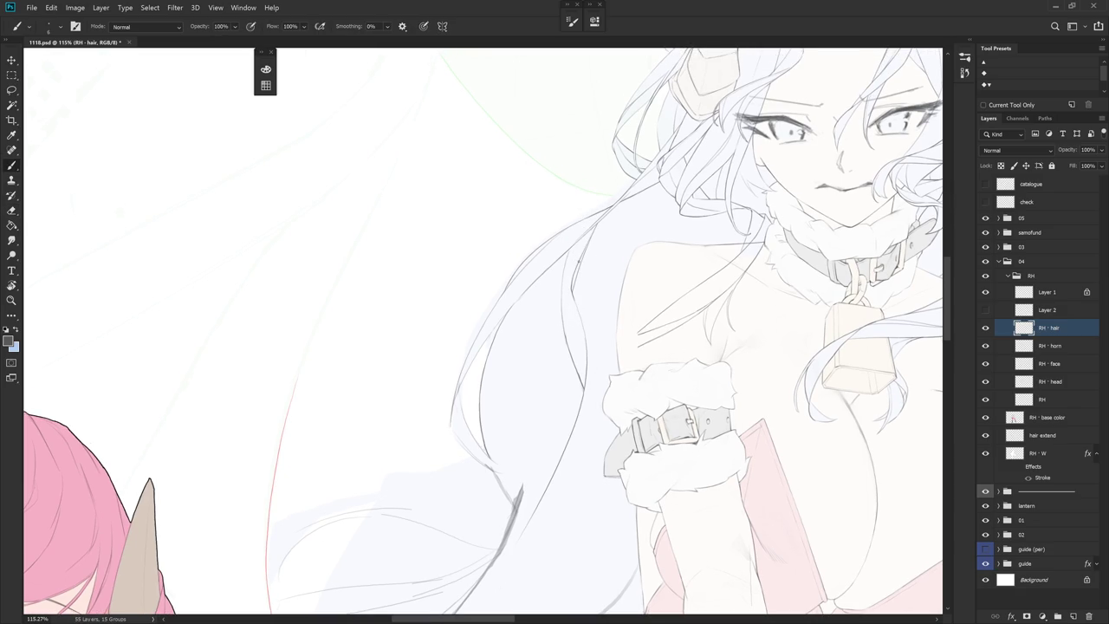
{"action": "left_click_drag", "start_coordinate": [569, 288], "coordinate": [567, 312]}
{"action": "key", "text": "e"}
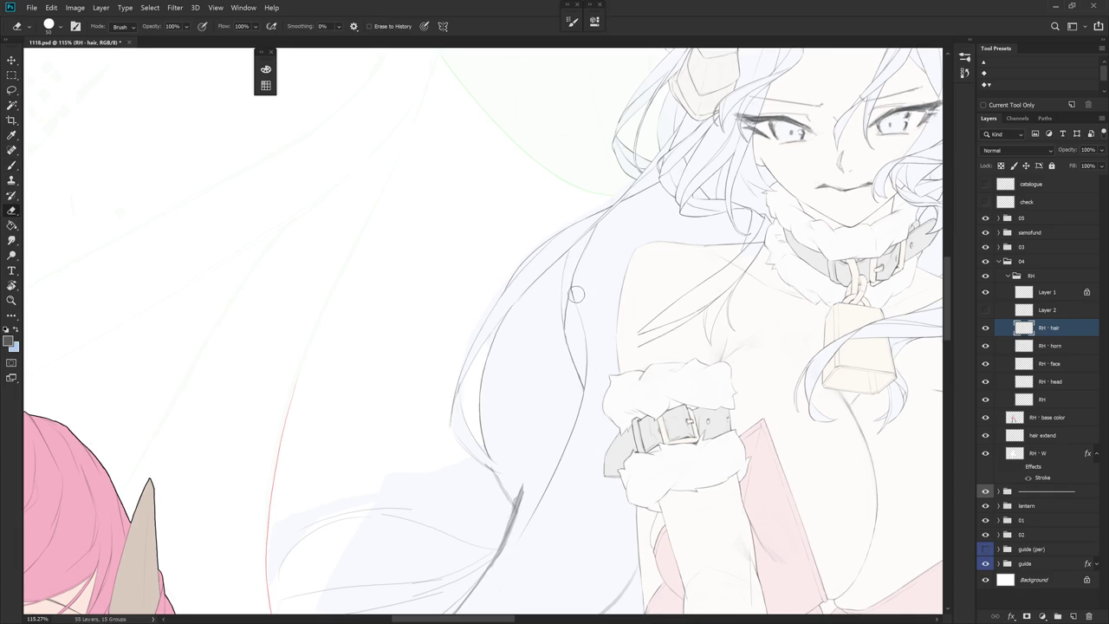
{"action": "scroll", "coordinate": [576, 295], "scroll_direction": "down", "scroll_amount": 5}
{"action": "scroll", "coordinate": [613, 317], "scroll_direction": "up", "scroll_amount": 3}
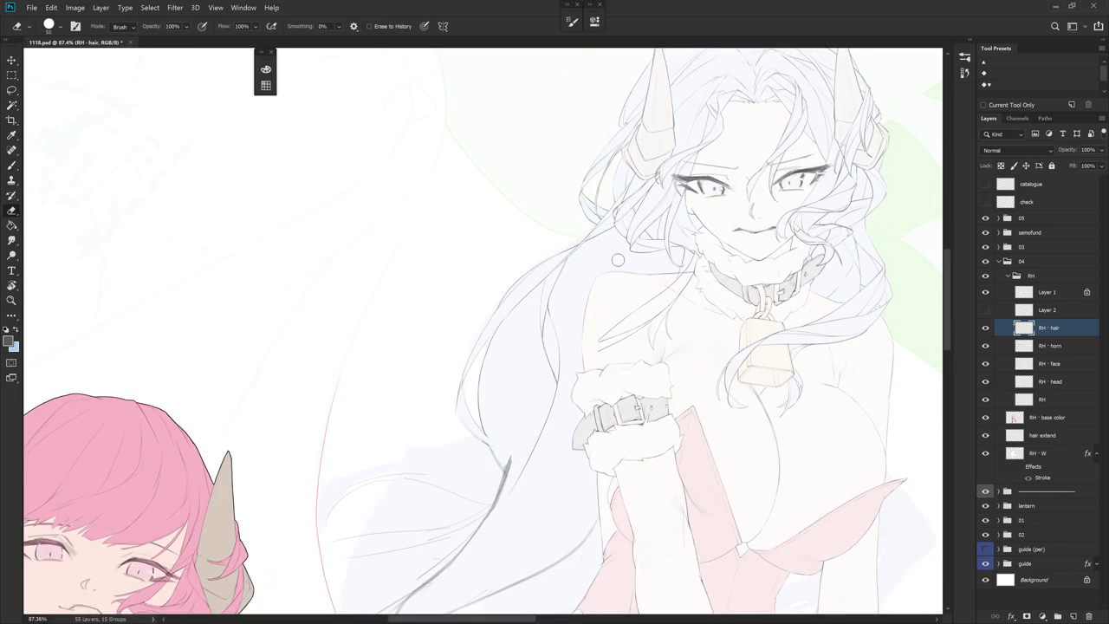
{"action": "left_click", "coordinate": [965, 57]}
Revert the recent hair strokes in History back to the Deselect state, then collapse the panel
{"action": "left_click", "coordinate": [892, 509]}
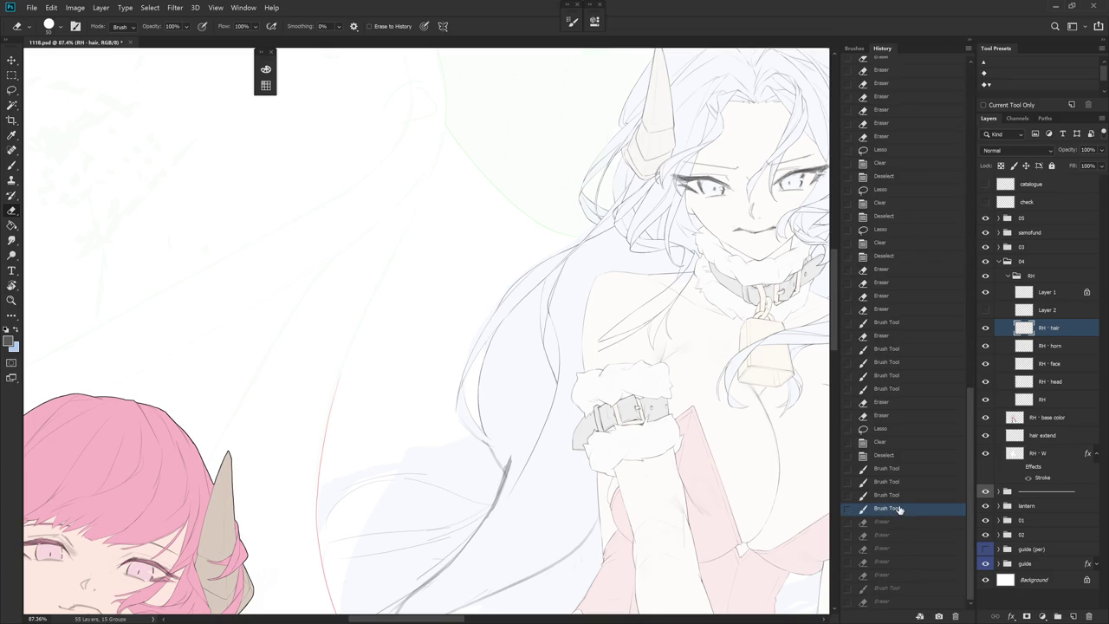
{"action": "left_click", "coordinate": [901, 416]}
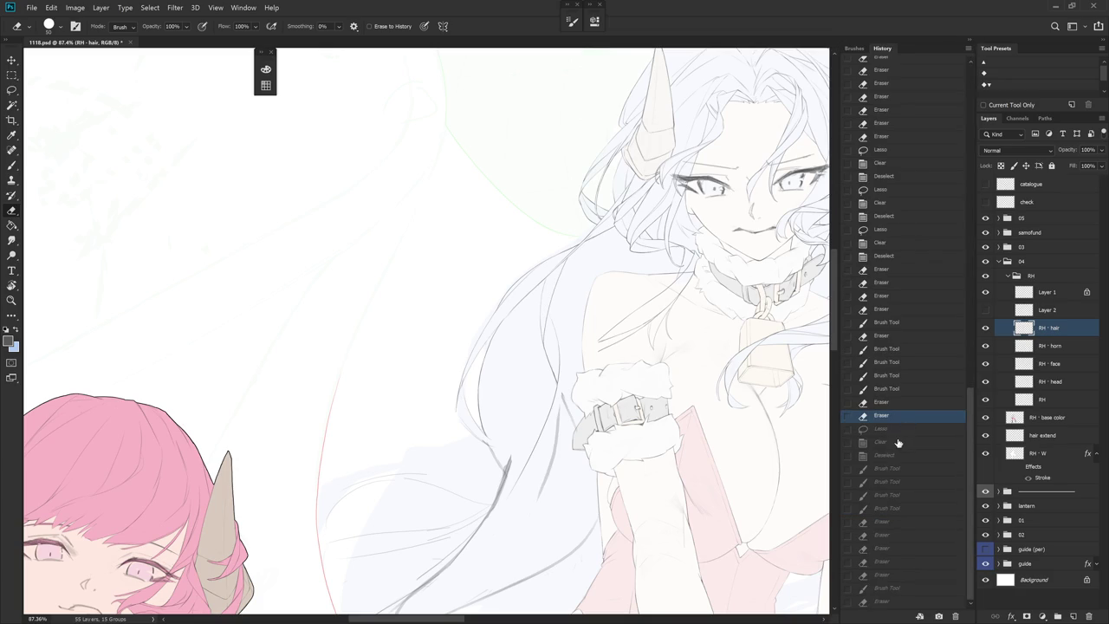
{"action": "left_click", "coordinate": [898, 455]}
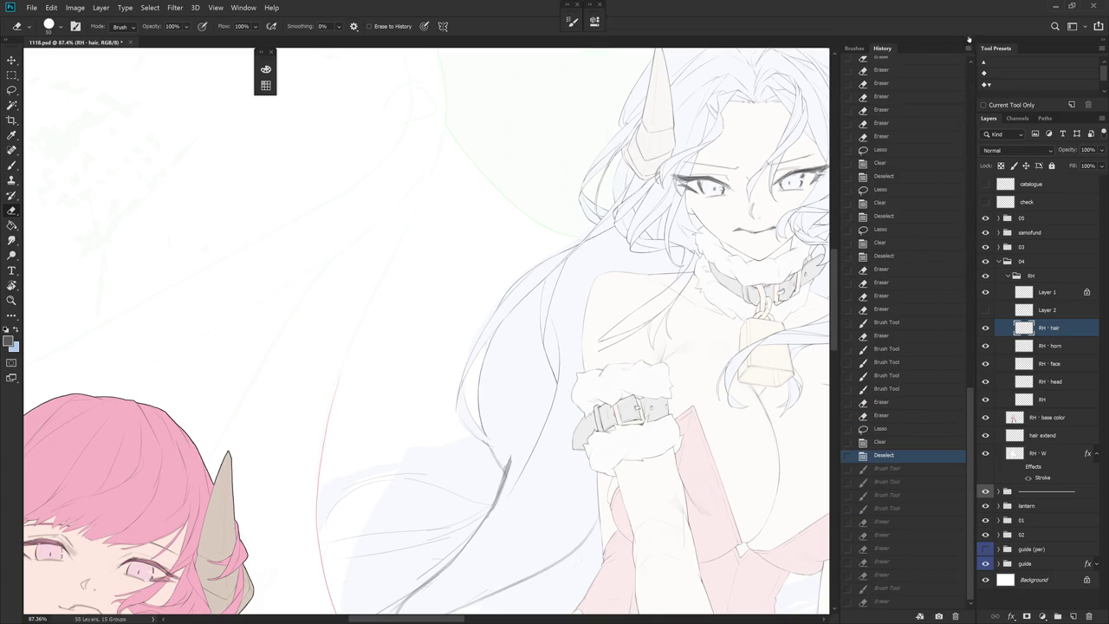
{"action": "left_click", "coordinate": [971, 35]}
{"action": "scroll", "coordinate": [632, 364], "scroll_direction": "up", "scroll_amount": 2}
Rework the lower part of the hair line beside the shoulder
{"action": "key", "text": "b"}
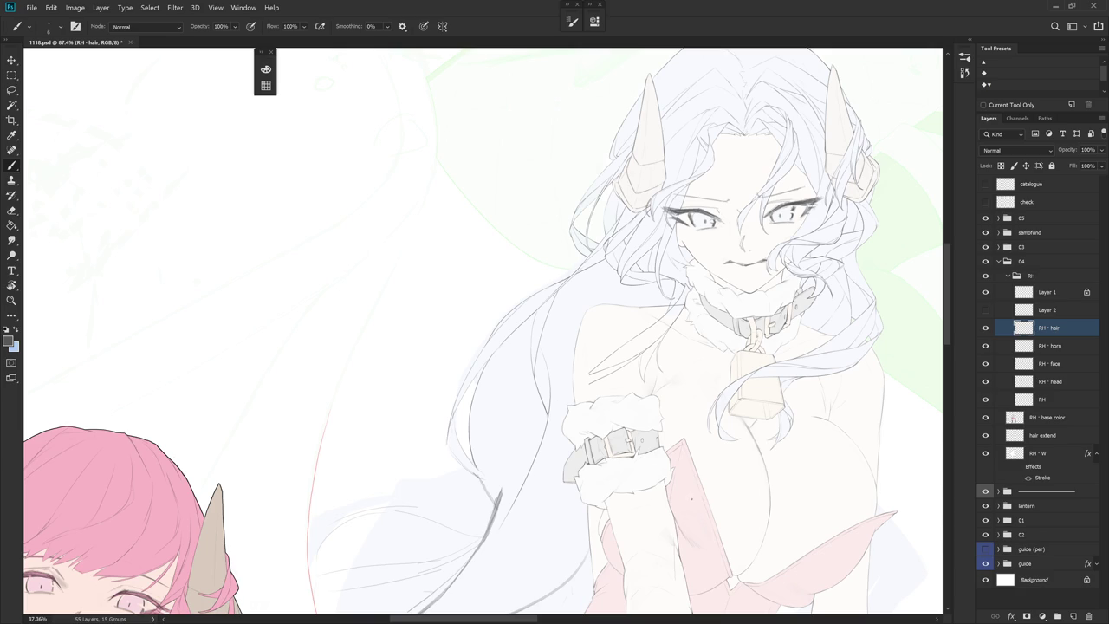
{"action": "scroll", "coordinate": [645, 471], "scroll_direction": "down", "scroll_amount": 2}
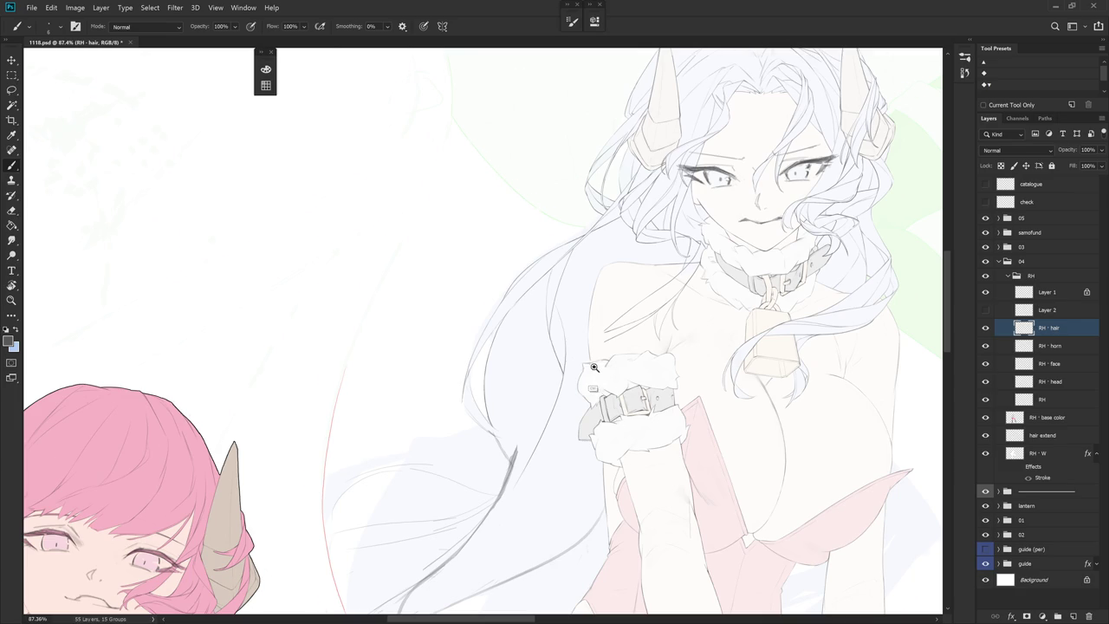
{"action": "scroll", "coordinate": [589, 399], "scroll_direction": "up", "scroll_amount": 2}
{"action": "key", "text": "e"}
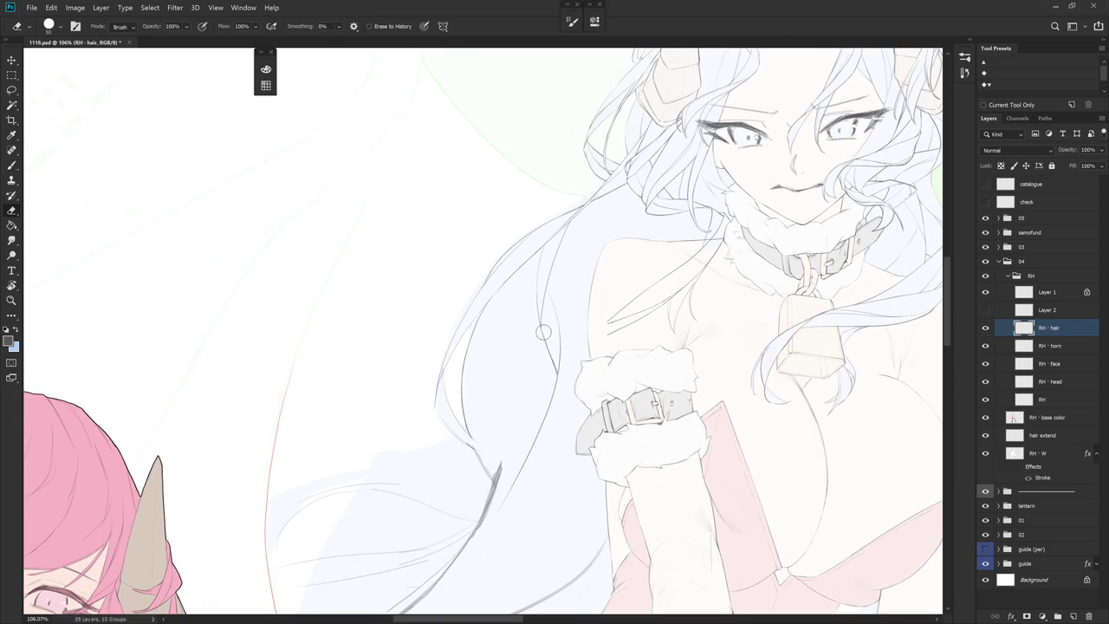
{"action": "key", "text": "b"}
{"action": "left_click_drag", "start_coordinate": [542, 328], "coordinate": [553, 356]}
{"action": "key", "text": "ctrl+z"}
{"action": "left_click_drag", "start_coordinate": [541, 317], "coordinate": [556, 362]}
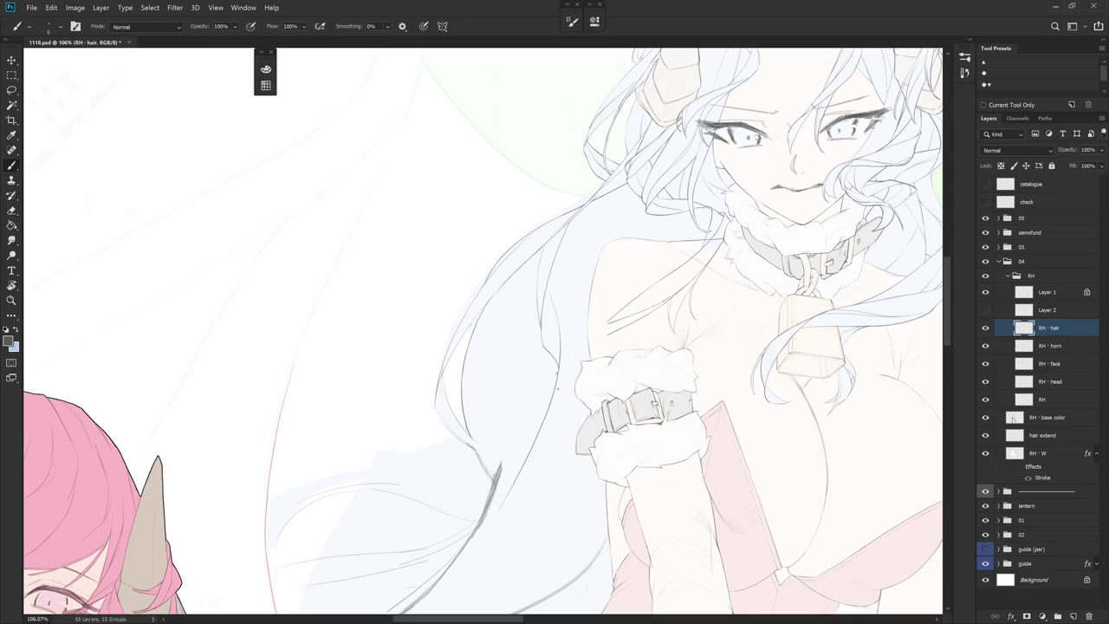
Replace a long dark strand with a shorter thin strand along the hair
{"action": "key", "text": "e"}
{"action": "key", "text": "b"}
{"action": "left_click_drag", "start_coordinate": [558, 253], "coordinate": [564, 344]}
{"action": "key", "text": "ctrl+z"}
{"action": "left_click_drag", "start_coordinate": [555, 262], "coordinate": [558, 314]}
{"action": "scroll", "coordinate": [549, 471], "scroll_direction": "down", "scroll_amount": 1}
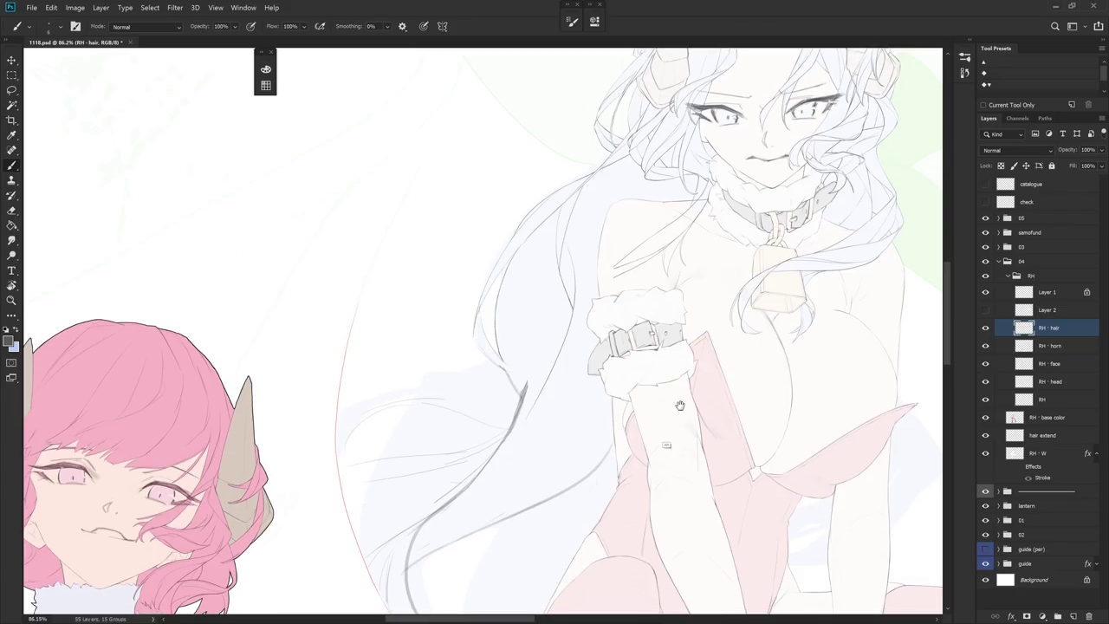
{"action": "scroll", "coordinate": [659, 421], "scroll_direction": "down", "scroll_amount": 1}
{"action": "scroll", "coordinate": [656, 421], "scroll_direction": "down", "scroll_amount": 2}
{"action": "scroll", "coordinate": [594, 412], "scroll_direction": "down", "scroll_amount": 1}
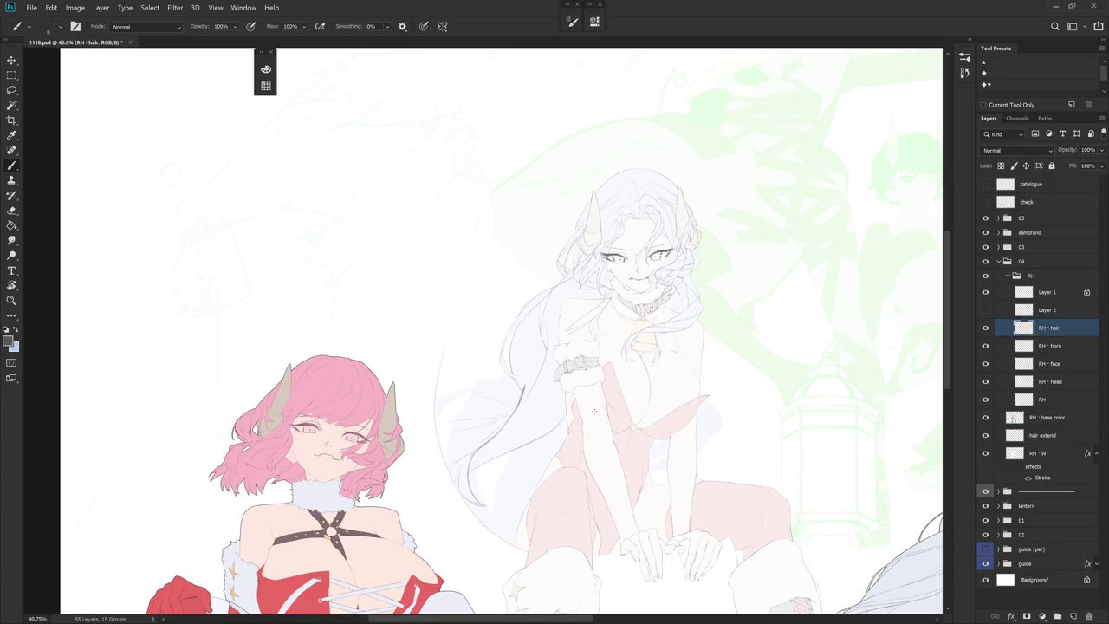
Frame the upper body and erase and redraw the strand's lower end
{"action": "scroll", "coordinate": [594, 412], "scroll_direction": "up", "scroll_amount": 3}
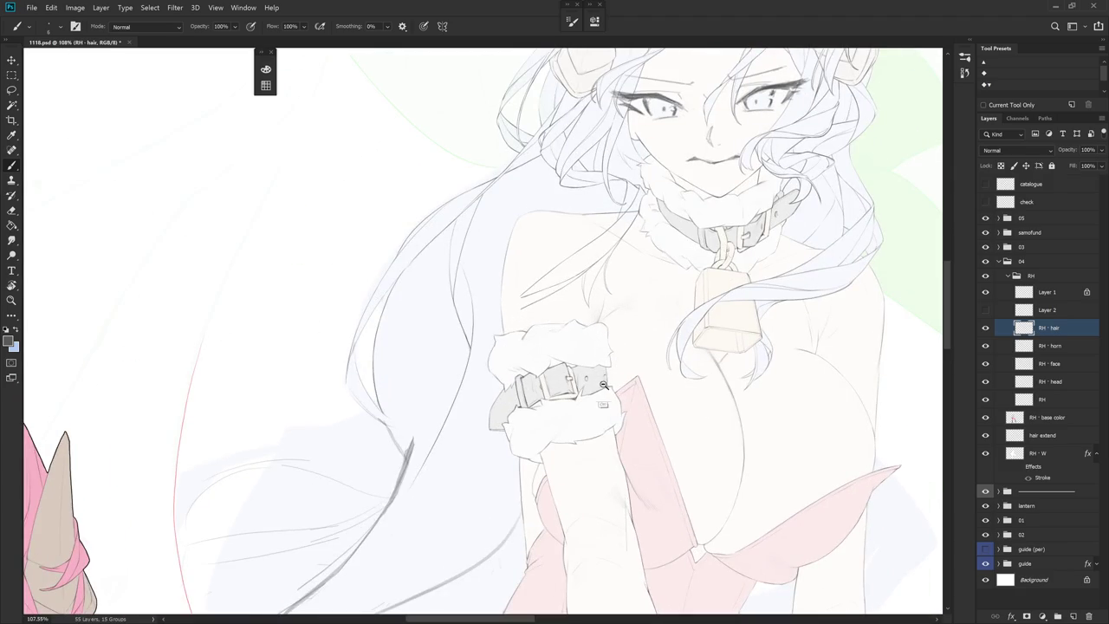
{"action": "left_click_drag", "start_coordinate": [602, 390], "coordinate": [599, 410]}
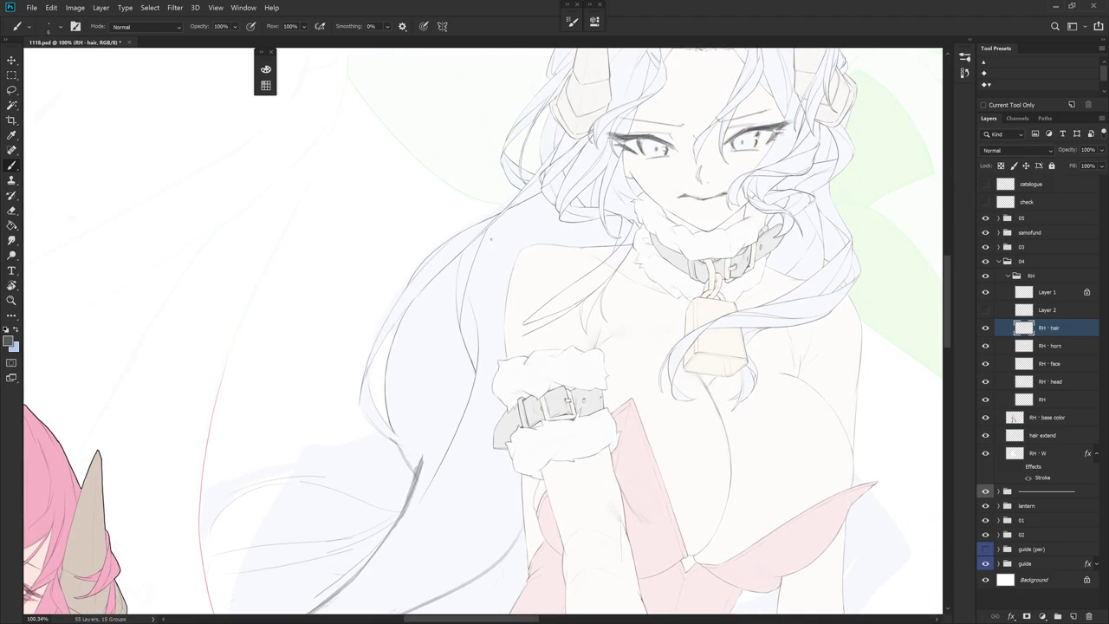
{"action": "key", "text": "e"}
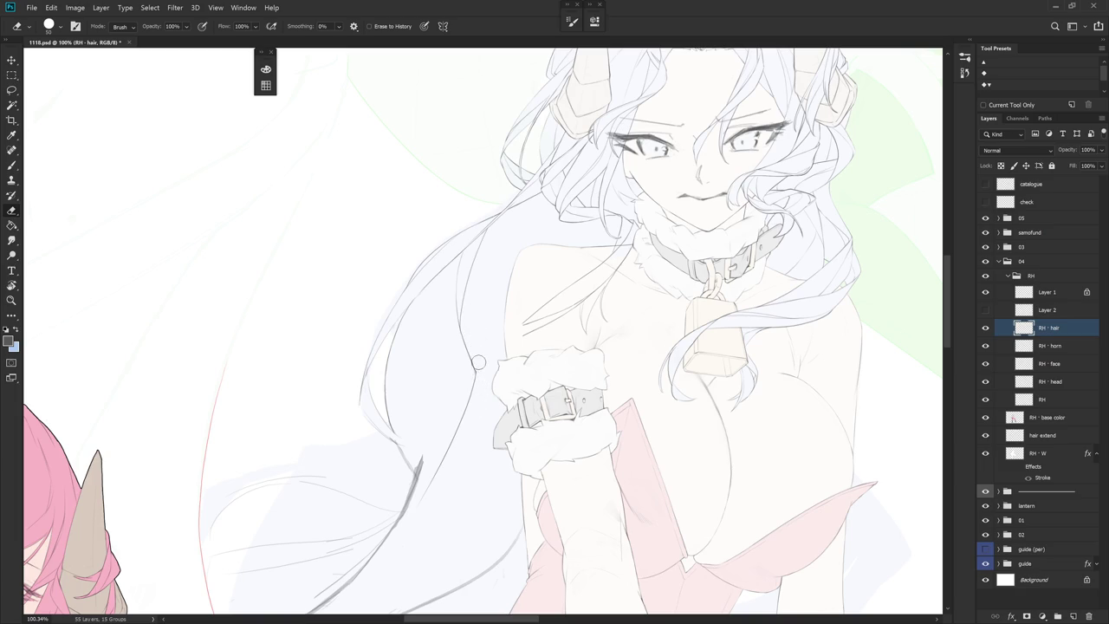
{"action": "key", "text": "b"}
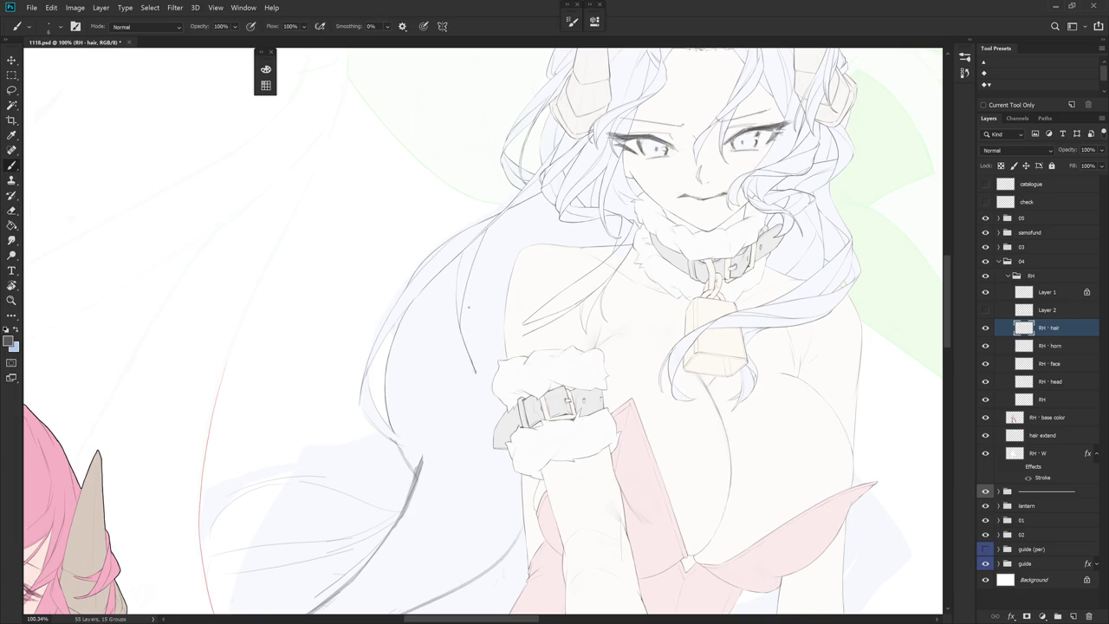
{"action": "key", "text": "e"}
{"action": "left_click_drag", "start_coordinate": [478, 386], "coordinate": [470, 362]}
{"action": "key", "text": "b"}
Draw lines along the left shoulder outline and the hair edge beside the arm
{"action": "left_click_drag", "start_coordinate": [545, 258], "coordinate": [465, 398]}
{"action": "left_click_drag", "start_coordinate": [472, 354], "coordinate": [440, 433]}
{"action": "key", "text": "e"}
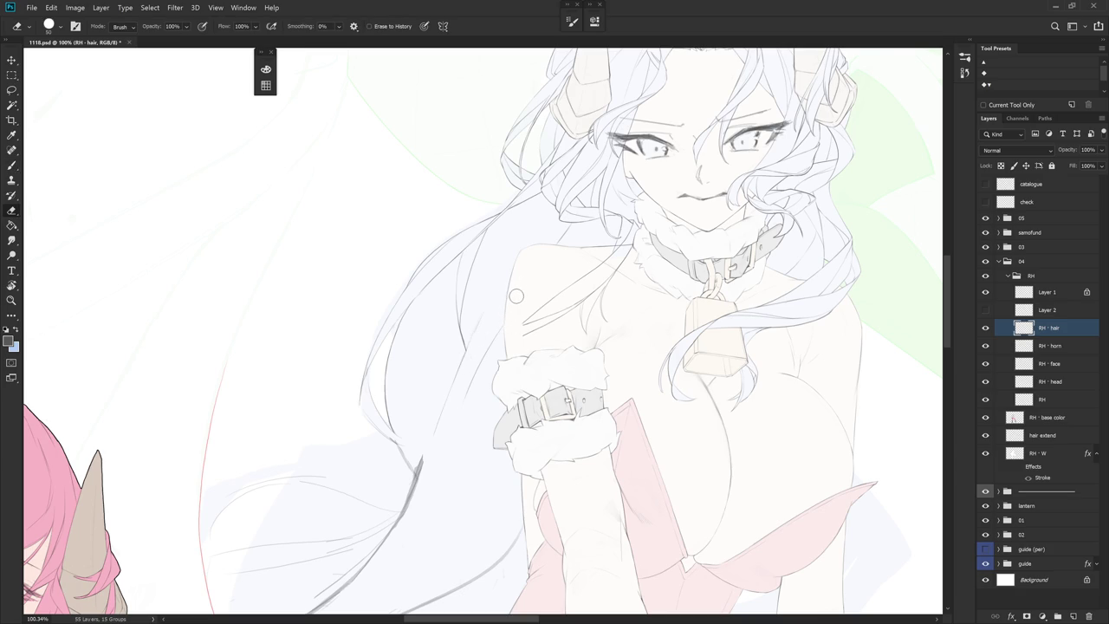
{"action": "key", "text": "b"}
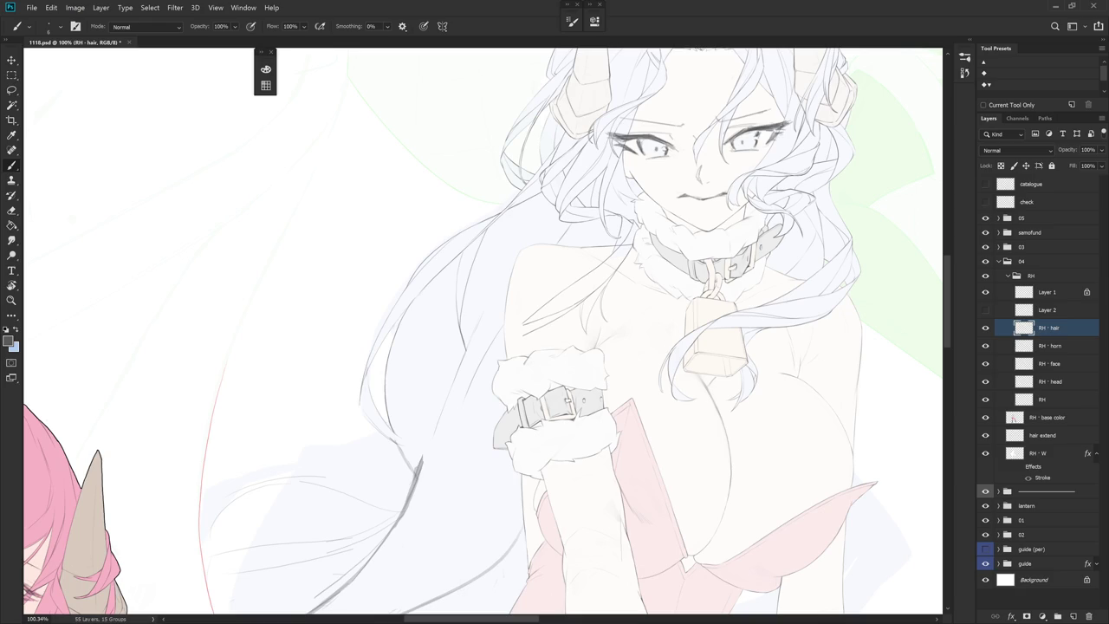
Draw two long strand lines down the hair, trimming and extending the lower end
{"action": "left_click_drag", "start_coordinate": [519, 376], "coordinate": [578, 408]}
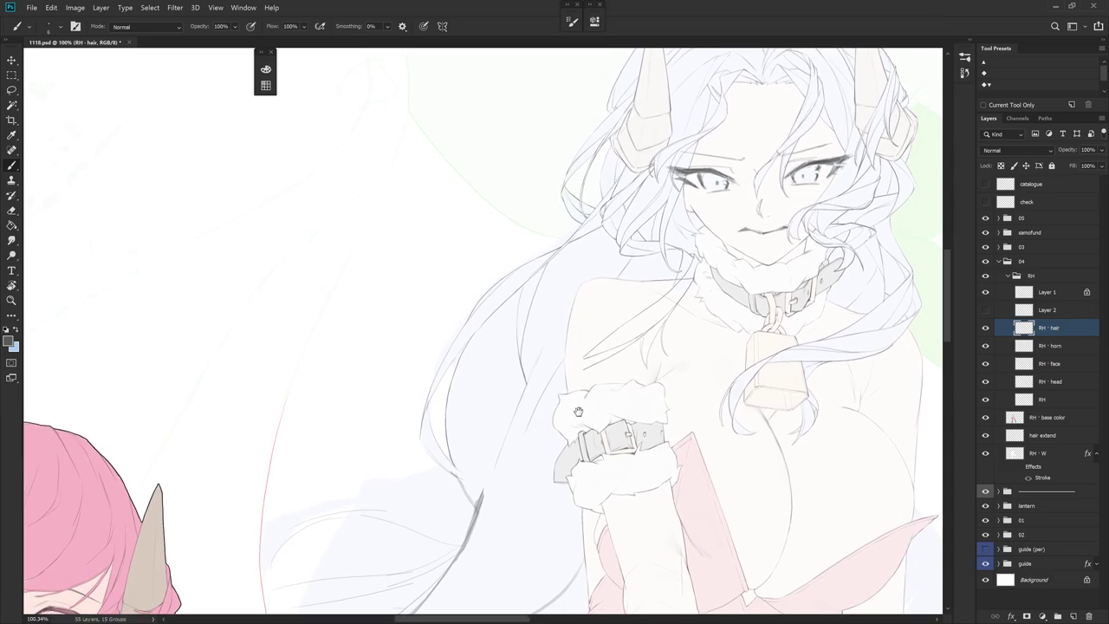
{"action": "scroll", "coordinate": [597, 390], "scroll_direction": "up", "scroll_amount": 5}
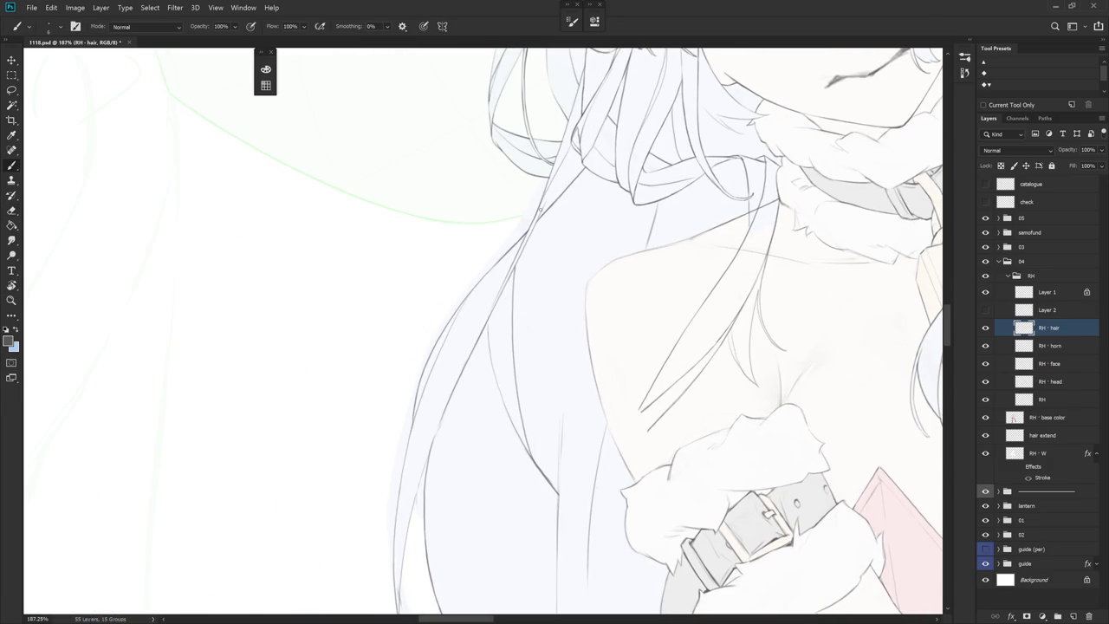
{"action": "left_click_drag", "start_coordinate": [577, 176], "coordinate": [514, 369]}
{"action": "scroll", "coordinate": [559, 408], "scroll_direction": "down", "scroll_amount": 2}
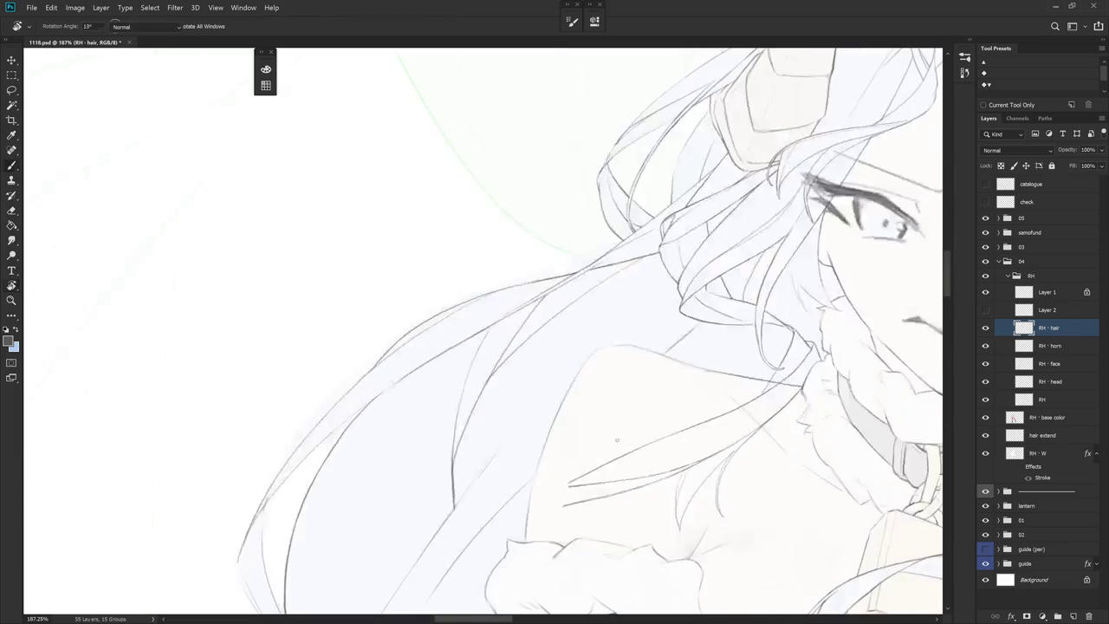
{"action": "scroll", "coordinate": [639, 279], "scroll_direction": "up", "scroll_amount": 2}
{"action": "mouse_move", "coordinate": [596, 181]}
{"action": "left_mouse_down"}
{"action": "mouse_move", "coordinate": [513, 349]}
{"action": "mouse_move", "coordinate": [509, 387]}
{"action": "left_mouse_up"}
{"action": "key", "text": "e"}
{"action": "left_click_drag", "start_coordinate": [517, 342], "coordinate": [510, 399]}
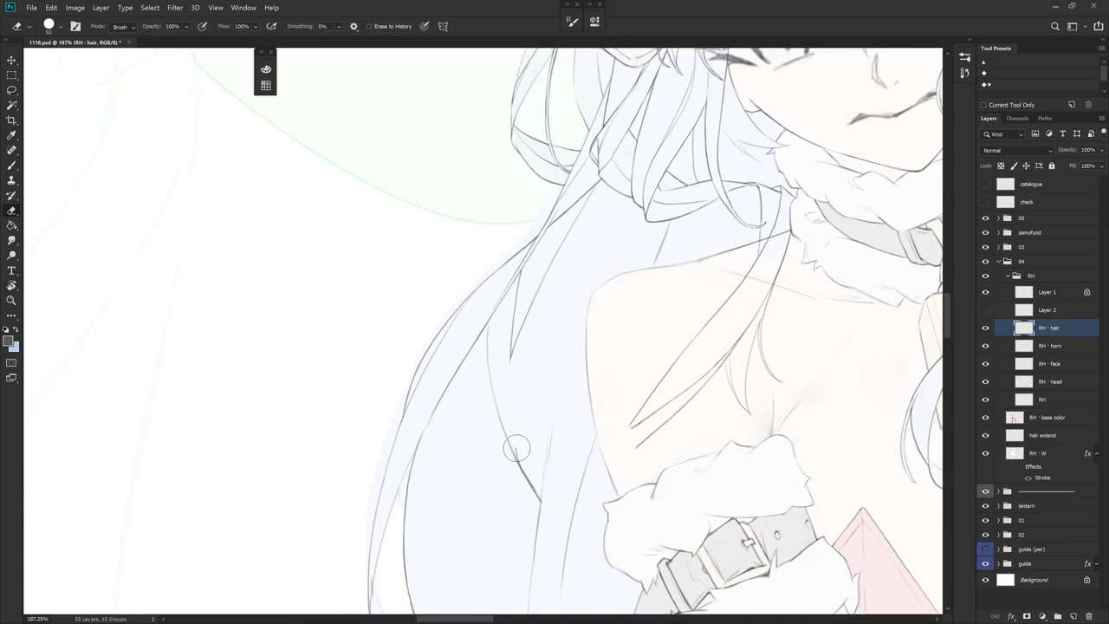
{"action": "key", "text": "b"}
{"action": "mouse_move", "coordinate": [512, 358]}
{"action": "left_mouse_down"}
{"action": "mouse_move", "coordinate": [511, 436]}
{"action": "mouse_move", "coordinate": [526, 481]}
{"action": "left_mouse_up"}
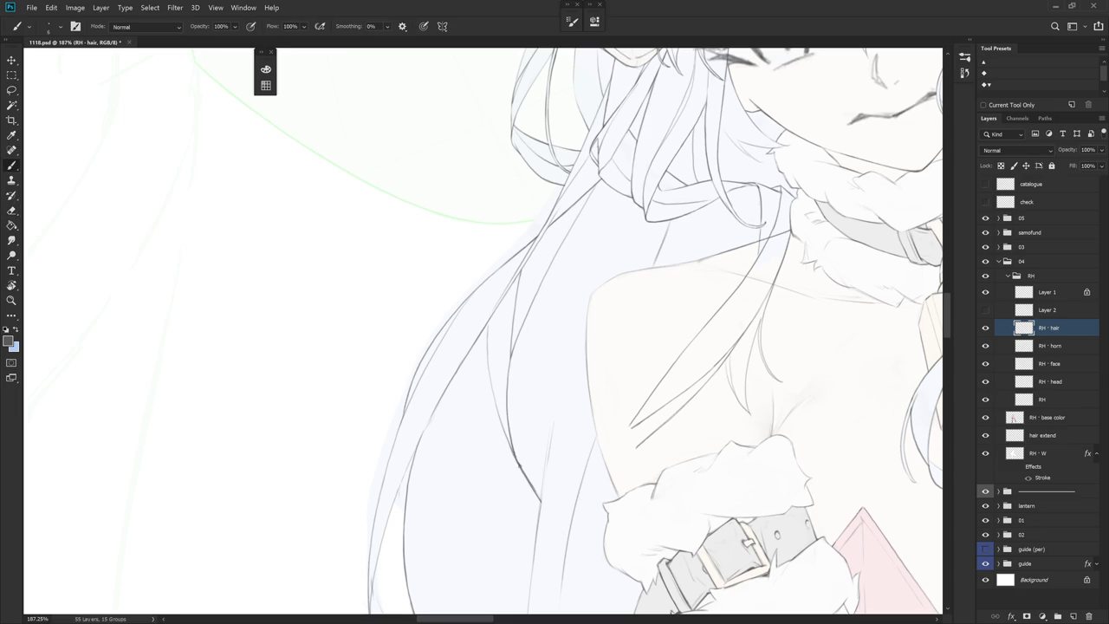
Add a strand and a redrawn thin strand down the hair
{"action": "mouse_move", "coordinate": [649, 396]}
{"action": "left_mouse_down"}
{"action": "mouse_move", "coordinate": [592, 511]}
{"action": "mouse_move", "coordinate": [651, 426]}
{"action": "mouse_move", "coordinate": [675, 342]}
{"action": "left_mouse_up"}
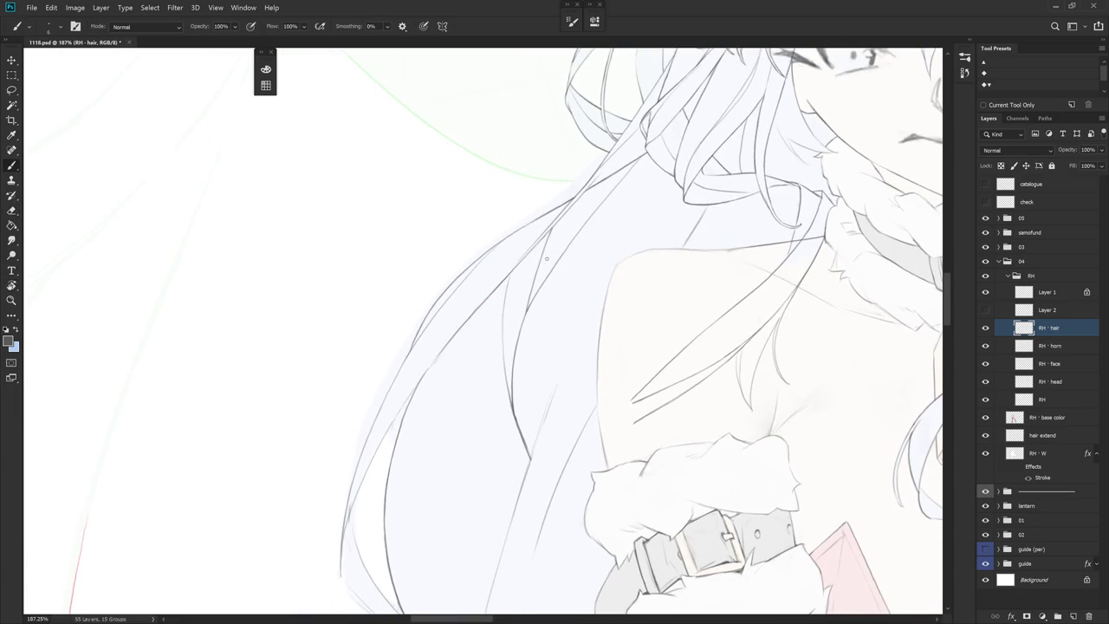
{"action": "left_click_drag", "start_coordinate": [543, 284], "coordinate": [547, 406]}
{"action": "mouse_move", "coordinate": [632, 365]}
{"action": "left_mouse_down"}
{"action": "mouse_move", "coordinate": [599, 298]}
{"action": "mouse_move", "coordinate": [650, 301]}
{"action": "left_mouse_up"}
{"action": "left_click_drag", "start_coordinate": [589, 237], "coordinate": [581, 376]}
{"action": "key", "text": "ctrl+z"}
{"action": "left_click_drag", "start_coordinate": [592, 236], "coordinate": [581, 399]}
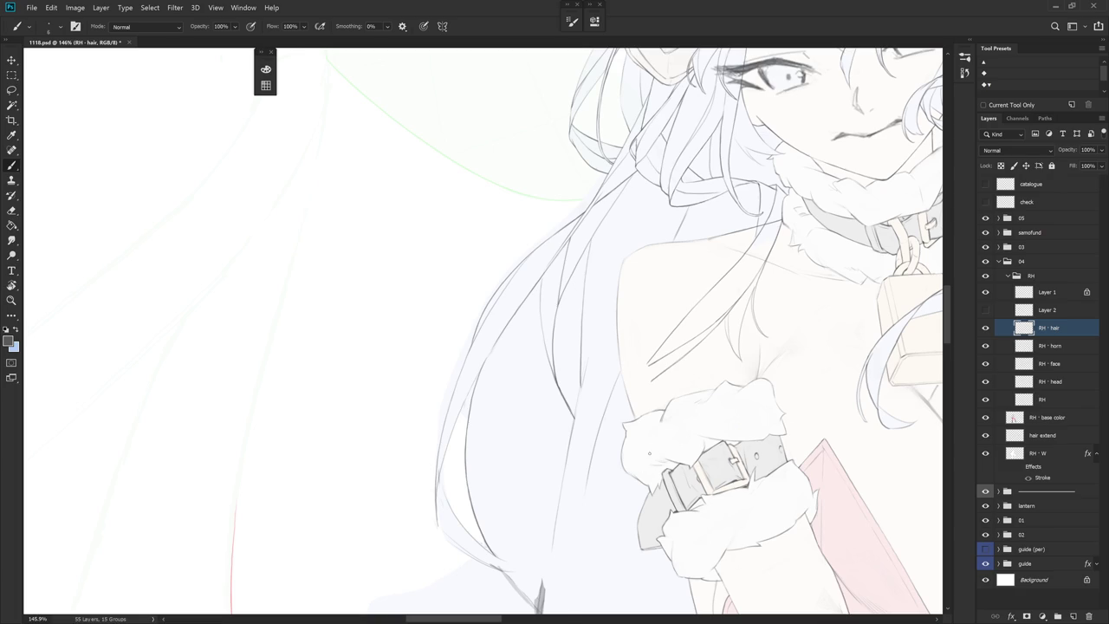
Redraw a shorter thin hair strand and erase along the recent stroke
{"action": "left_click_drag", "start_coordinate": [648, 460], "coordinate": [465, 309]}
{"action": "key", "text": "e"}
{"action": "key", "text": "b"}
{"action": "left_click_drag", "start_coordinate": [589, 295], "coordinate": [591, 430]}
{"action": "key", "text": "ctrl+z"}
{"action": "left_click_drag", "start_coordinate": [588, 319], "coordinate": [590, 414]}
{"action": "key", "text": "e"}
{"action": "mouse_move", "coordinate": [590, 322]}
{"action": "left_mouse_down"}
{"action": "mouse_move", "coordinate": [590, 402]}
{"action": "mouse_move", "coordinate": [609, 465]}
{"action": "mouse_move", "coordinate": [617, 445]}
{"action": "mouse_move", "coordinate": [667, 437]}
{"action": "left_mouse_up"}
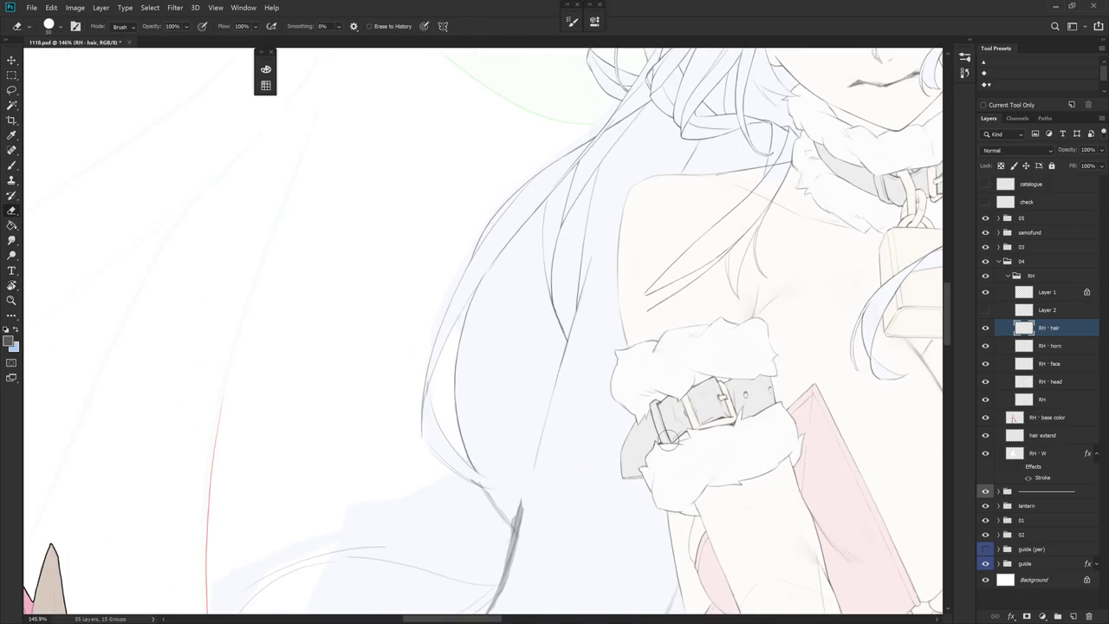
{"action": "scroll", "coordinate": [614, 449], "scroll_direction": "down", "scroll_amount": 5, "text": "alt"}
On the RH · base color layer, lasso a sliver of base color along the hair edge
{"action": "key", "text": "b"}
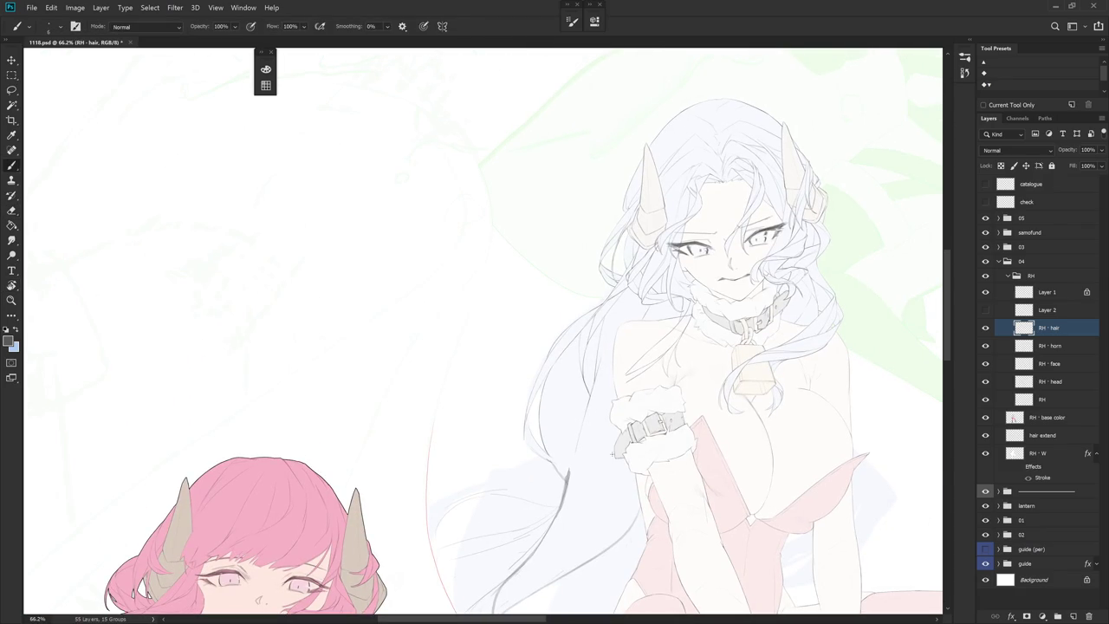
{"action": "left_click", "coordinate": [612, 452], "text": "ctrl"}
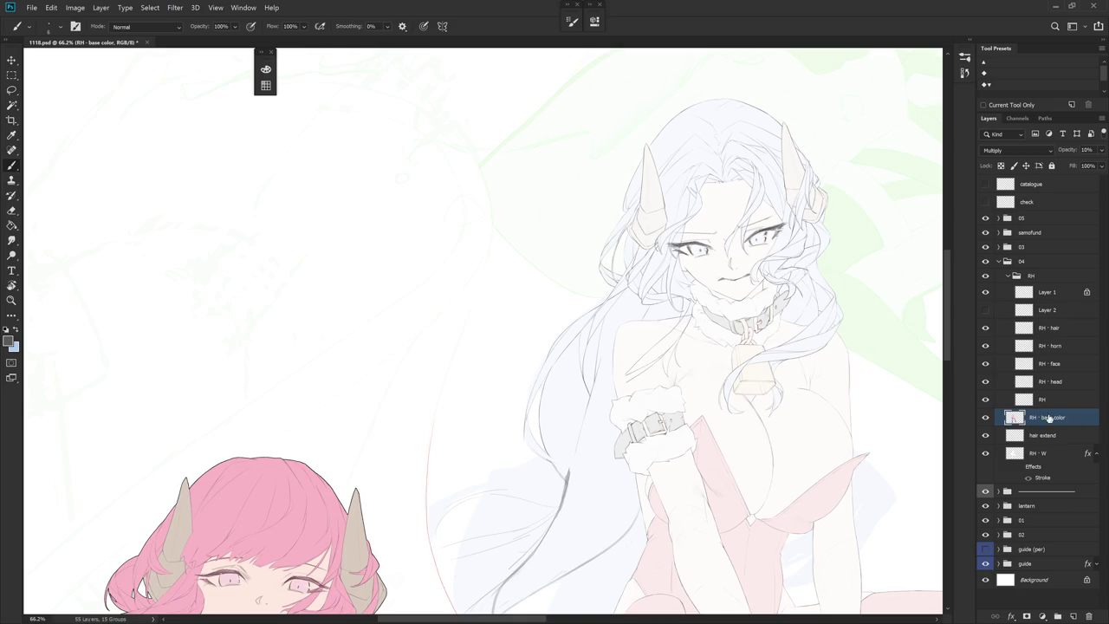
{"action": "scroll", "coordinate": [605, 338], "scroll_direction": "up", "scroll_amount": 3, "text": "alt"}
{"action": "key", "text": "l"}
{"action": "mouse_move", "coordinate": [552, 336]}
{"action": "left_mouse_down"}
{"action": "mouse_move", "coordinate": [555, 440]}
{"action": "mouse_move", "coordinate": [584, 329]}
{"action": "left_mouse_up"}
Lasso the base color area beside the hair strand
{"action": "key", "text": "b"}
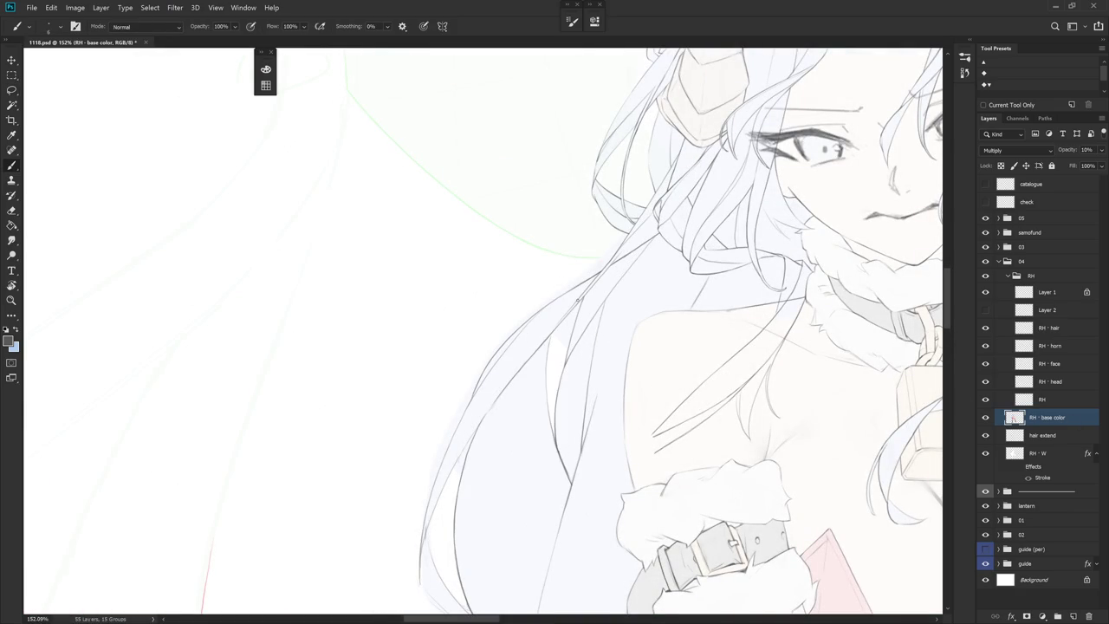
{"action": "key", "text": "l"}
{"action": "left_click_drag", "start_coordinate": [560, 326], "coordinate": [566, 367]}
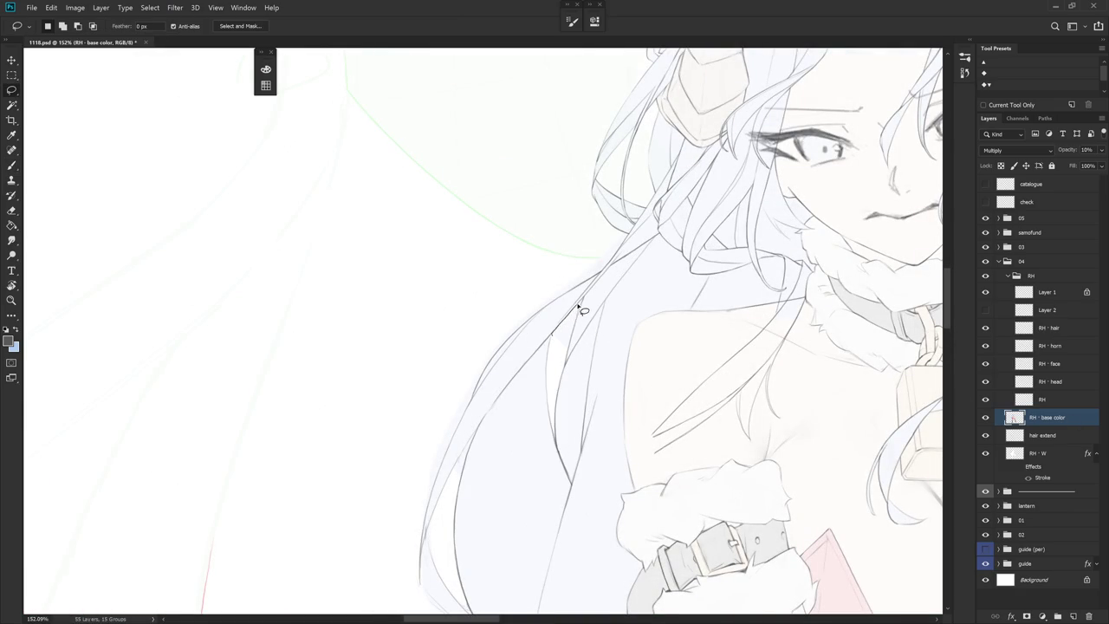
{"action": "key", "text": "b"}
{"action": "scroll", "coordinate": [643, 364], "scroll_direction": "down", "scroll_amount": 5}
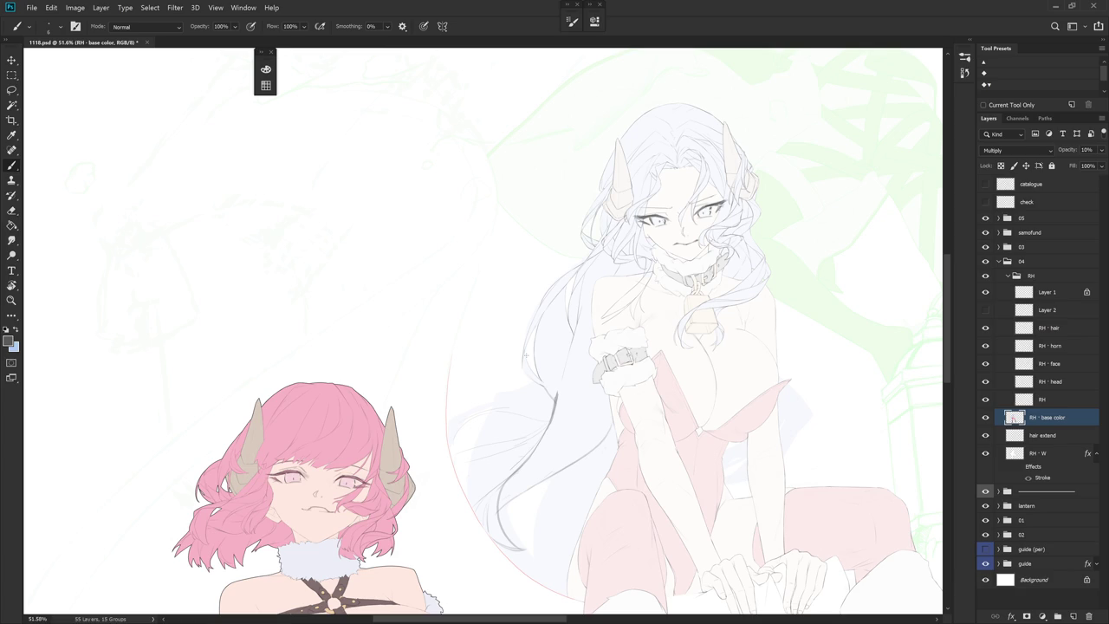
{"action": "scroll", "coordinate": [570, 297], "scroll_direction": "up", "scroll_amount": 3}
{"action": "scroll", "coordinate": [594, 272], "scroll_direction": "up", "scroll_amount": 2}
{"action": "left_click", "coordinate": [964, 72]}
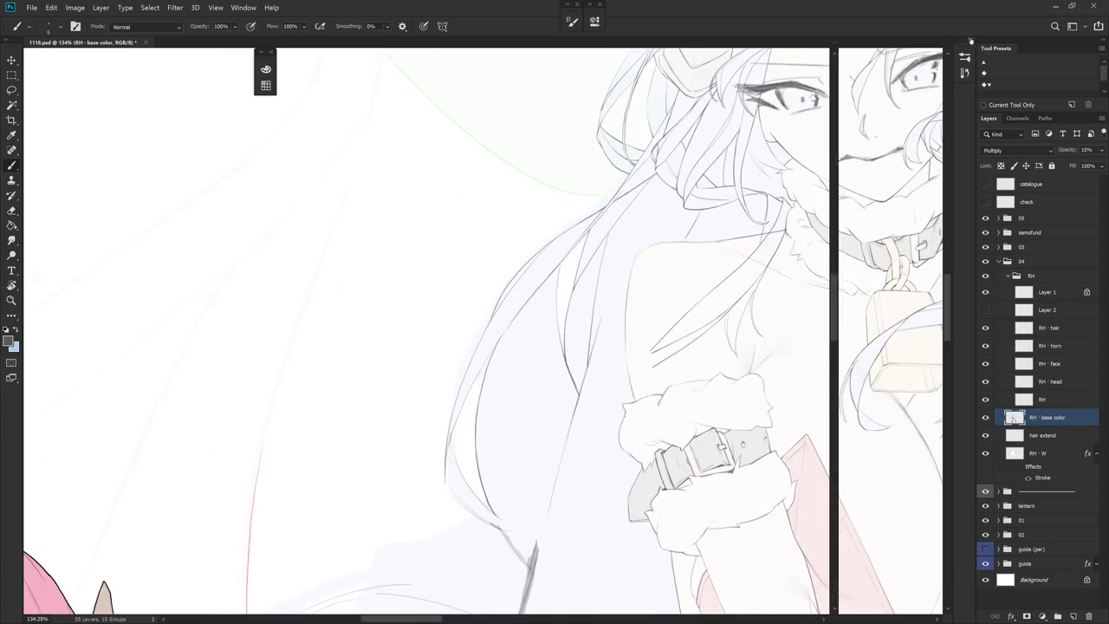
Step back through History to an earlier Brush Tool state, collapse the panel, and tilt the canvas
{"action": "left_click", "coordinate": [910, 388]}
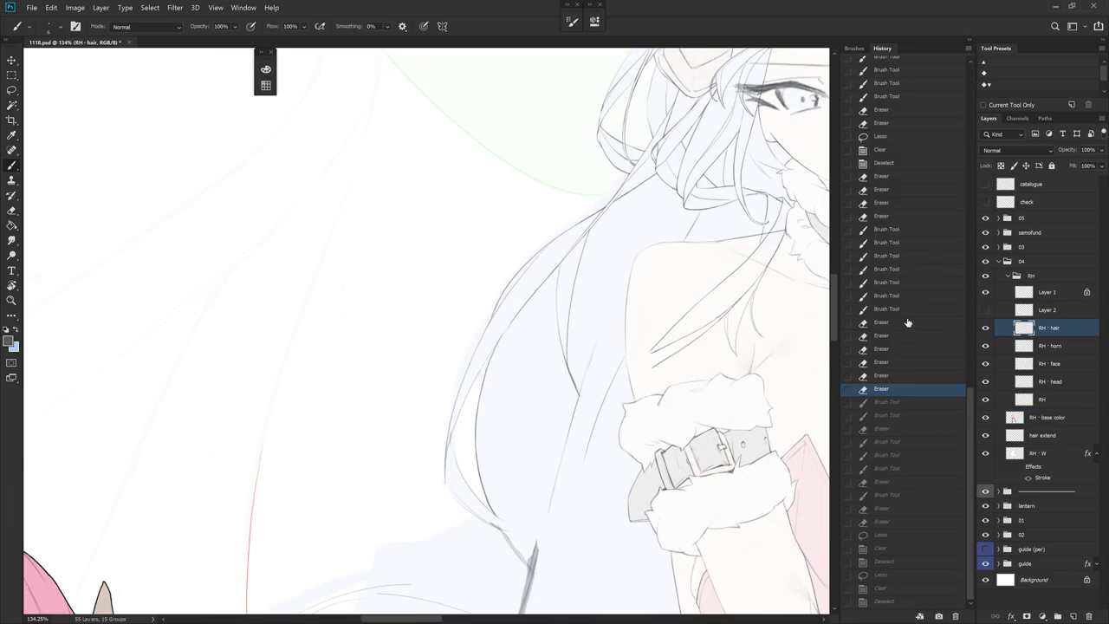
{"action": "left_click", "coordinate": [910, 322]}
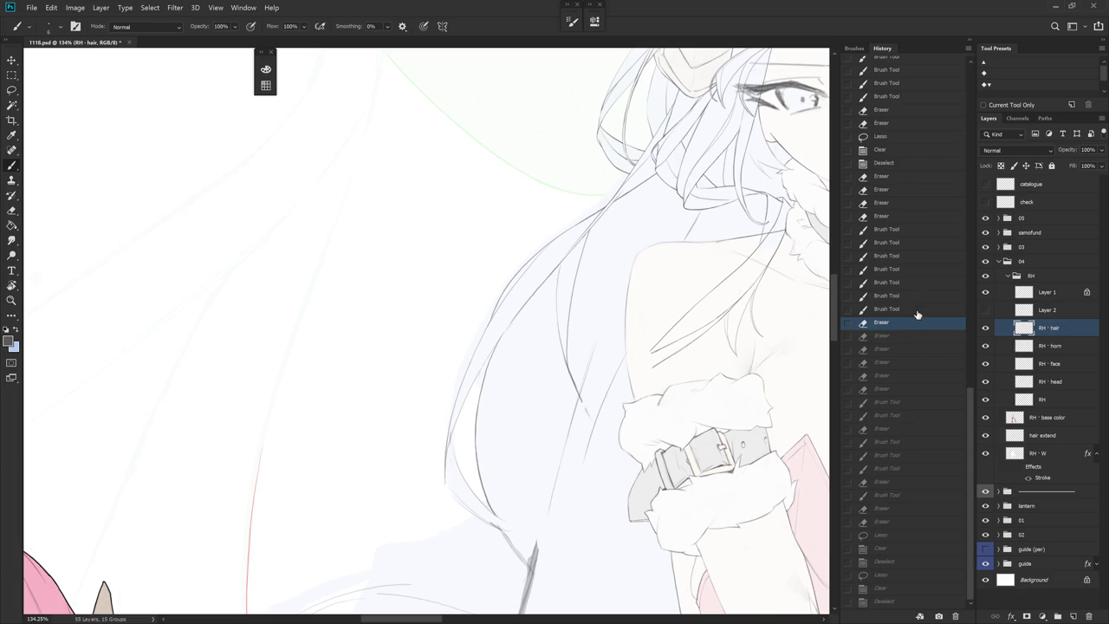
{"action": "left_click", "coordinate": [917, 311]}
{"action": "left_click", "coordinate": [902, 217]}
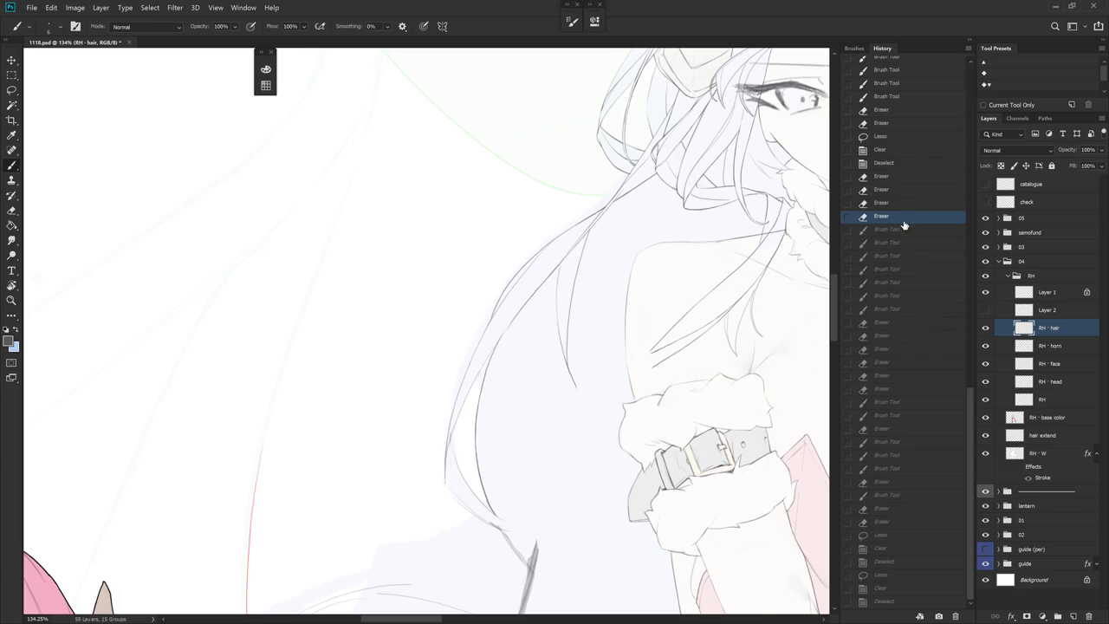
{"action": "left_click", "coordinate": [899, 284]}
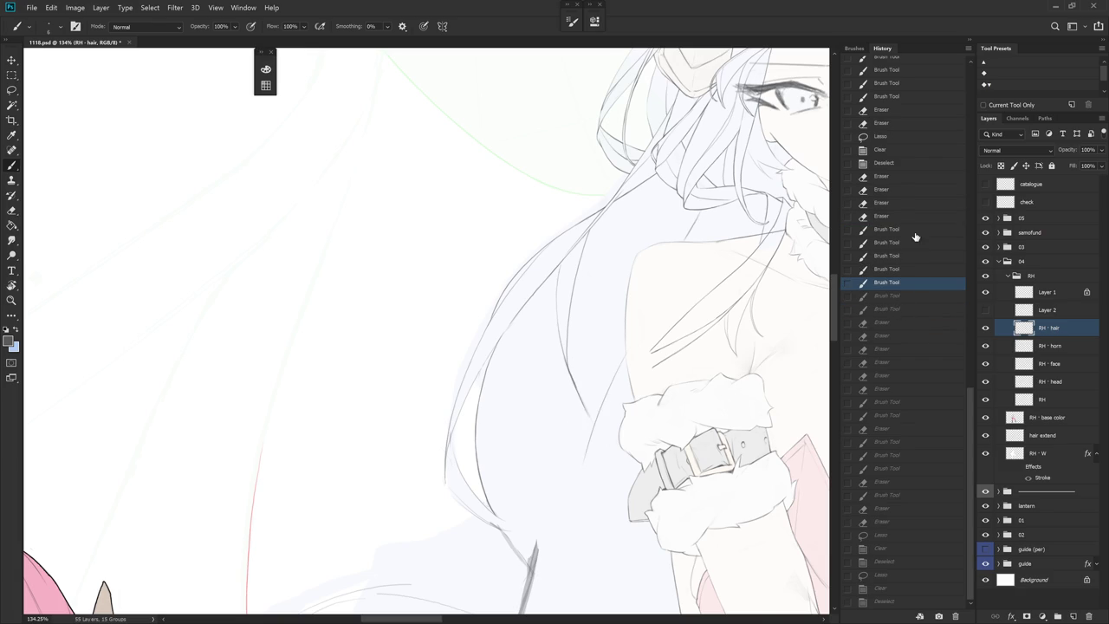
{"action": "left_click", "coordinate": [973, 45]}
{"action": "left_click_drag", "start_coordinate": [607, 416], "coordinate": [571, 468]}
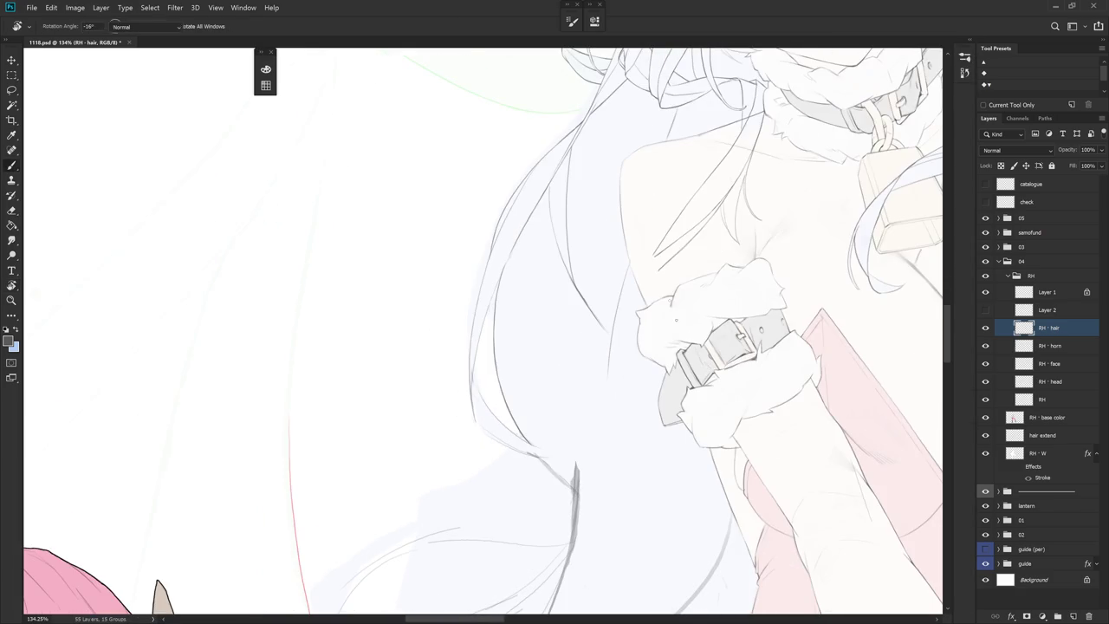
Draw the long hair strand line down past the arm, erasing part of it
{"action": "left_click_drag", "start_coordinate": [627, 242], "coordinate": [572, 561]}
{"action": "key", "text": "ctrl+z"}
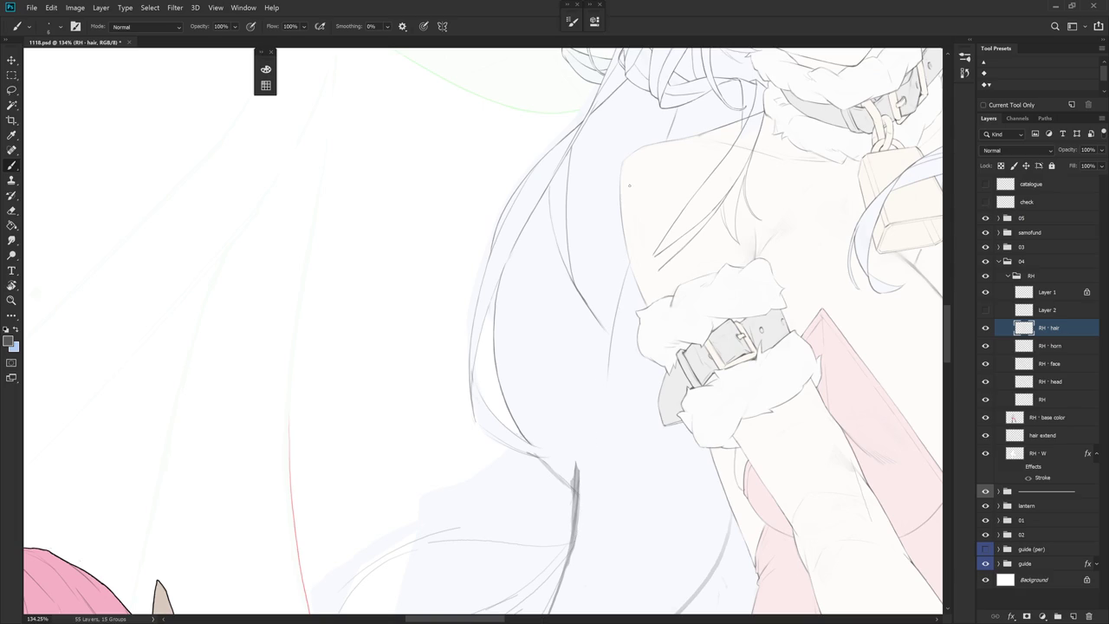
{"action": "left_click_drag", "start_coordinate": [620, 274], "coordinate": [596, 402]}
{"action": "key", "text": "ctrl+z"}
{"action": "left_click_drag", "start_coordinate": [615, 259], "coordinate": [567, 577]}
{"action": "key", "text": "e"}
{"action": "mouse_move", "coordinate": [628, 253]}
{"action": "left_mouse_down"}
{"action": "mouse_move", "coordinate": [606, 372]}
{"action": "mouse_move", "coordinate": [611, 489]}
{"action": "left_mouse_up"}
Rotate the canvas, erase an overshooting section, and extend the hair line further down
{"action": "key", "text": "r"}
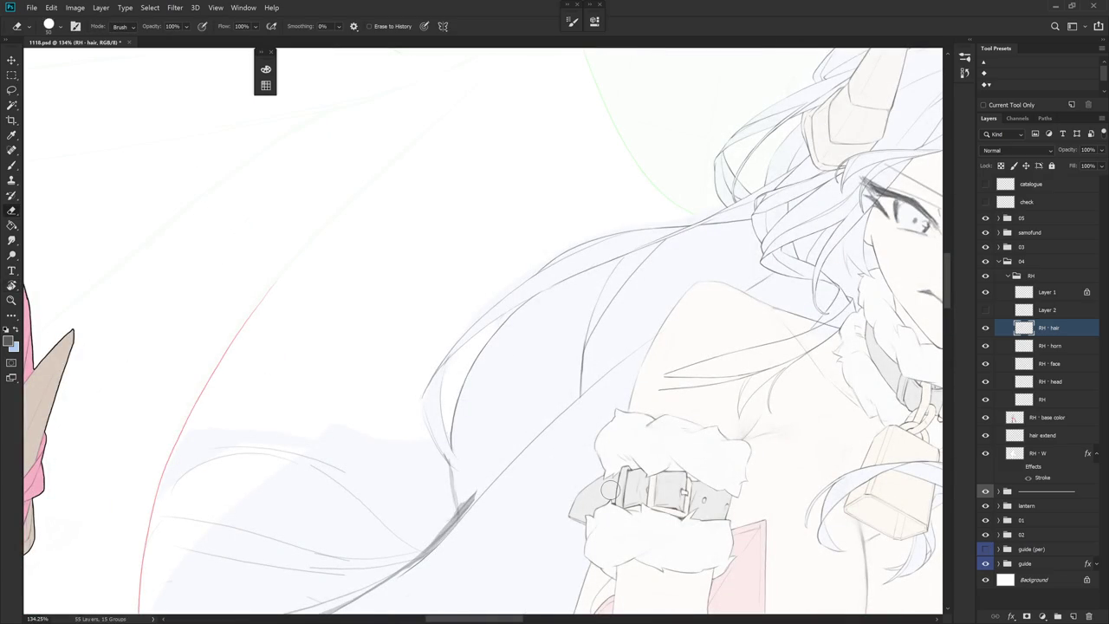
{"action": "key", "text": "r"}
{"action": "left_click_drag", "start_coordinate": [609, 490], "coordinate": [658, 416]}
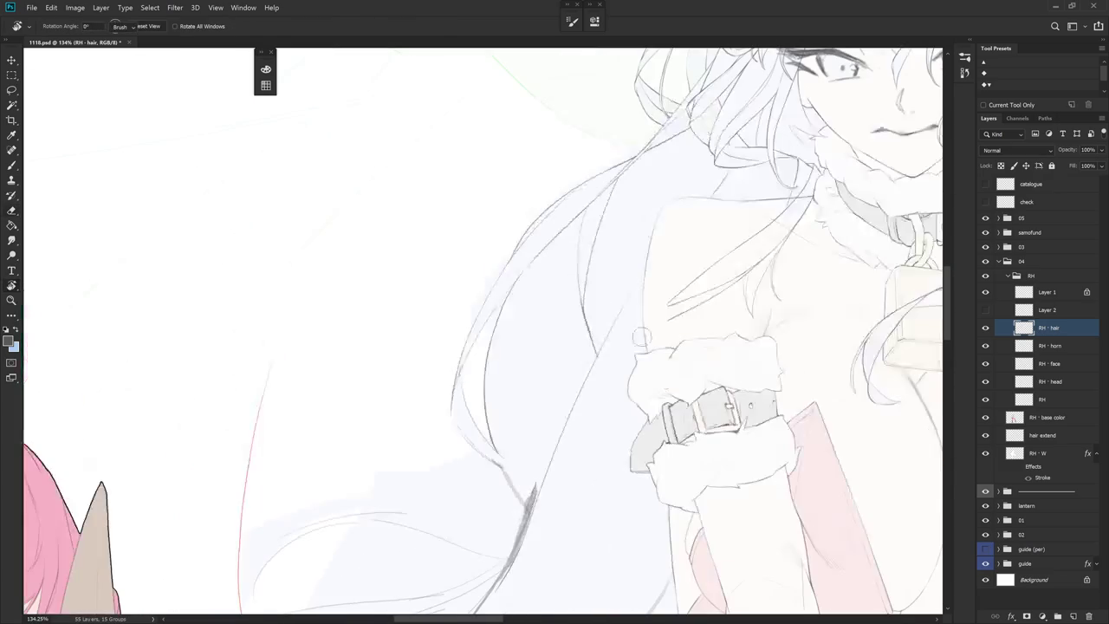
{"action": "left_click_drag", "start_coordinate": [588, 325], "coordinate": [596, 360]}
{"action": "key", "text": "b"}
{"action": "left_click_drag", "start_coordinate": [583, 294], "coordinate": [586, 371]}
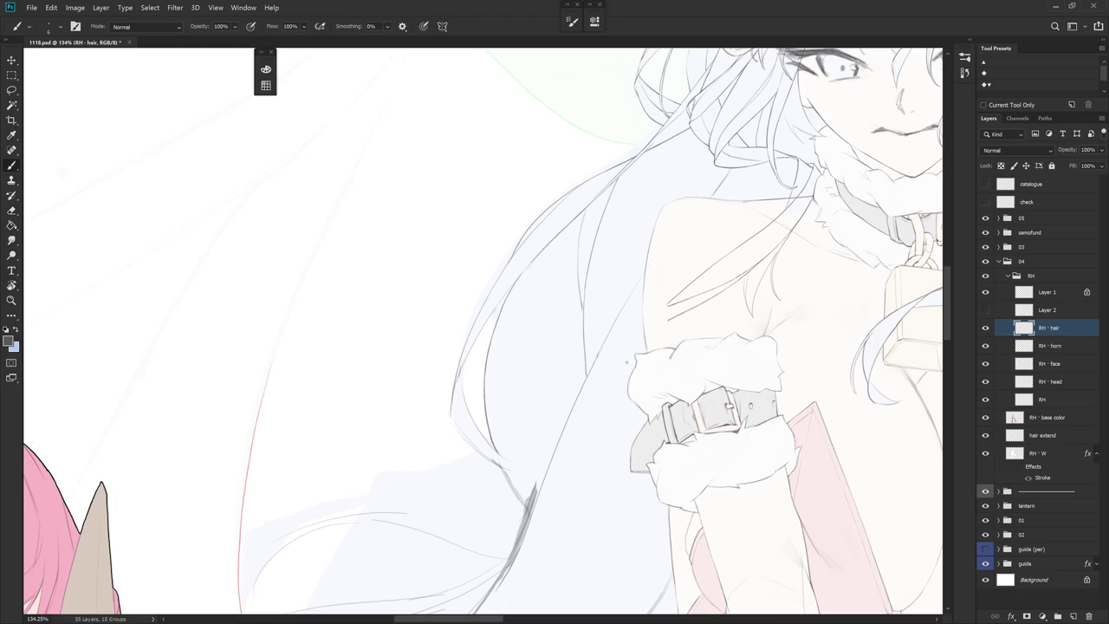
{"action": "key", "text": "ctrl+z"}
{"action": "left_click_drag", "start_coordinate": [584, 287], "coordinate": [580, 345]}
{"action": "key", "text": "ctrl+z"}
{"action": "left_click_drag", "start_coordinate": [582, 297], "coordinate": [575, 393]}
{"action": "scroll", "coordinate": [587, 402], "scroll_direction": "down", "scroll_amount": 5}
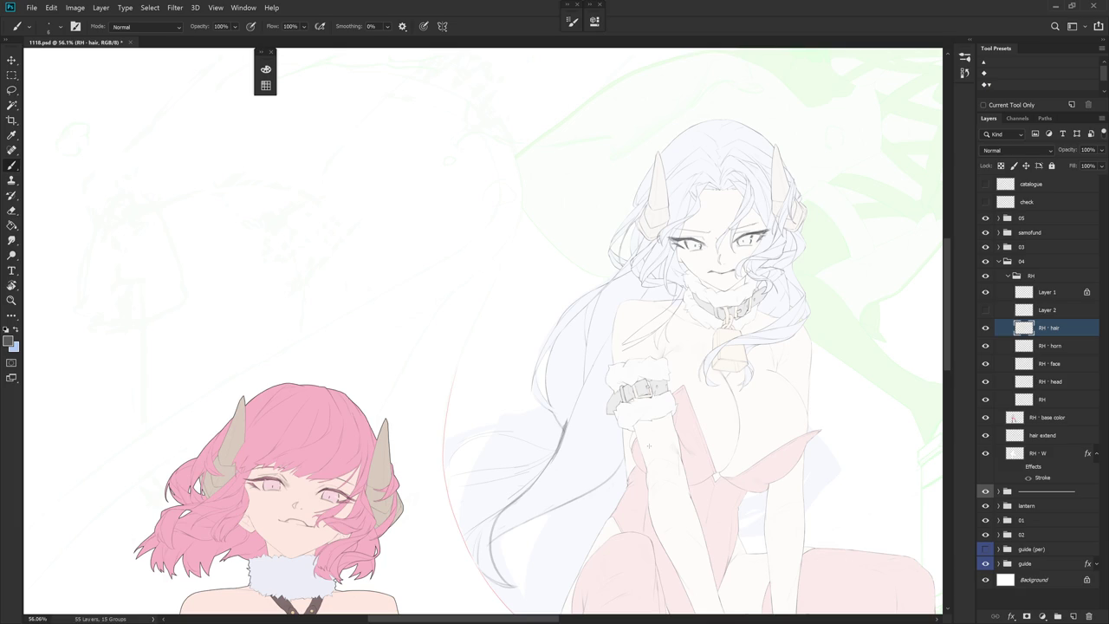
{"action": "scroll", "coordinate": [638, 278], "scroll_direction": "up", "scroll_amount": 5}
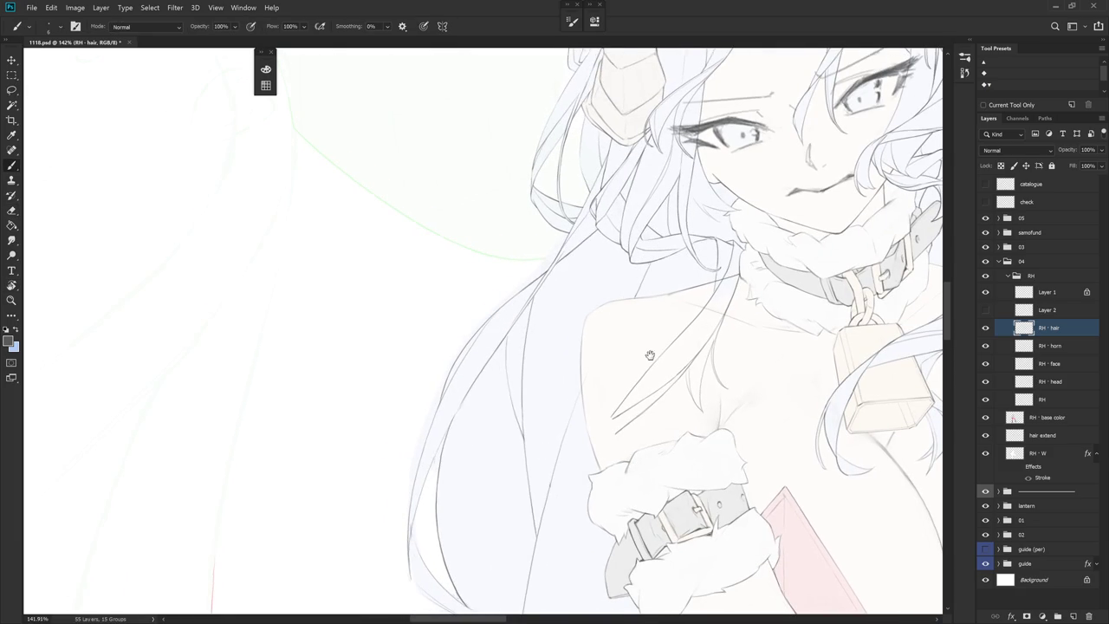
{"action": "scroll", "coordinate": [648, 359], "scroll_direction": "down", "scroll_amount": 2}
{"action": "key", "text": "e"}
{"action": "scroll", "coordinate": [658, 428], "scroll_direction": "down", "scroll_amount": 1}
{"action": "scroll", "coordinate": [658, 427], "scroll_direction": "down", "scroll_amount": 2}
{"action": "scroll", "coordinate": [662, 347], "scroll_direction": "down", "scroll_amount": 2}
{"action": "key", "text": "b"}
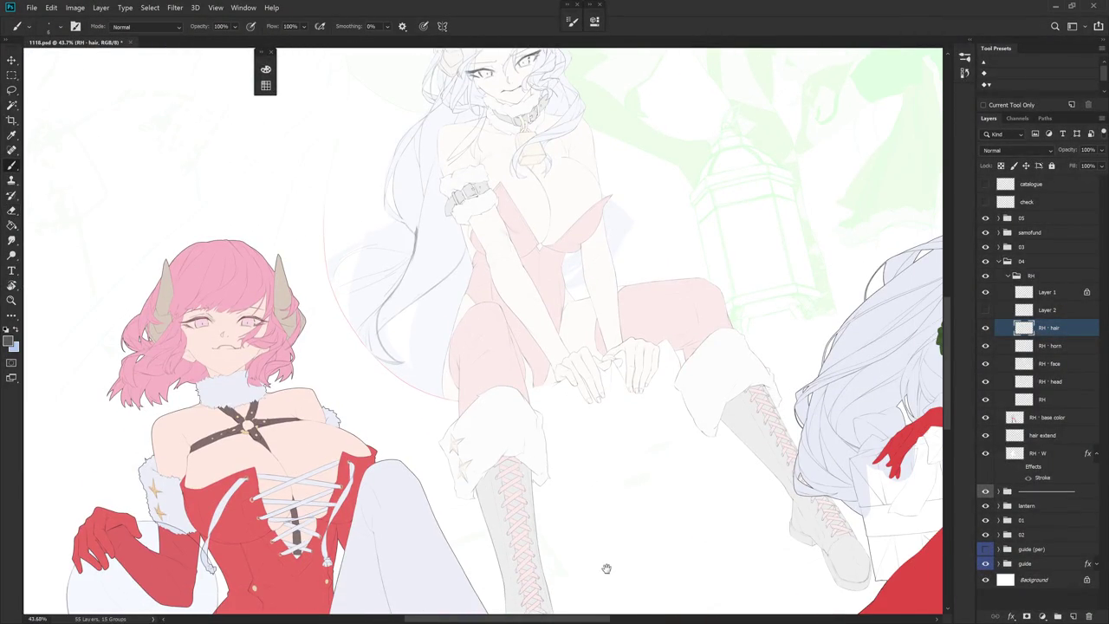
{"action": "left_click_drag", "start_coordinate": [626, 522], "coordinate": [575, 547]}
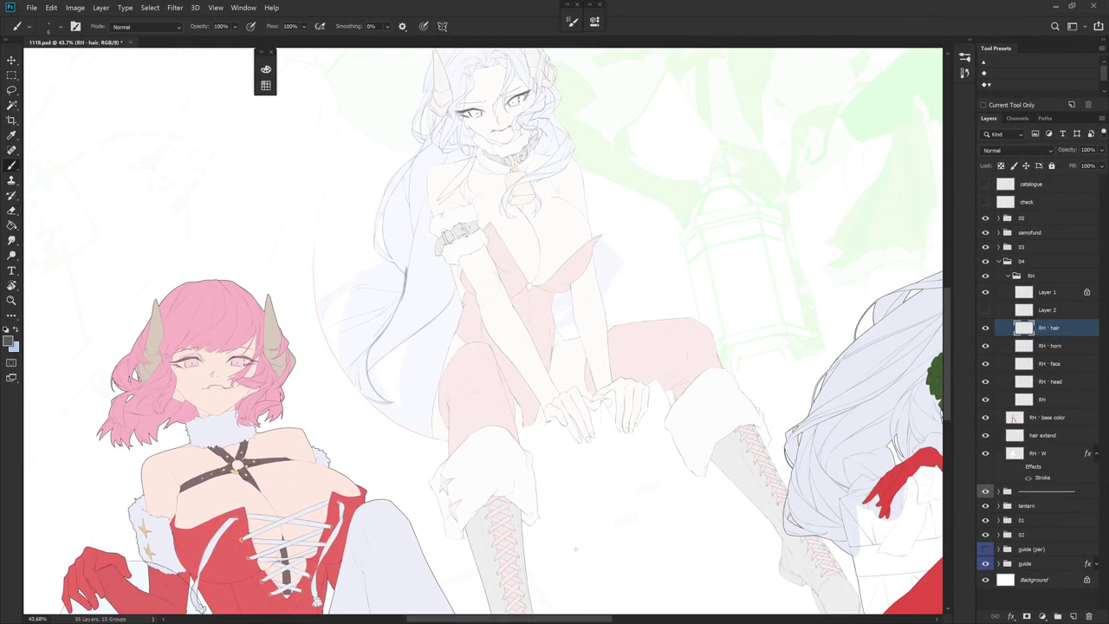
{"action": "scroll", "coordinate": [575, 548], "scroll_direction": "up", "scroll_amount": 1}
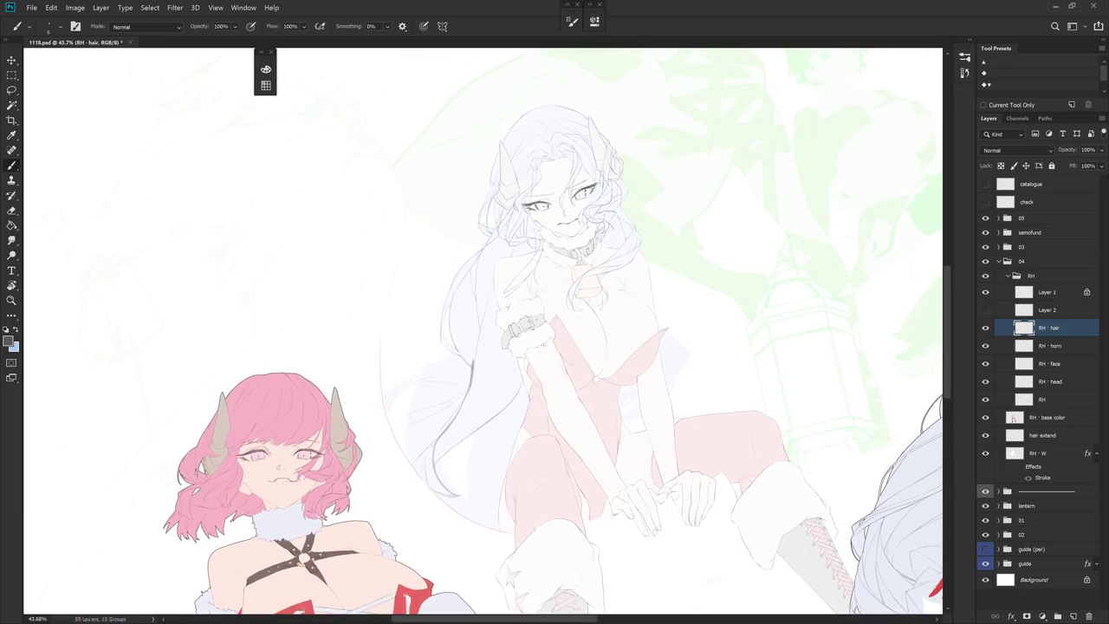
{"action": "scroll", "coordinate": [364, 260], "scroll_direction": "up", "scroll_amount": 2}
{"action": "scroll", "coordinate": [174, 106], "scroll_direction": "up", "scroll_amount": 2}
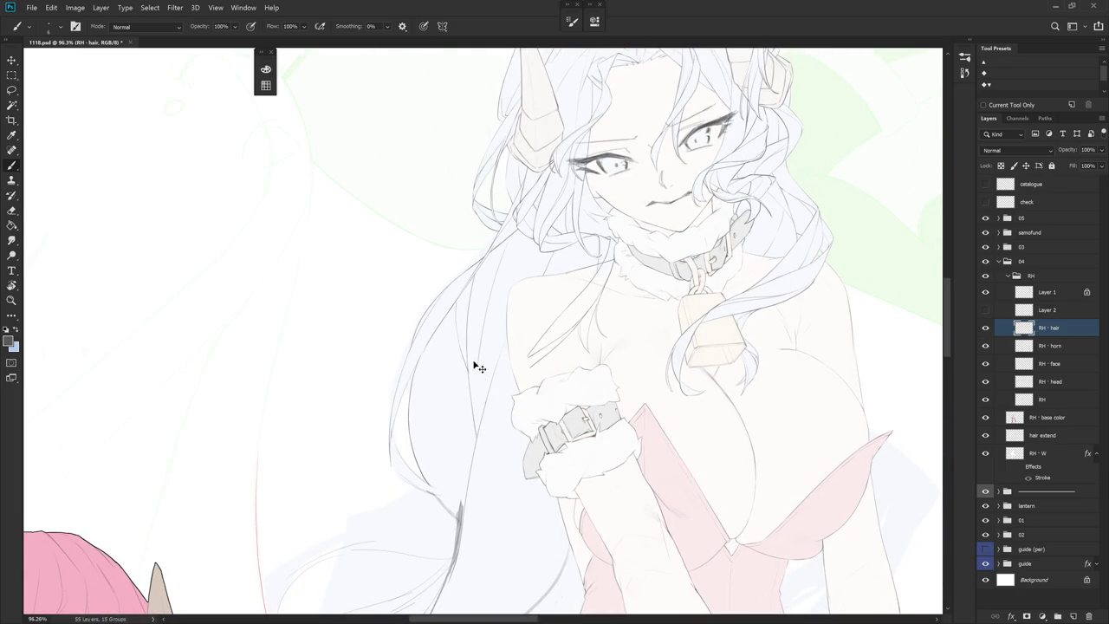
{"action": "left_click_drag", "start_coordinate": [481, 286], "coordinate": [519, 253]}
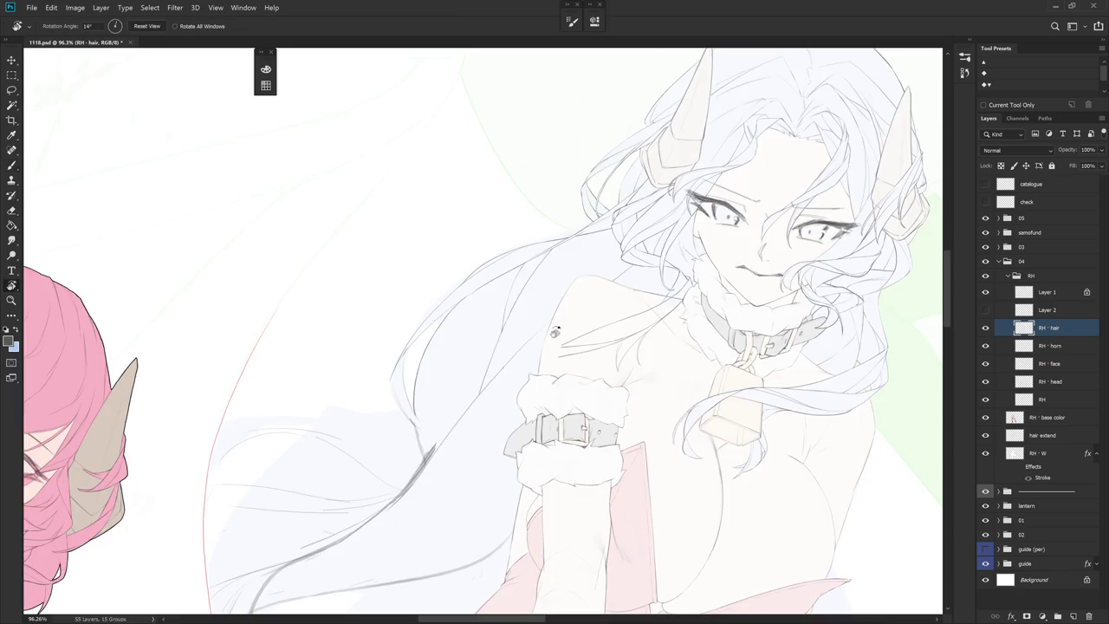
{"action": "scroll", "coordinate": [512, 291], "scroll_direction": "up", "scroll_amount": 1}
{"action": "key", "text": "e"}
{"action": "scroll", "coordinate": [510, 260], "scroll_direction": "up", "scroll_amount": 1}
{"action": "scroll", "coordinate": [503, 251], "scroll_direction": "up", "scroll_amount": 1}
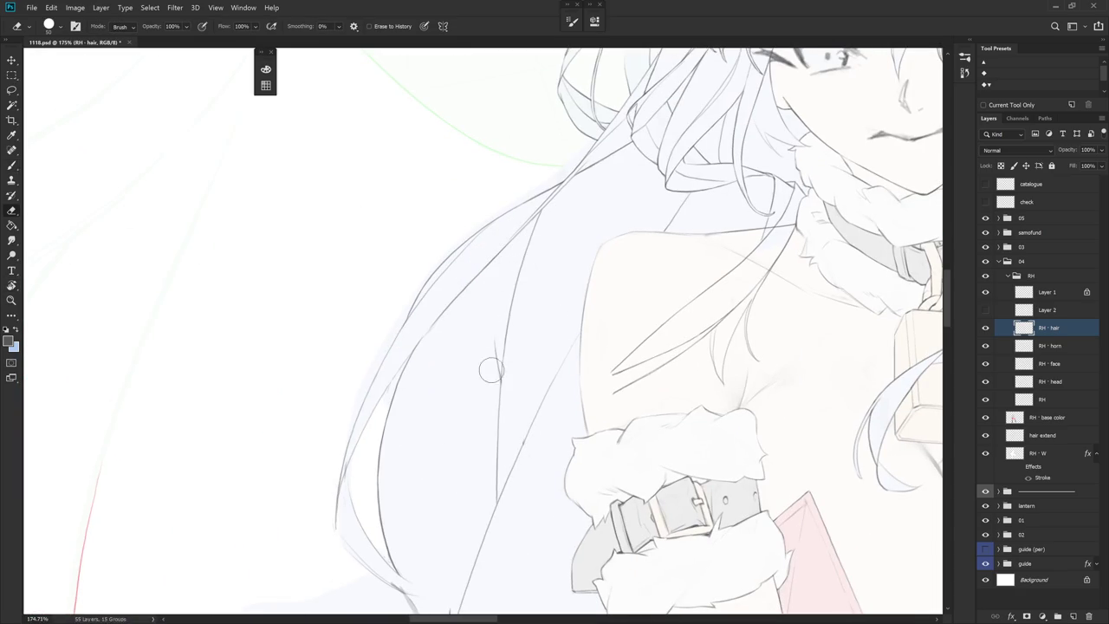
Try several hair strand lines down from the shoulder on RH - hair, undoing each
{"action": "key", "text": "b"}
{"action": "left_click_drag", "start_coordinate": [505, 246], "coordinate": [497, 397]}
{"action": "key", "text": "ctrl+z"}
{"action": "left_click_drag", "start_coordinate": [503, 249], "coordinate": [498, 397]}
{"action": "key", "text": "ctrl+z"}
{"action": "key", "text": "e"}
{"action": "key", "text": "b"}
{"action": "mouse_move", "coordinate": [504, 255]}
{"action": "left_mouse_down"}
{"action": "mouse_move", "coordinate": [499, 385]}
{"action": "mouse_move", "coordinate": [540, 297]}
{"action": "left_mouse_up"}
{"action": "key", "text": "ctrl+z"}
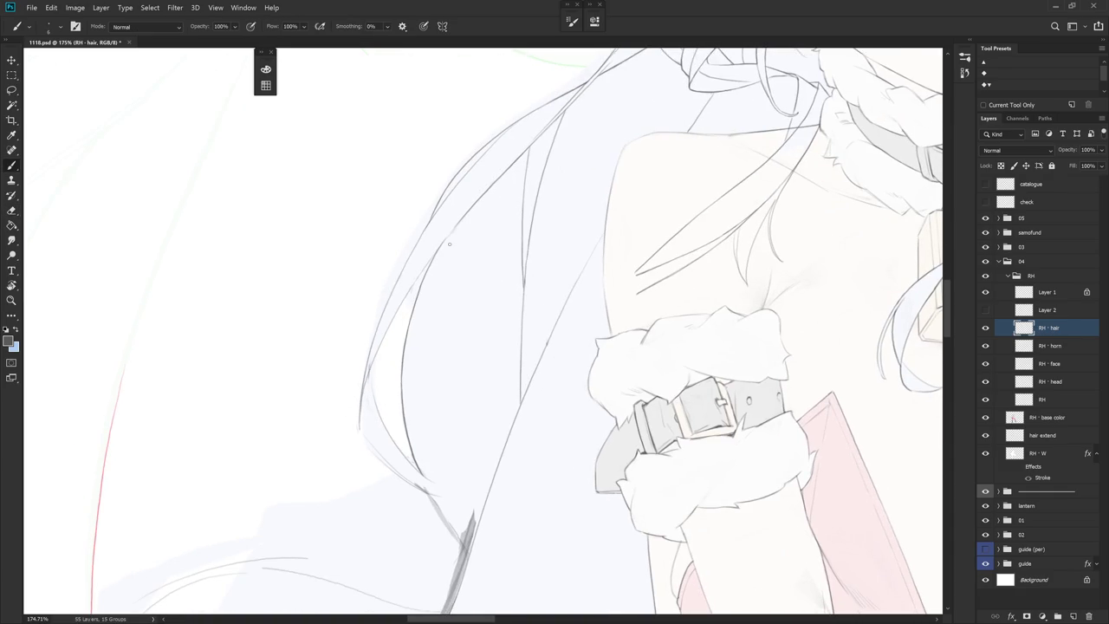
Draw a long downward hair strand, trim its end, and add a slightly longer curved strand
{"action": "mouse_move", "coordinate": [435, 349]}
{"action": "left_mouse_down"}
{"action": "mouse_move", "coordinate": [446, 467]}
{"action": "mouse_move", "coordinate": [472, 530]}
{"action": "mouse_move", "coordinate": [499, 419]}
{"action": "mouse_move", "coordinate": [479, 489]}
{"action": "left_mouse_up"}
{"action": "key", "text": "e"}
{"action": "mouse_move", "coordinate": [616, 387]}
{"action": "left_mouse_down"}
{"action": "mouse_move", "coordinate": [629, 435]}
{"action": "mouse_move", "coordinate": [428, 287]}
{"action": "mouse_move", "coordinate": [433, 428]}
{"action": "mouse_move", "coordinate": [441, 376]}
{"action": "left_mouse_up"}
{"action": "key", "text": "b"}
{"action": "left_click_drag", "start_coordinate": [418, 290], "coordinate": [447, 378]}
{"action": "key", "text": "ctrl+z"}
{"action": "left_click_drag", "start_coordinate": [417, 288], "coordinate": [450, 388]}
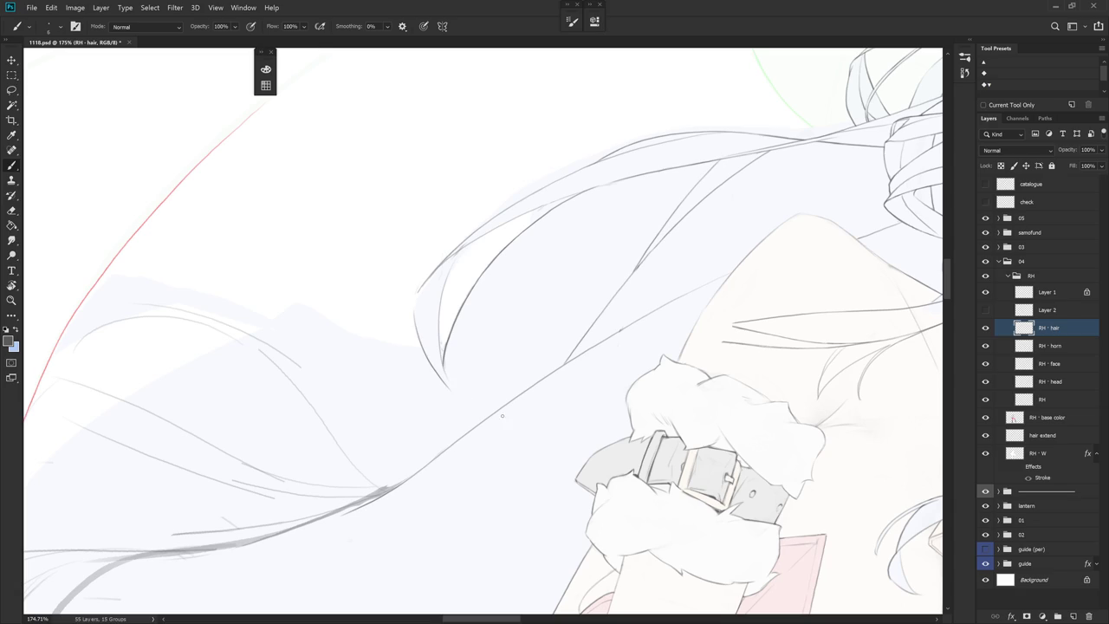
Add an outer hair strand curve after a rejected trial, then erase and redraw its tip
{"action": "left_click_drag", "start_coordinate": [550, 491], "coordinate": [557, 396]}
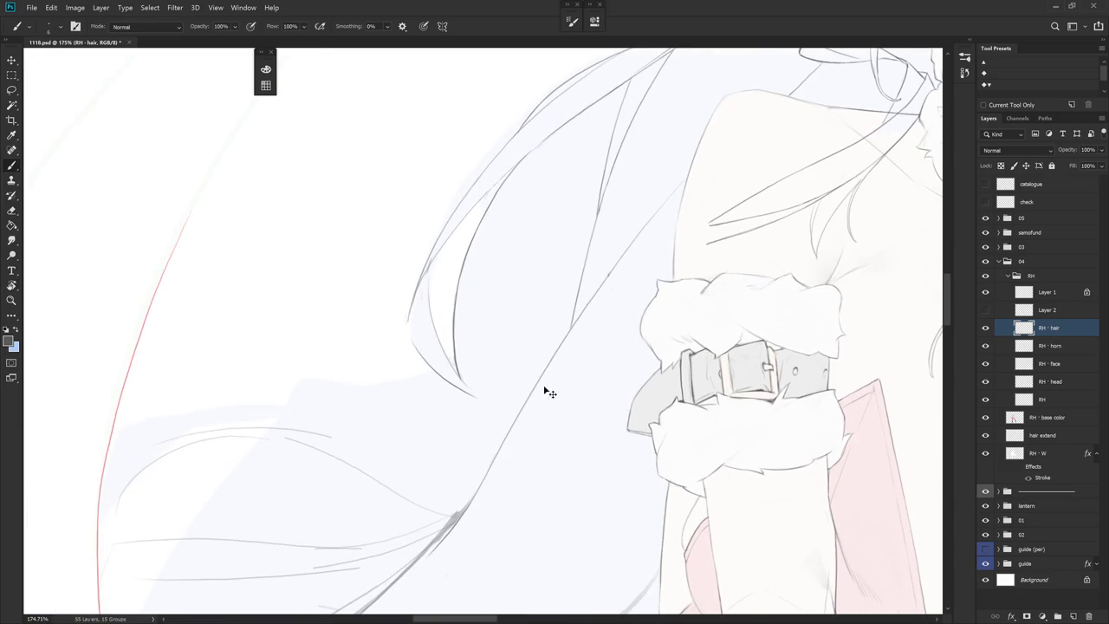
{"action": "mouse_move", "coordinate": [406, 322]}
{"action": "left_mouse_down"}
{"action": "mouse_move", "coordinate": [475, 411]}
{"action": "mouse_move", "coordinate": [464, 341]}
{"action": "mouse_move", "coordinate": [444, 391]}
{"action": "left_mouse_up"}
{"action": "key", "text": "ctrl+z"}
{"action": "key", "text": "ctrl+z"}
{"action": "left_click_drag", "start_coordinate": [417, 290], "coordinate": [444, 389]}
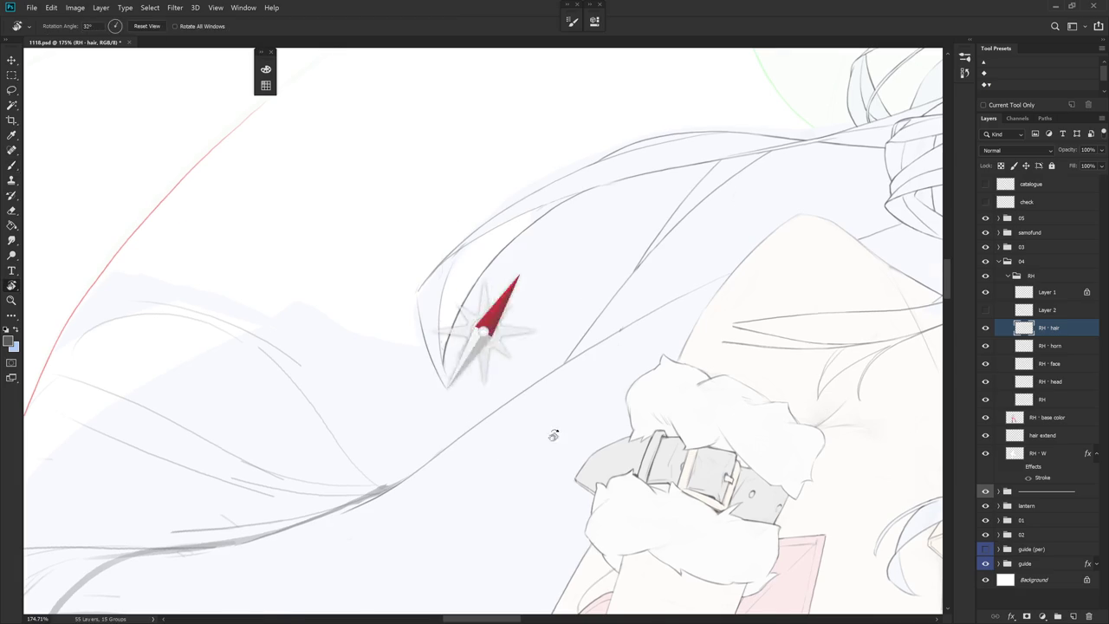
{"action": "left_click_drag", "start_coordinate": [540, 451], "coordinate": [572, 424]}
{"action": "key", "text": "e"}
{"action": "left_click_drag", "start_coordinate": [457, 369], "coordinate": [482, 445]}
{"action": "key", "text": "b"}
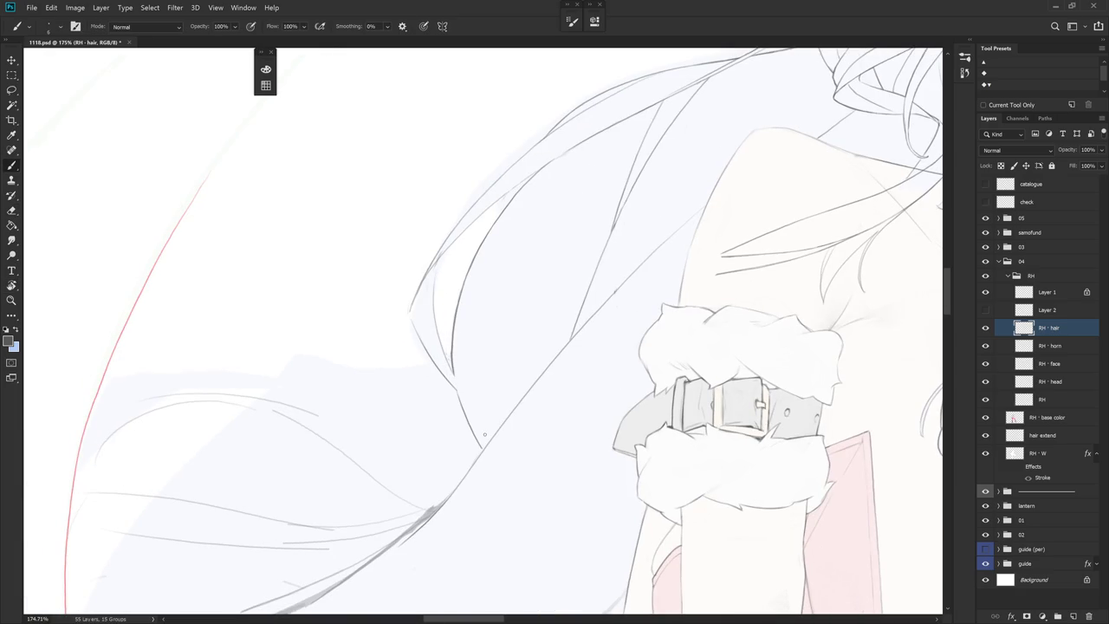
Tilt the canvas to a better drawing angle while alternating Brush and Eraser
{"action": "left_click_drag", "start_coordinate": [445, 321], "coordinate": [508, 372]}
{"action": "key", "text": "e"}
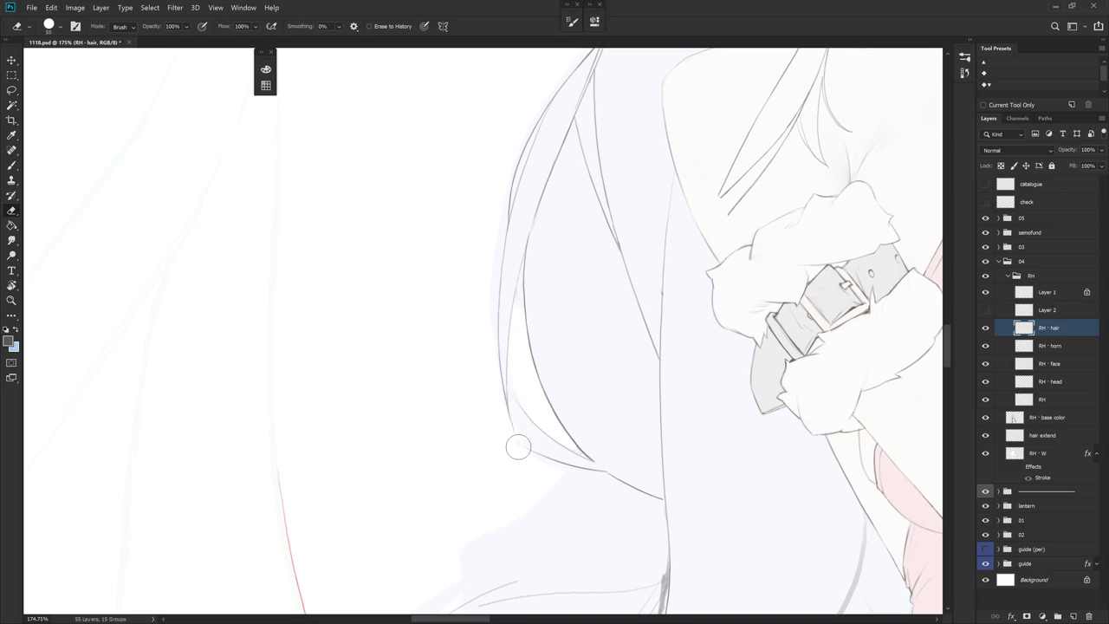
{"action": "left_click_drag", "start_coordinate": [543, 412], "coordinate": [492, 367]}
{"action": "key", "text": "b"}
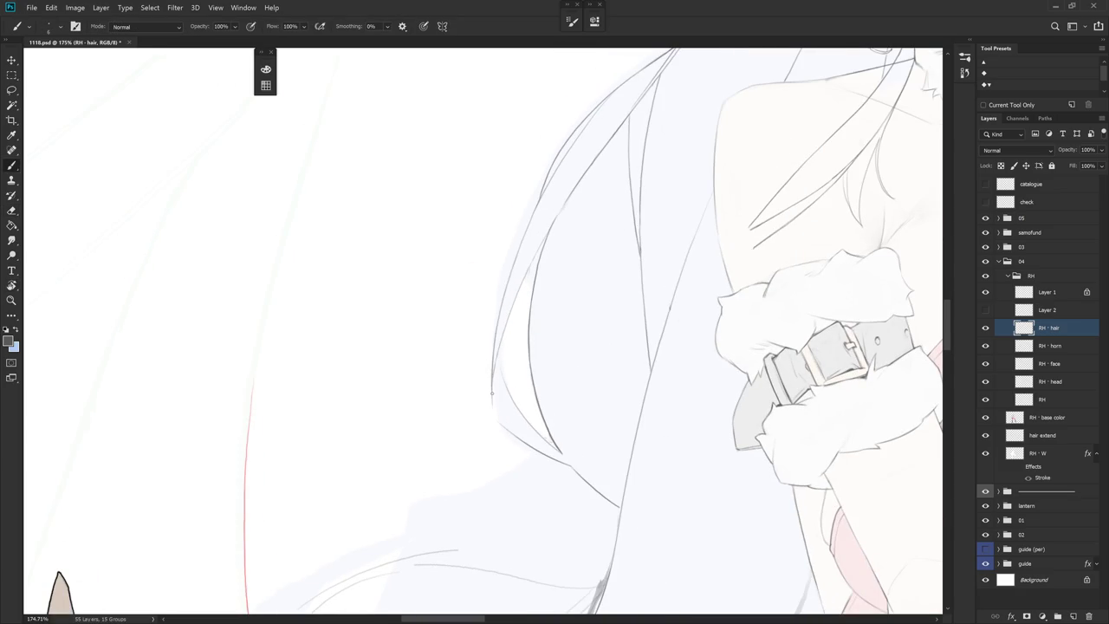
{"action": "left_click_drag", "start_coordinate": [518, 442], "coordinate": [498, 416]}
{"action": "key", "text": "e"}
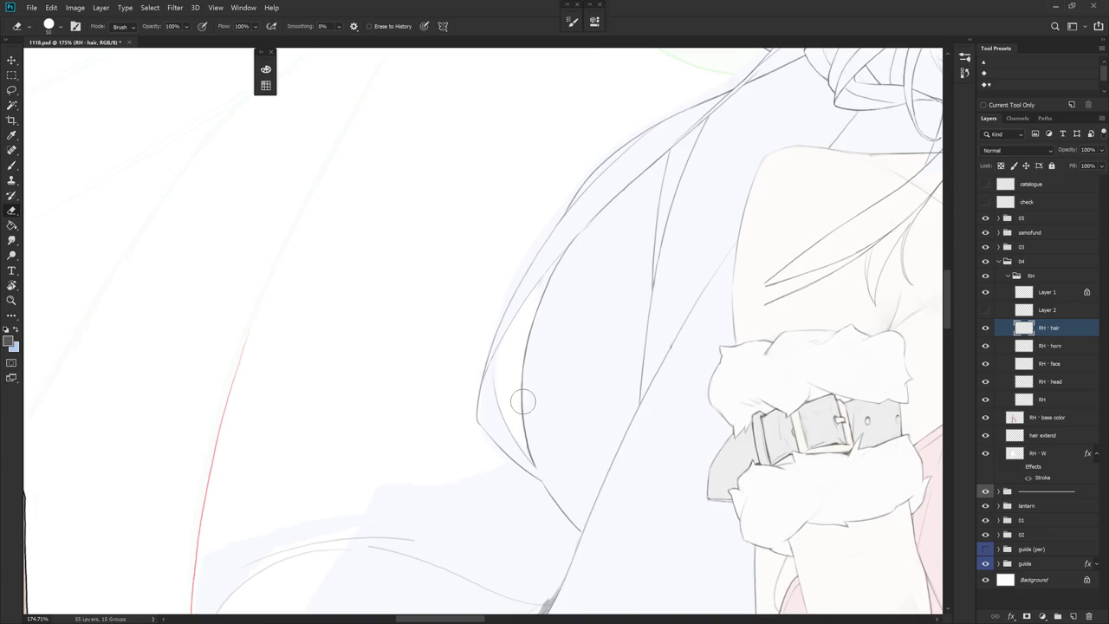
{"action": "left_click_drag", "start_coordinate": [523, 401], "coordinate": [518, 365]}
{"action": "key", "text": "b"}
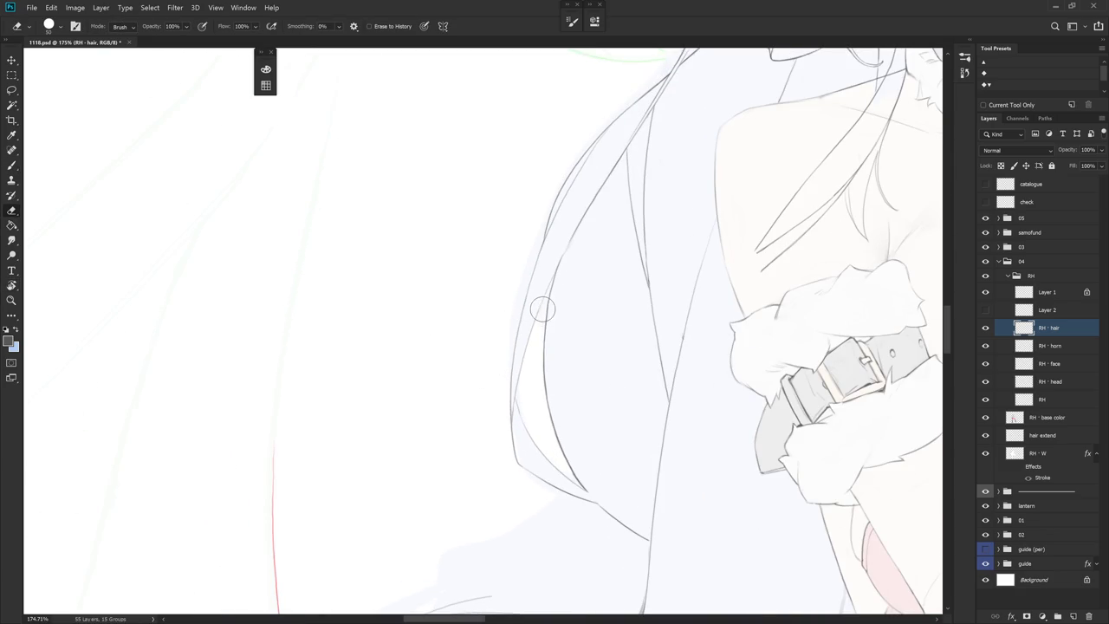
Rotate the canvas with R and redraw the hair outline line down the strand
{"action": "key", "text": "r"}
{"action": "left_click_drag", "start_coordinate": [565, 278], "coordinate": [573, 254]}
{"action": "left_click_drag", "start_coordinate": [520, 227], "coordinate": [527, 309]}
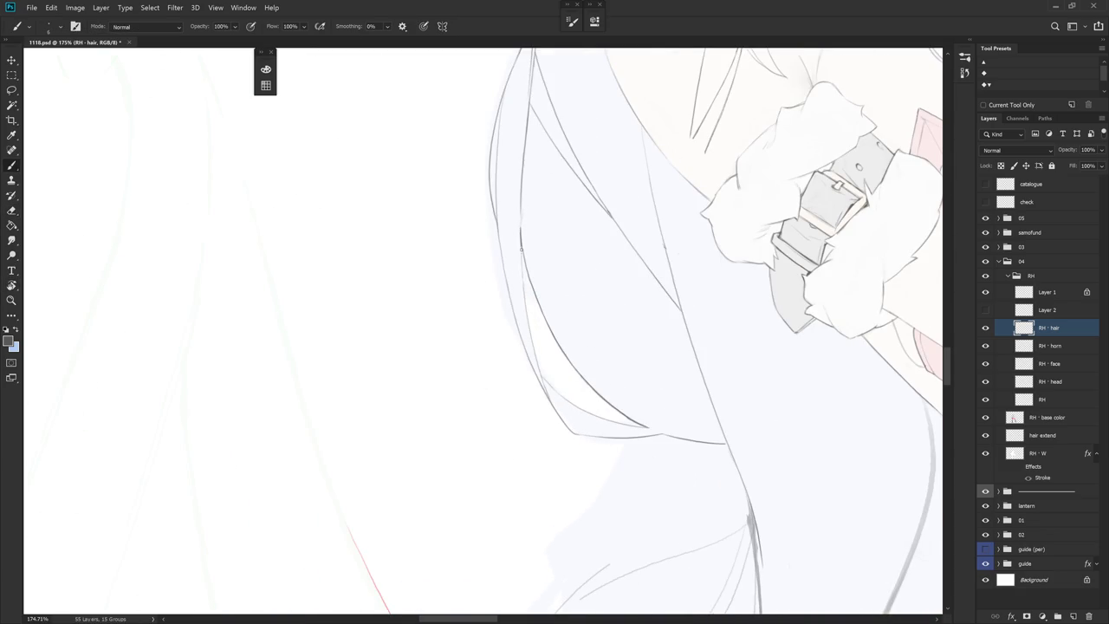
{"action": "key", "text": "ctrl+z"}
{"action": "left_click_drag", "start_coordinate": [520, 234], "coordinate": [546, 395]}
Darken the hair line beside the sleeve and reframe the view on both characters
{"action": "scroll", "coordinate": [591, 381], "scroll_direction": "down", "scroll_amount": 5}
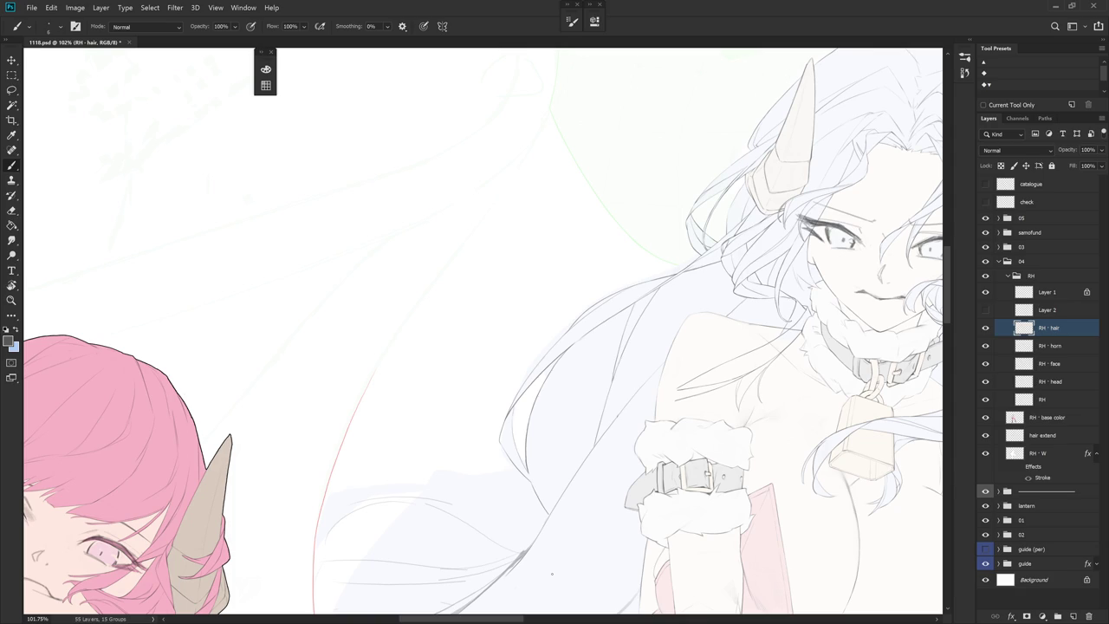
{"action": "scroll", "coordinate": [551, 574], "scroll_direction": "up", "scroll_amount": 2}
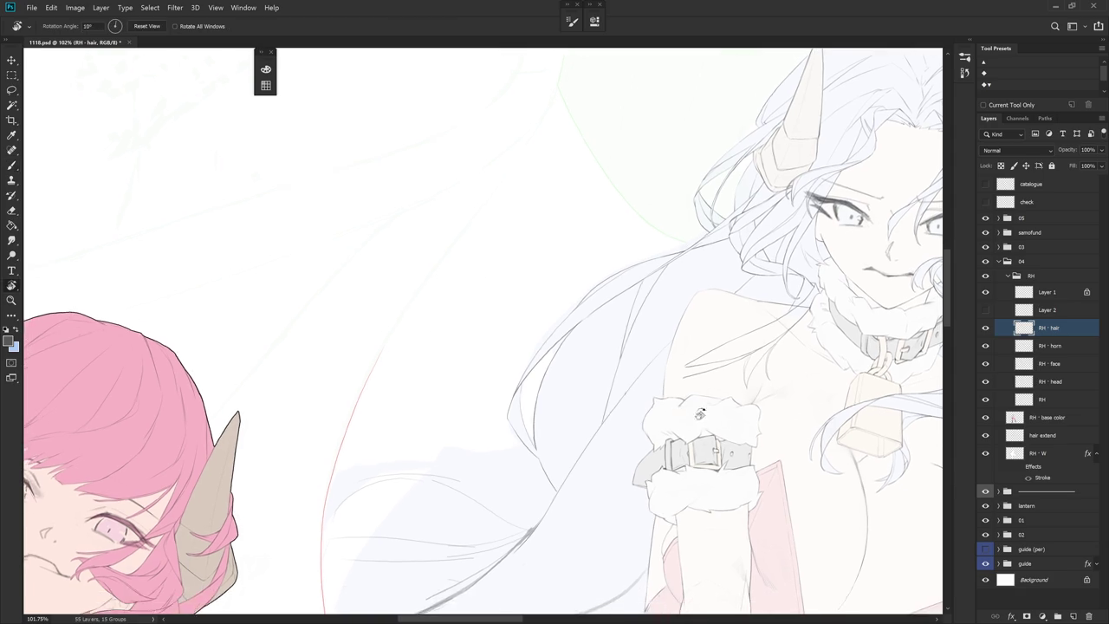
{"action": "scroll", "coordinate": [639, 280], "scroll_direction": "up", "scroll_amount": 2}
{"action": "scroll", "coordinate": [611, 239], "scroll_direction": "up", "scroll_amount": 2}
{"action": "left_click_drag", "start_coordinate": [609, 277], "coordinate": [610, 343]}
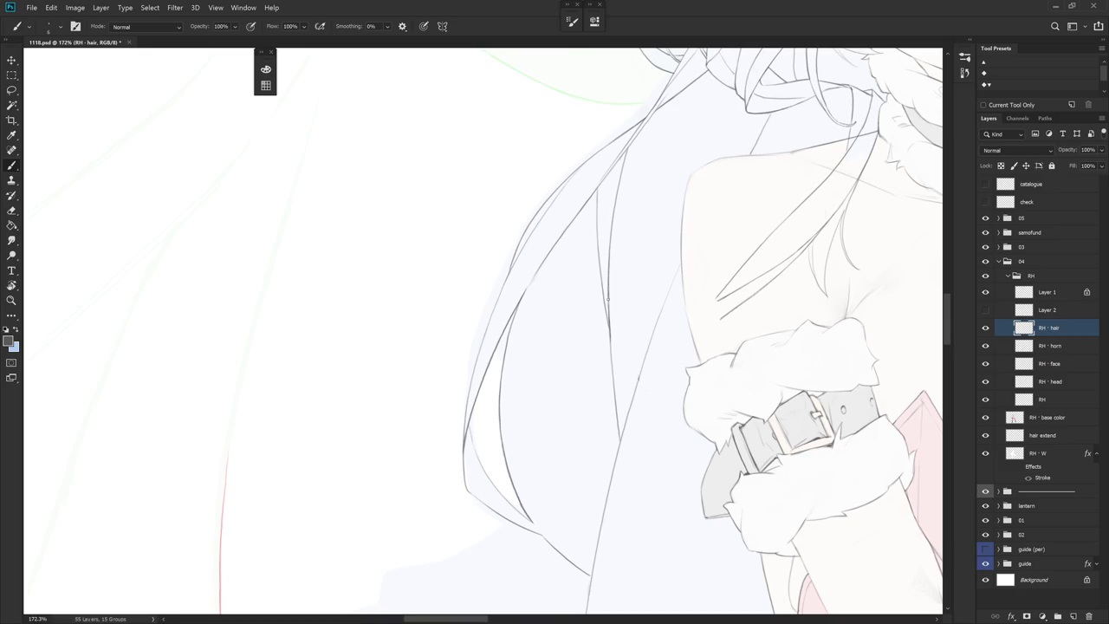
{"action": "scroll", "coordinate": [629, 424], "scroll_direction": "down", "scroll_amount": 12}
{"action": "left_click_drag", "start_coordinate": [630, 424], "coordinate": [561, 383]}
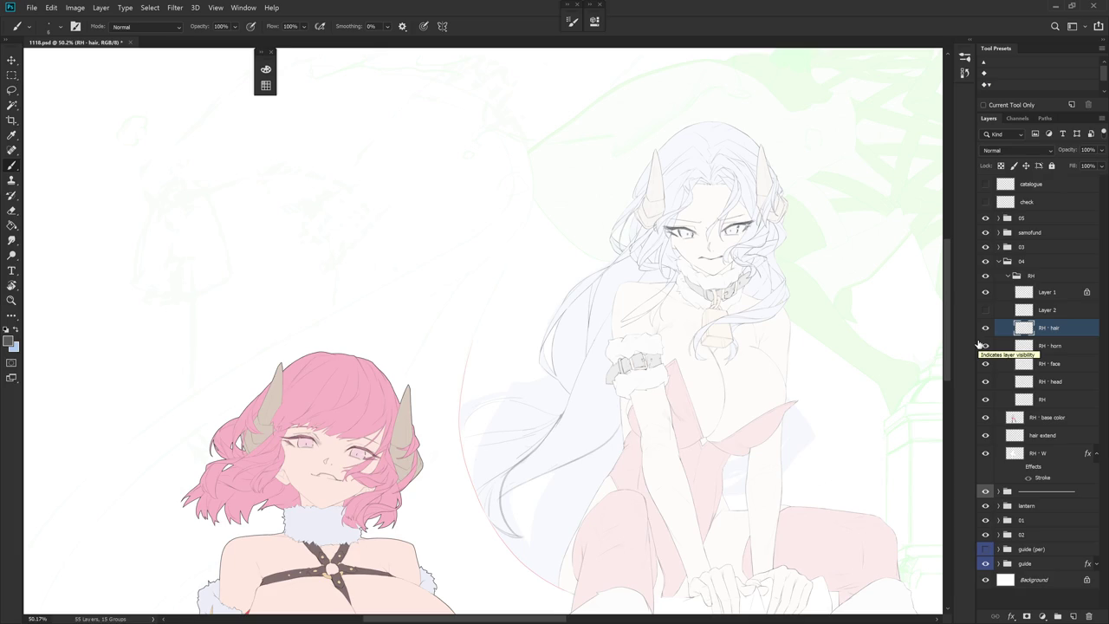
{"action": "scroll", "coordinate": [642, 290], "scroll_direction": "up", "scroll_amount": 3}
Rotate toward the hair and try a thin line down it, undoing it
{"action": "key", "text": "r"}
{"action": "left_click_drag", "start_coordinate": [594, 372], "coordinate": [655, 367]}
{"action": "key", "text": "e"}
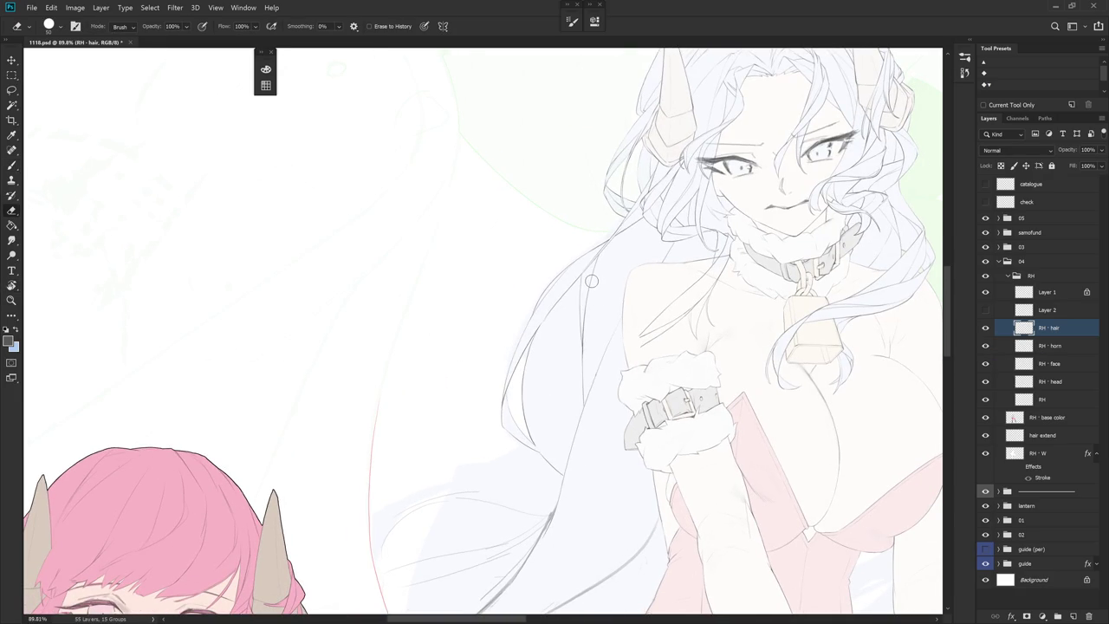
{"action": "left_click_drag", "start_coordinate": [584, 304], "coordinate": [575, 386]}
{"action": "key", "text": "ctrl+z"}
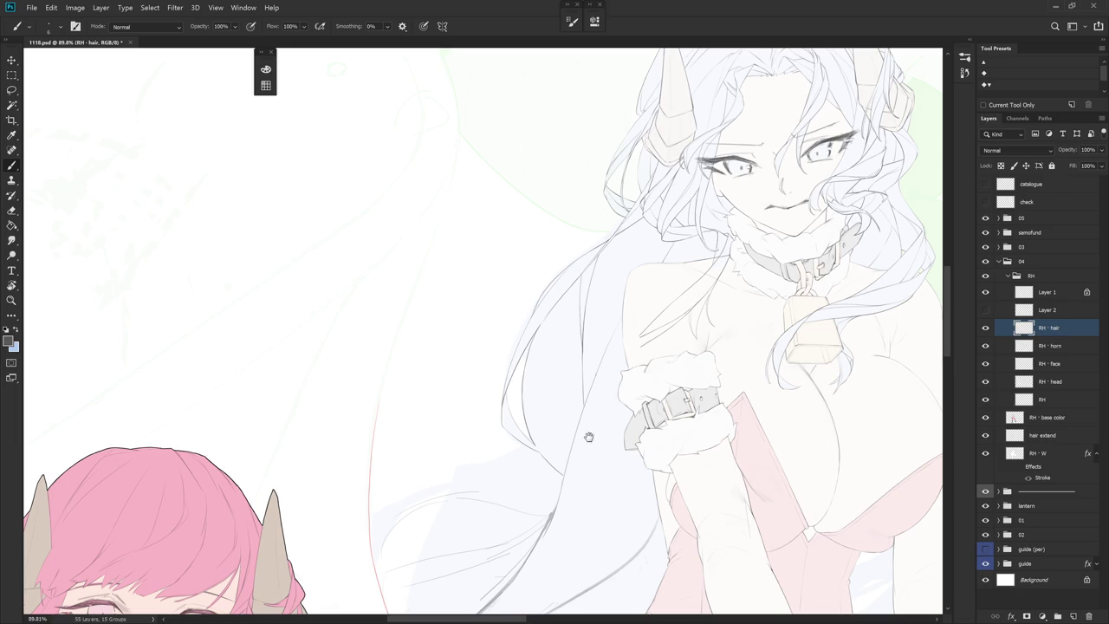
{"action": "scroll", "coordinate": [589, 445], "scroll_direction": "up", "scroll_amount": 2}
{"action": "scroll", "coordinate": [614, 384], "scroll_direction": "up", "scroll_amount": 1}
{"action": "scroll", "coordinate": [528, 396], "scroll_direction": "up", "scroll_amount": 2}
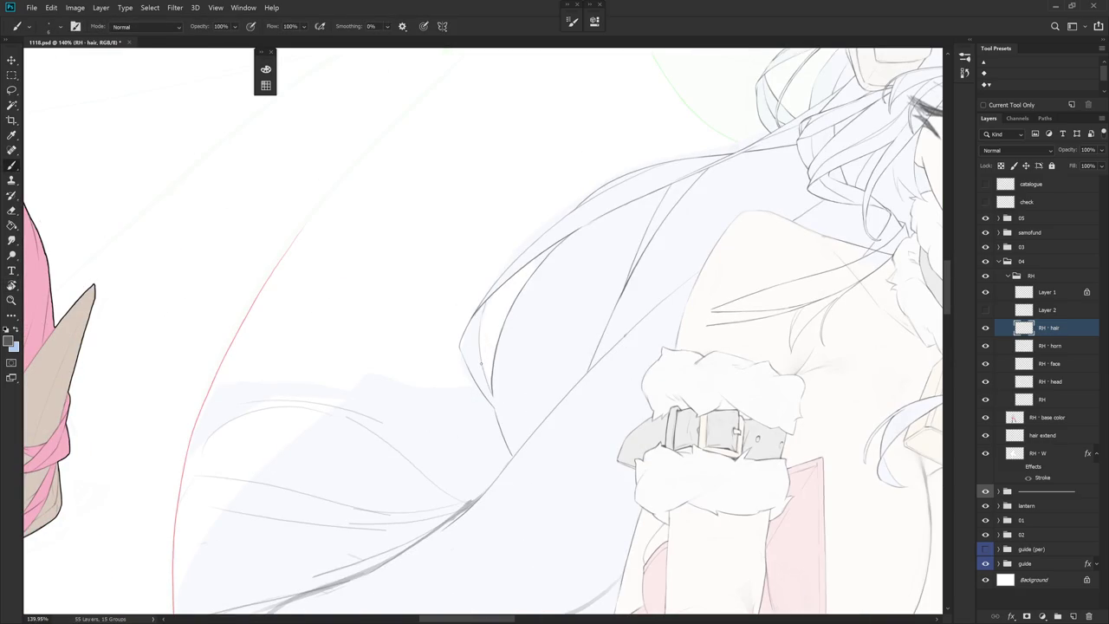
Extend the hair strand's lower end with short darkened strokes, rotating the canvas as needed
{"action": "left_click_drag", "start_coordinate": [496, 404], "coordinate": [471, 330]}
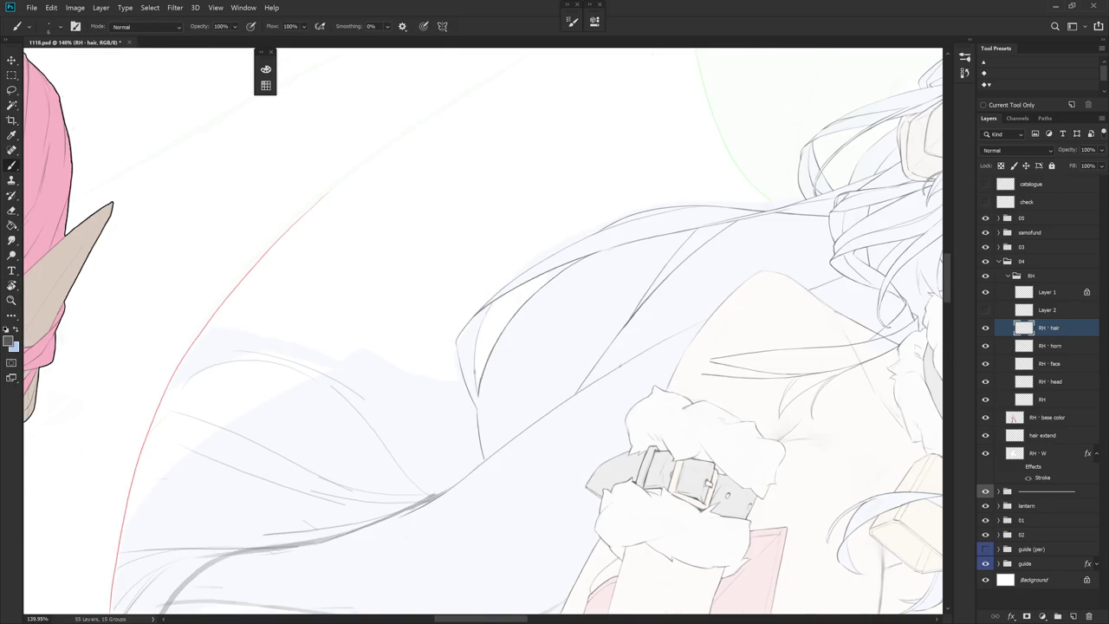
{"action": "left_click_drag", "start_coordinate": [480, 401], "coordinate": [493, 439]}
{"action": "left_click_drag", "start_coordinate": [485, 412], "coordinate": [497, 430]}
{"action": "key", "text": "r"}
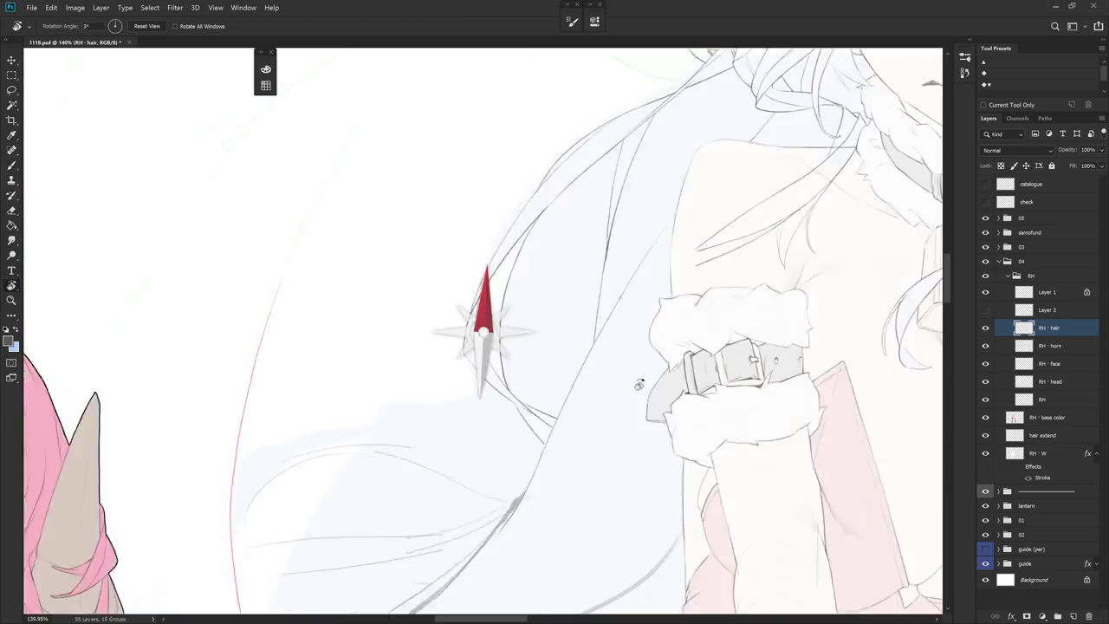
{"action": "left_click_drag", "start_coordinate": [610, 389], "coordinate": [526, 511]}
{"action": "left_click_drag", "start_coordinate": [466, 413], "coordinate": [481, 442]}
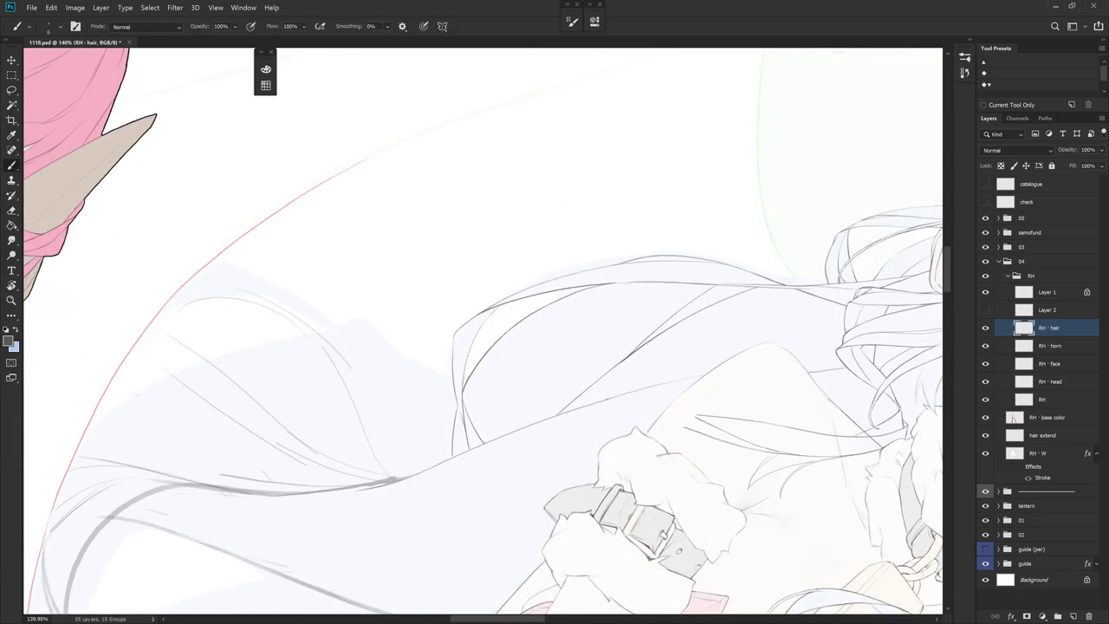
{"action": "key", "text": "r"}
{"action": "mouse_move", "coordinate": [535, 498]}
{"action": "left_mouse_down"}
{"action": "mouse_move", "coordinate": [633, 315]}
{"action": "mouse_move", "coordinate": [627, 381]}
{"action": "mouse_move", "coordinate": [595, 411]}
{"action": "left_mouse_up"}
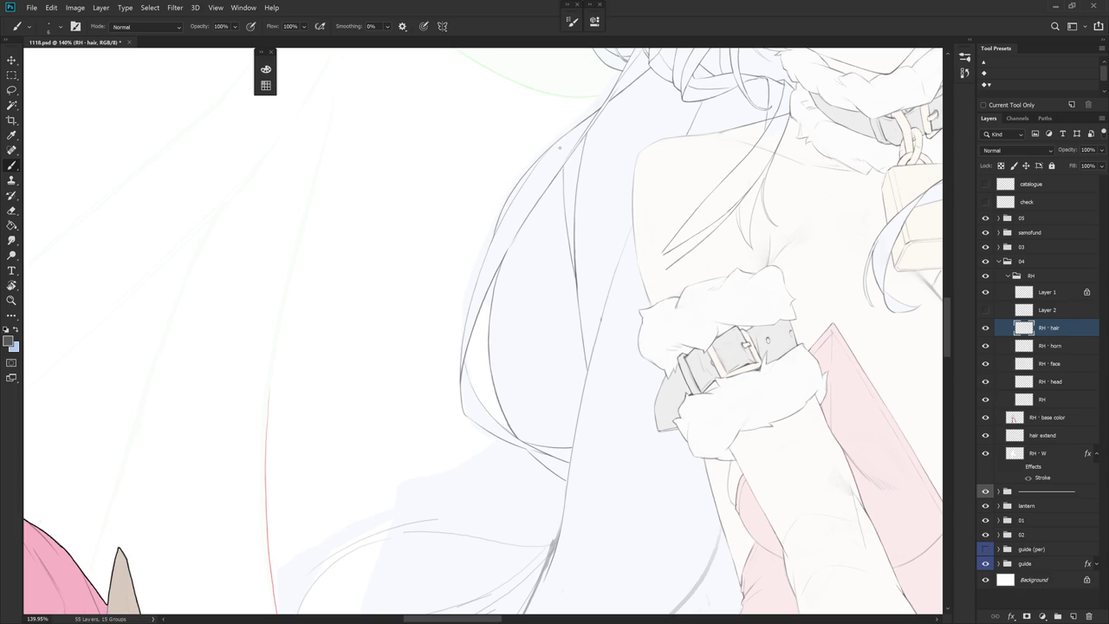
Try curving strand lines down the hair, discard them, and reset the canvas rotation
{"action": "left_click_drag", "start_coordinate": [514, 273], "coordinate": [543, 409]}
{"action": "key", "text": "ctrl+z"}
{"action": "mouse_move", "coordinate": [512, 246]}
{"action": "left_mouse_down"}
{"action": "mouse_move", "coordinate": [532, 339]}
{"action": "mouse_move", "coordinate": [578, 414]}
{"action": "left_mouse_up"}
{"action": "mouse_move", "coordinate": [606, 364]}
{"action": "left_mouse_down"}
{"action": "mouse_move", "coordinate": [491, 210]}
{"action": "mouse_move", "coordinate": [531, 282]}
{"action": "mouse_move", "coordinate": [499, 310]}
{"action": "mouse_move", "coordinate": [508, 400]}
{"action": "mouse_move", "coordinate": [528, 448]}
{"action": "left_mouse_up"}
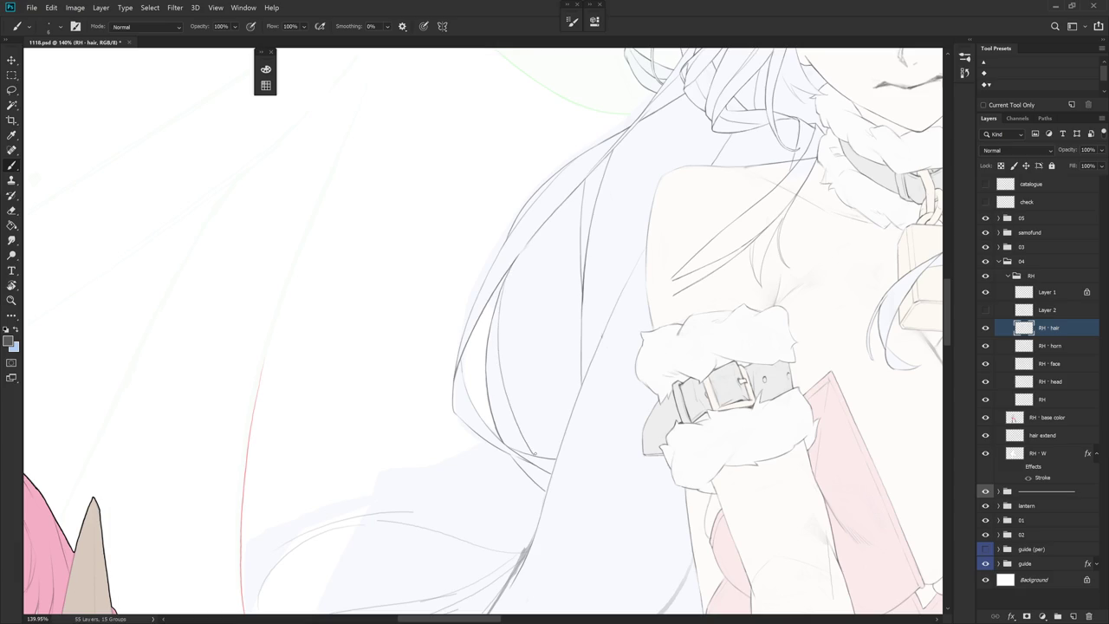
{"action": "key", "text": "ctrl+z"}
{"action": "mouse_move", "coordinate": [497, 305]}
{"action": "left_mouse_down"}
{"action": "mouse_move", "coordinate": [503, 389]}
{"action": "mouse_move", "coordinate": [530, 454]}
{"action": "left_mouse_up"}
{"action": "key", "text": "ctrl+z"}
{"action": "mouse_move", "coordinate": [594, 285]}
{"action": "left_mouse_down"}
{"action": "mouse_move", "coordinate": [525, 279]}
{"action": "mouse_move", "coordinate": [499, 394]}
{"action": "mouse_move", "coordinate": [507, 454]}
{"action": "left_mouse_up"}
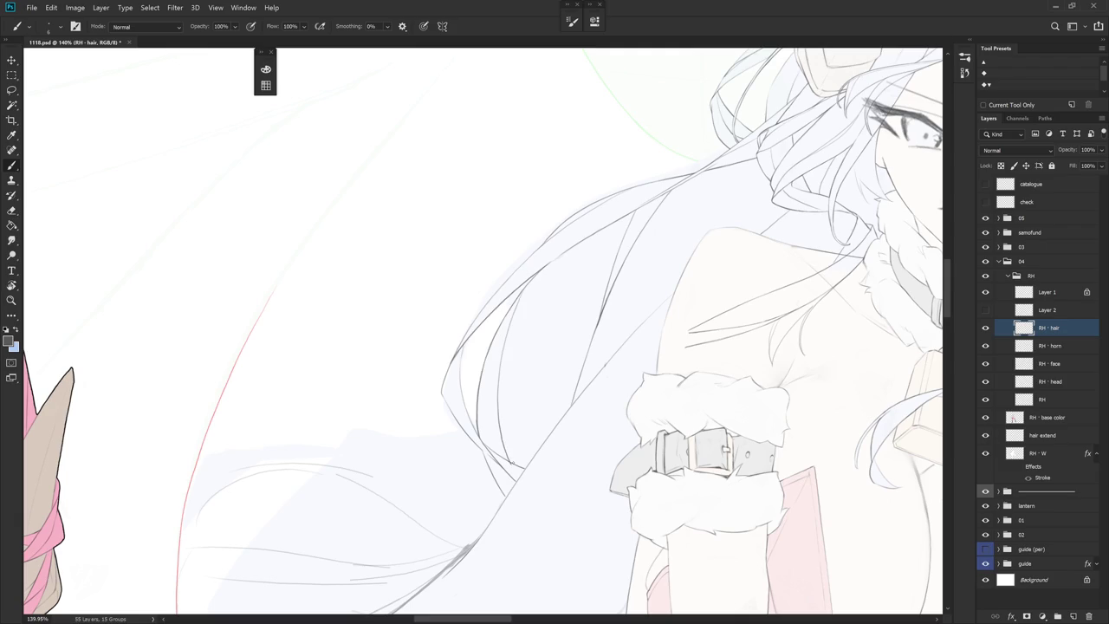
{"action": "scroll", "coordinate": [584, 376], "scroll_direction": "down", "scroll_amount": 5}
{"action": "key", "text": "Escape"}
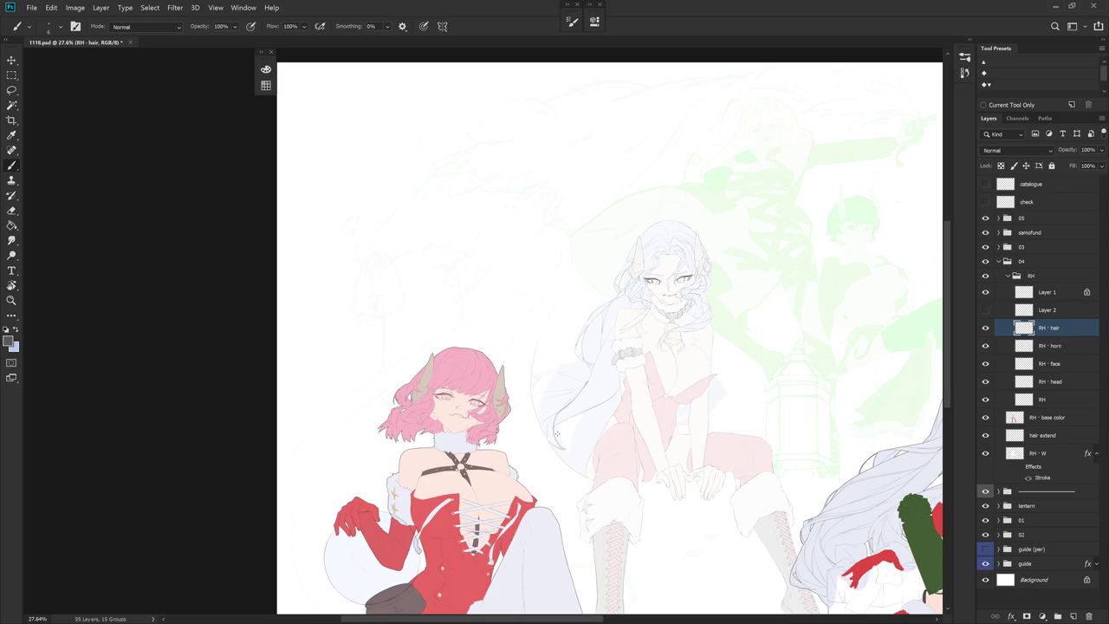
Draw a faint strand line down the hair by the shoulder, redrawing it twice at new angles
{"action": "scroll", "coordinate": [594, 329], "scroll_direction": "up", "scroll_amount": 5}
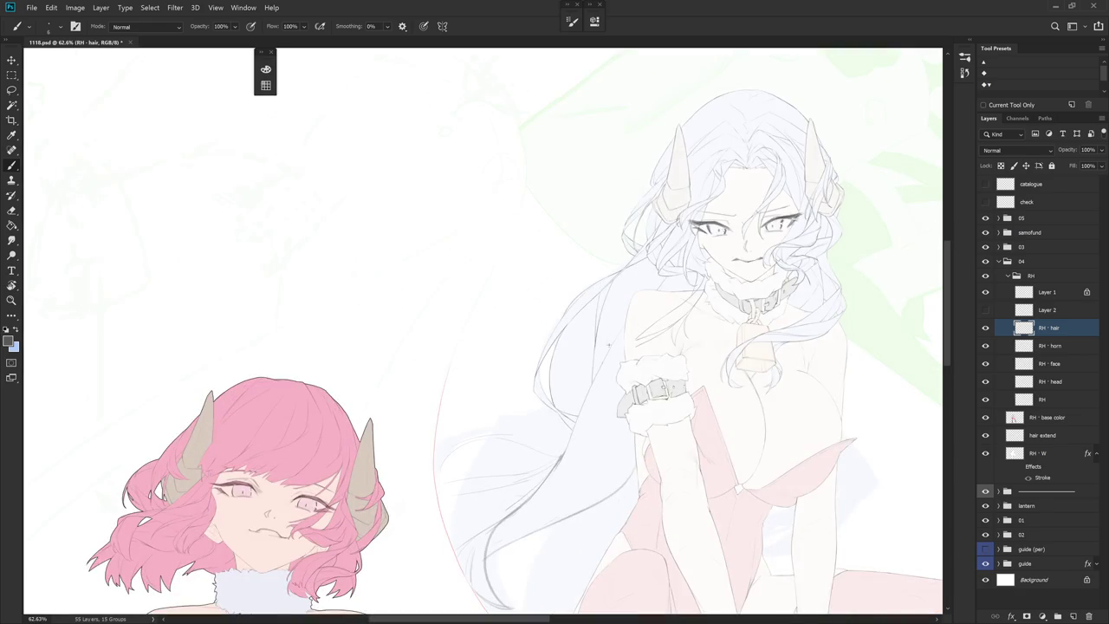
{"action": "left_click_drag", "start_coordinate": [579, 279], "coordinate": [565, 437]}
{"action": "key", "text": "ctrl+z"}
{"action": "left_click_drag", "start_coordinate": [579, 285], "coordinate": [540, 396]}
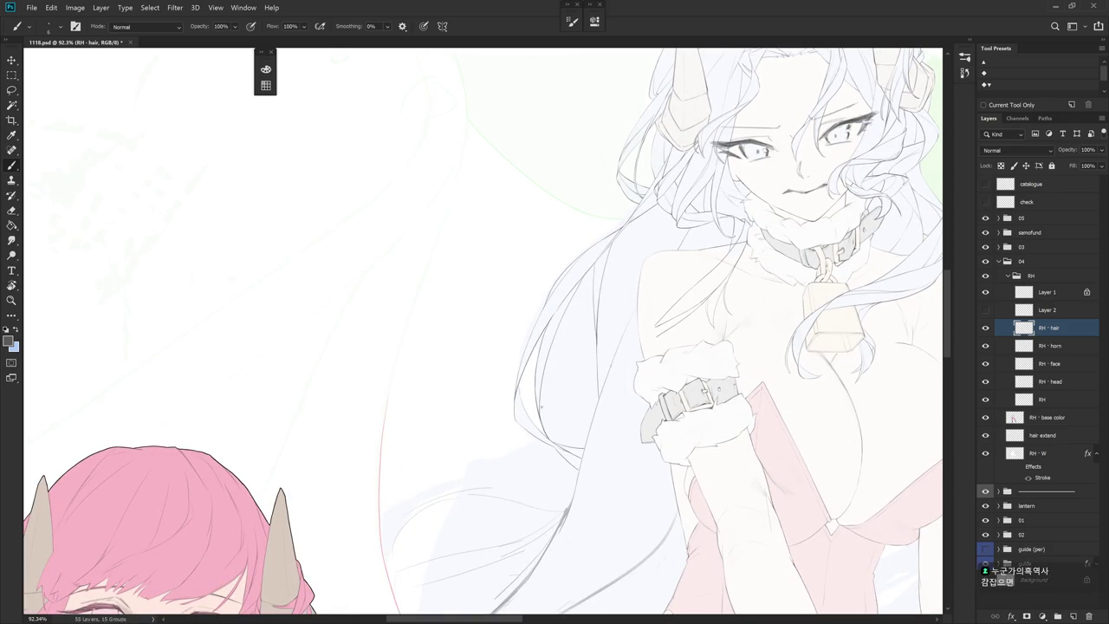
{"action": "key", "text": "ctrl+z"}
{"action": "left_click_drag", "start_coordinate": [574, 292], "coordinate": [538, 408]}
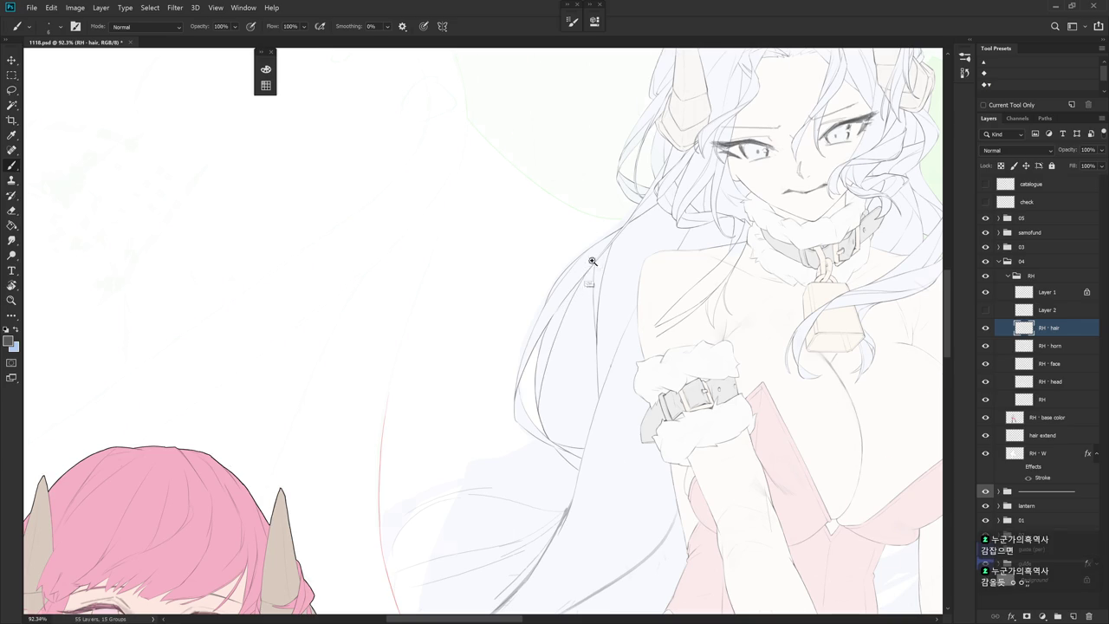
{"action": "scroll", "coordinate": [580, 286], "scroll_direction": "up", "scroll_amount": 3}
{"action": "key", "text": "e"}
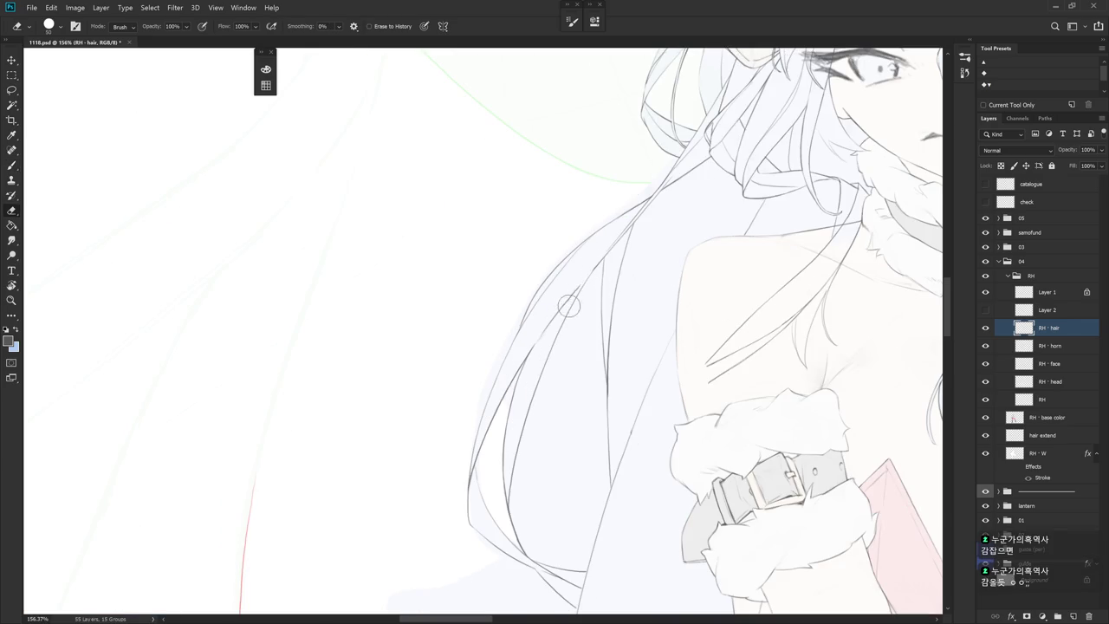
{"action": "key", "text": "b"}
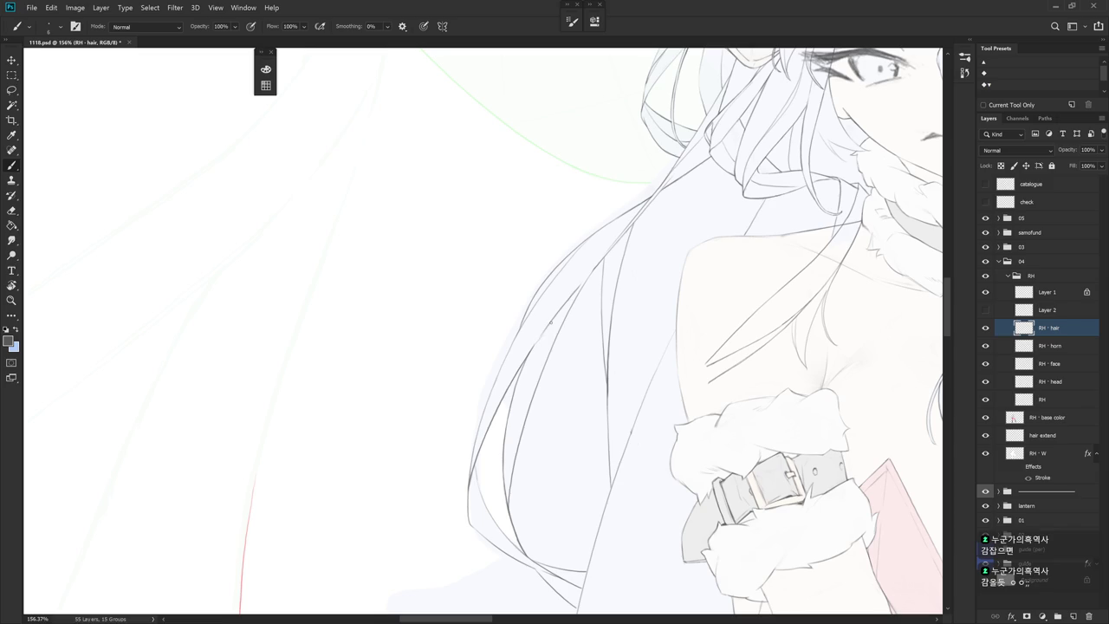
{"action": "scroll", "coordinate": [590, 305], "scroll_direction": "down", "scroll_amount": 3}
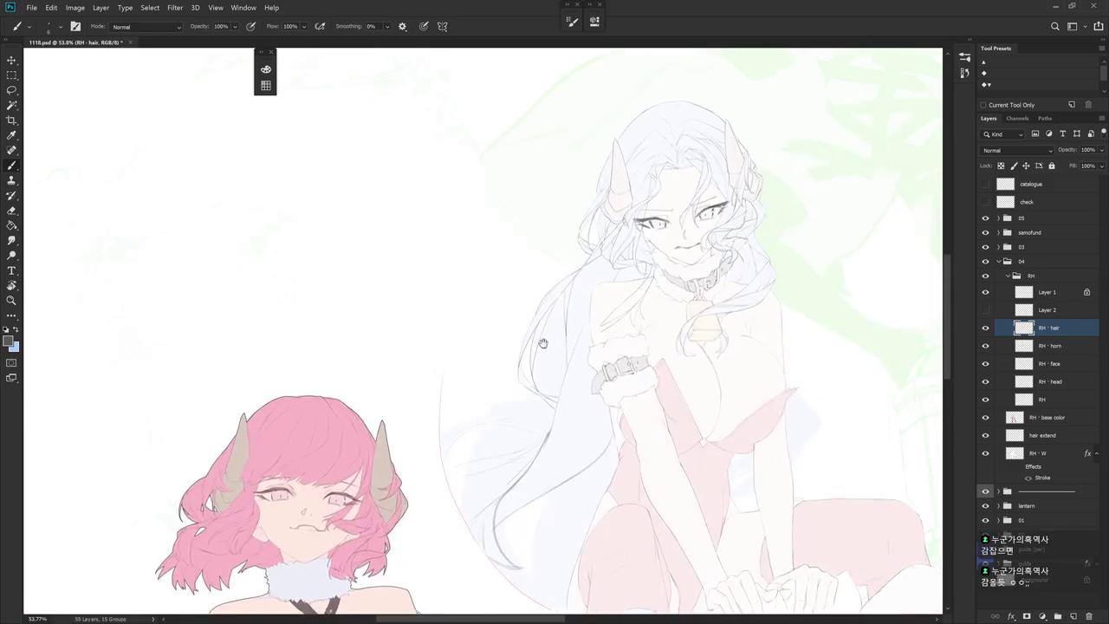
{"action": "scroll", "coordinate": [533, 373], "scroll_direction": "down", "scroll_amount": 1}
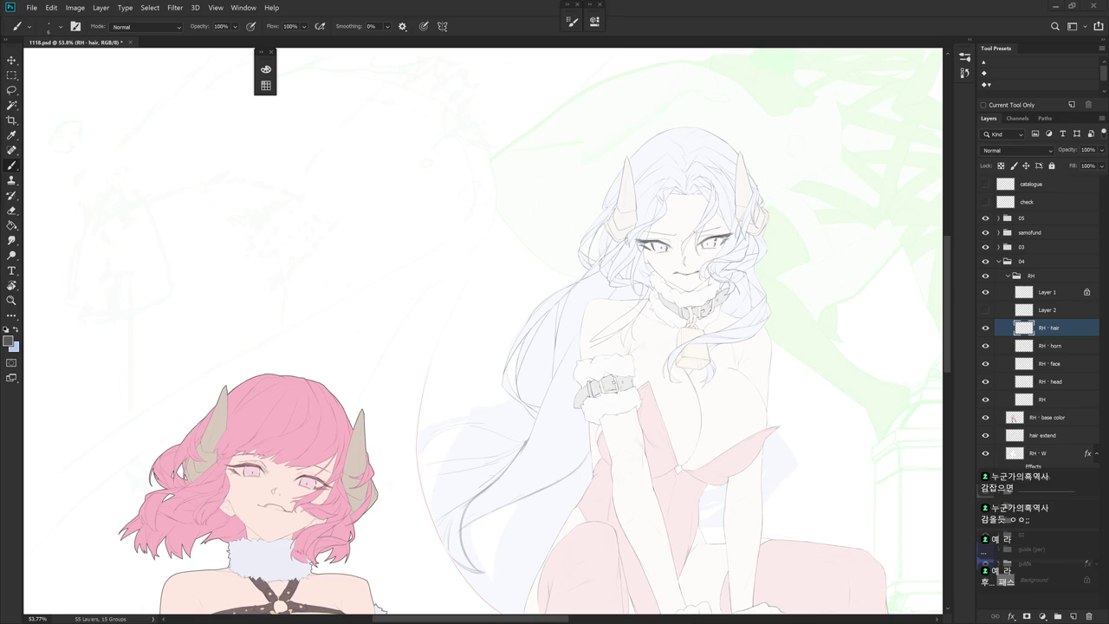
{"action": "scroll", "coordinate": [546, 355], "scroll_direction": "up", "scroll_amount": 3}
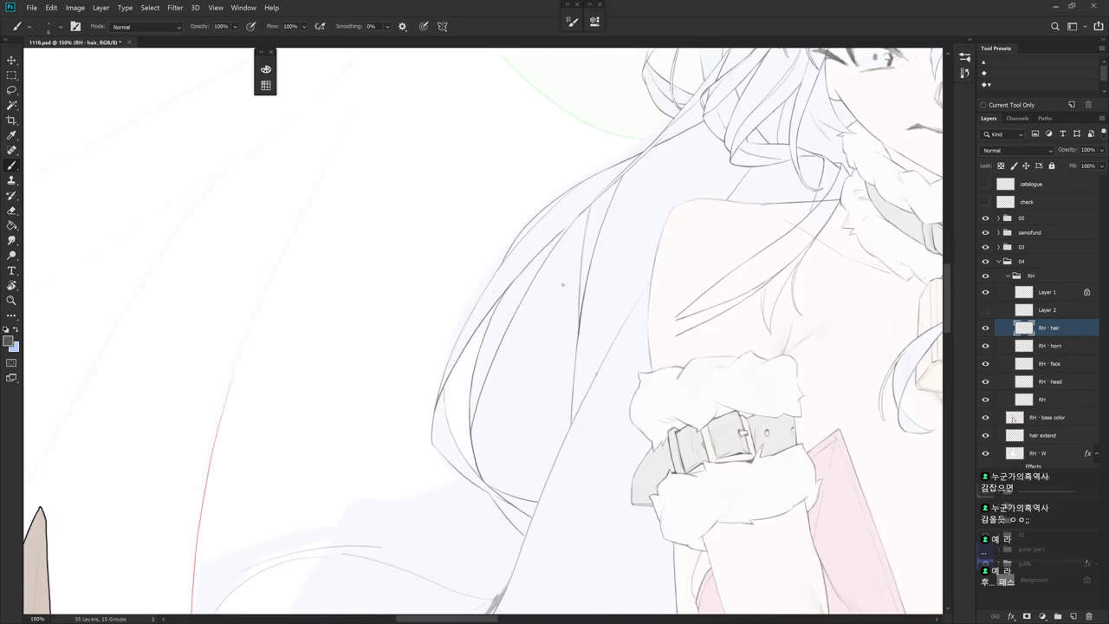
Try two strand lines down the long hair and undo both
{"action": "left_click_drag", "start_coordinate": [538, 276], "coordinate": [507, 468]}
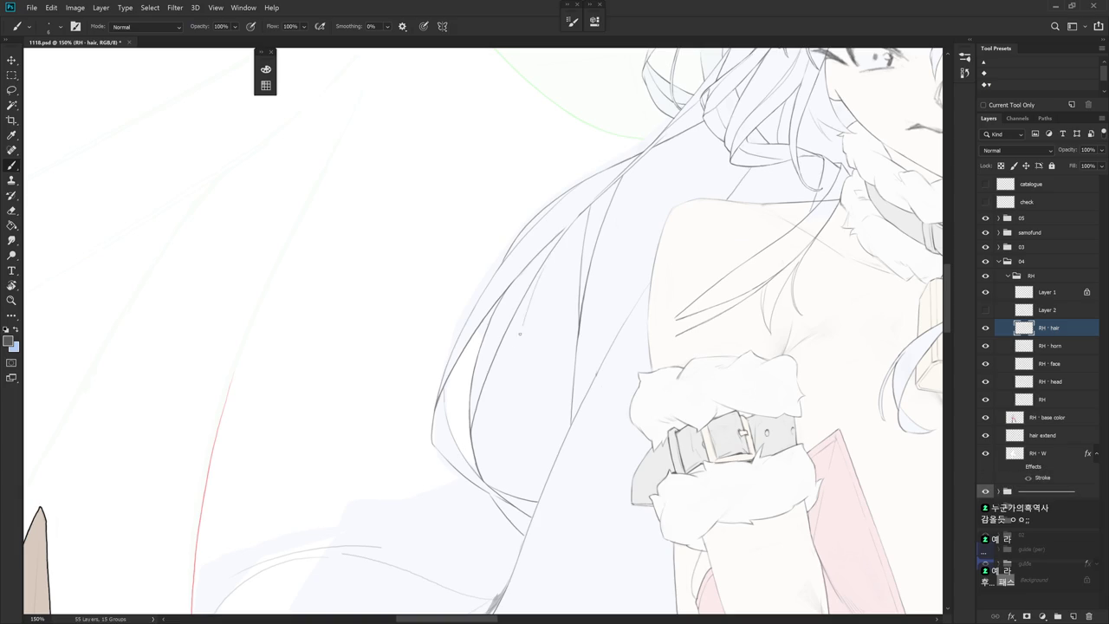
{"action": "key", "text": "ctrl+z"}
{"action": "left_click_drag", "start_coordinate": [505, 338], "coordinate": [512, 497]}
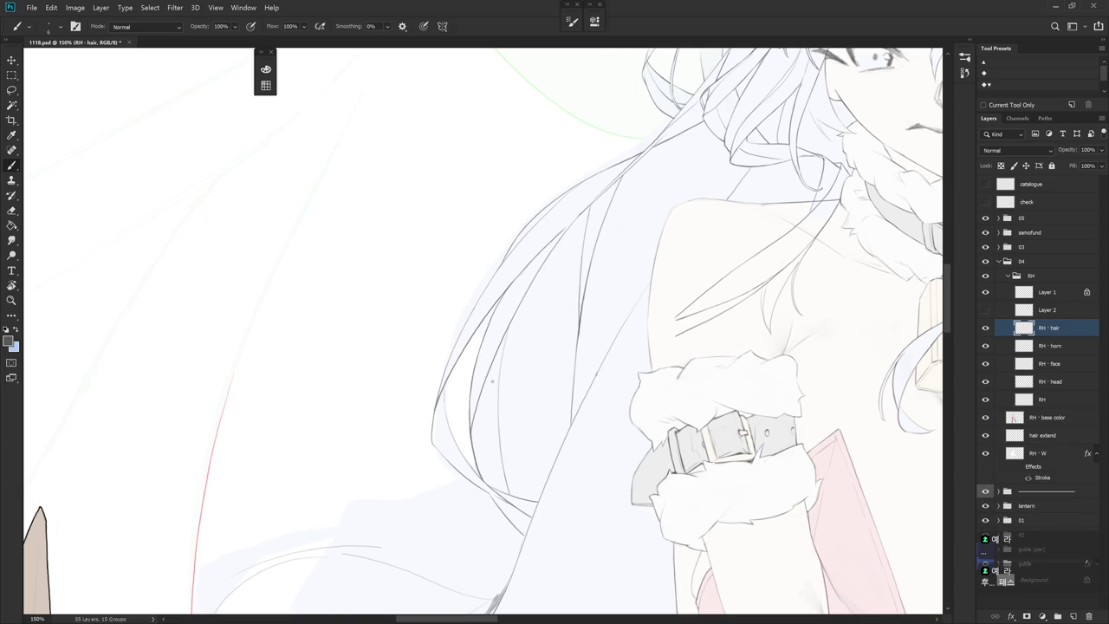
{"action": "key", "text": "ctrl+z"}
{"action": "key", "text": "e"}
{"action": "mouse_move", "coordinate": [502, 414]}
{"action": "left_mouse_down"}
{"action": "mouse_move", "coordinate": [519, 373]}
{"action": "mouse_move", "coordinate": [499, 437]}
{"action": "left_mouse_up"}
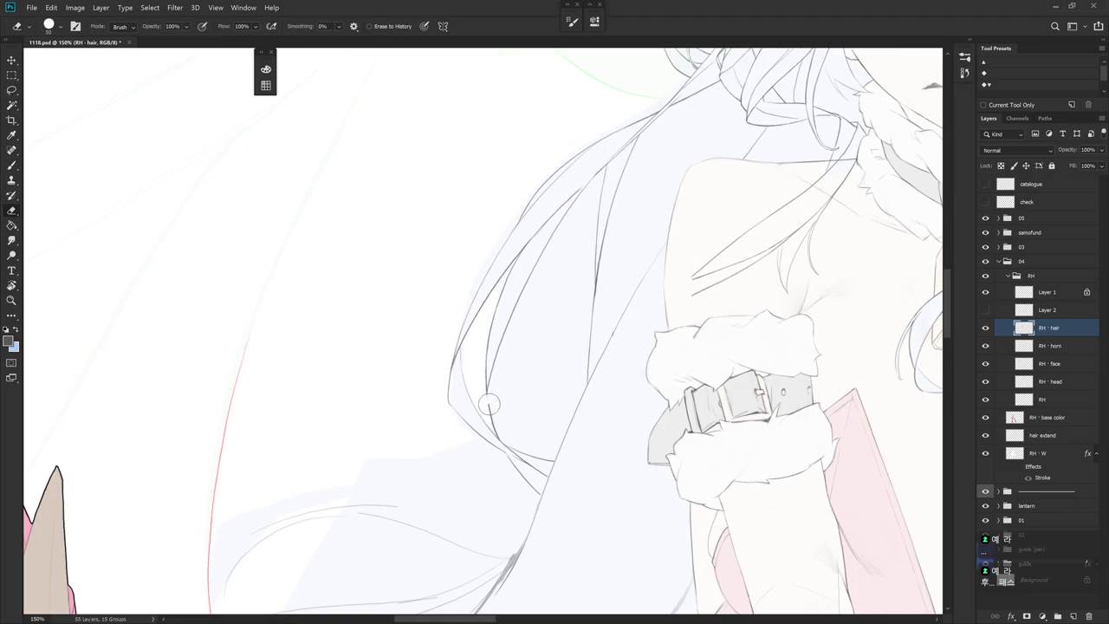
Redraw the inner hair line near the arm cuff, retracing it once
{"action": "key", "text": "b"}
{"action": "left_click_drag", "start_coordinate": [486, 391], "coordinate": [499, 444]}
{"action": "key", "text": "ctrl+z"}
{"action": "left_click_drag", "start_coordinate": [486, 389], "coordinate": [500, 439]}
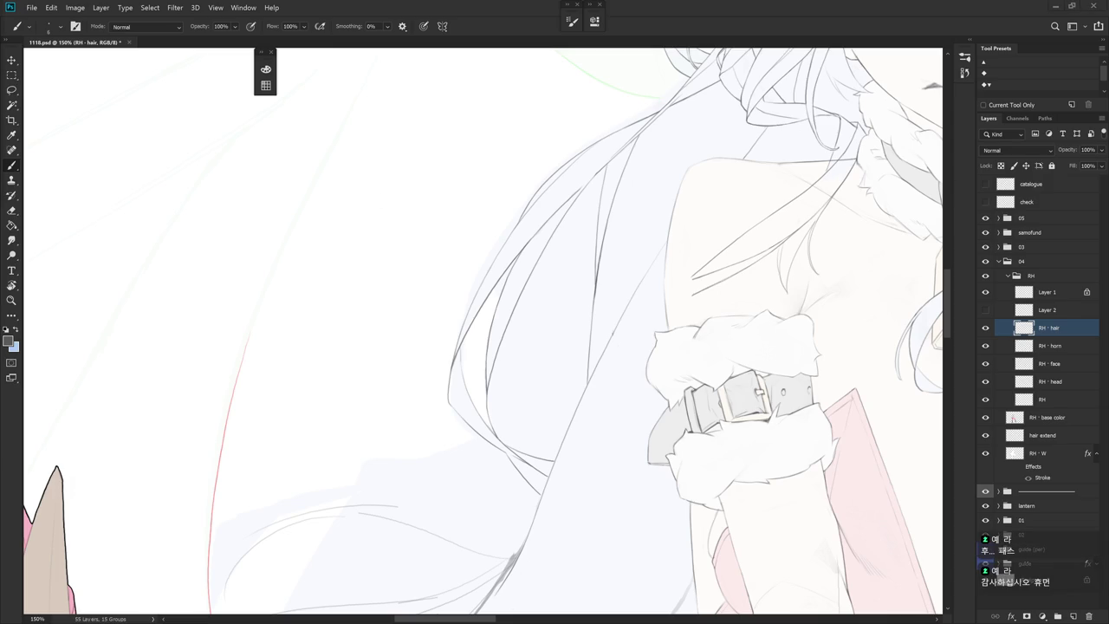
{"action": "left_click_drag", "start_coordinate": [611, 409], "coordinate": [602, 444]}
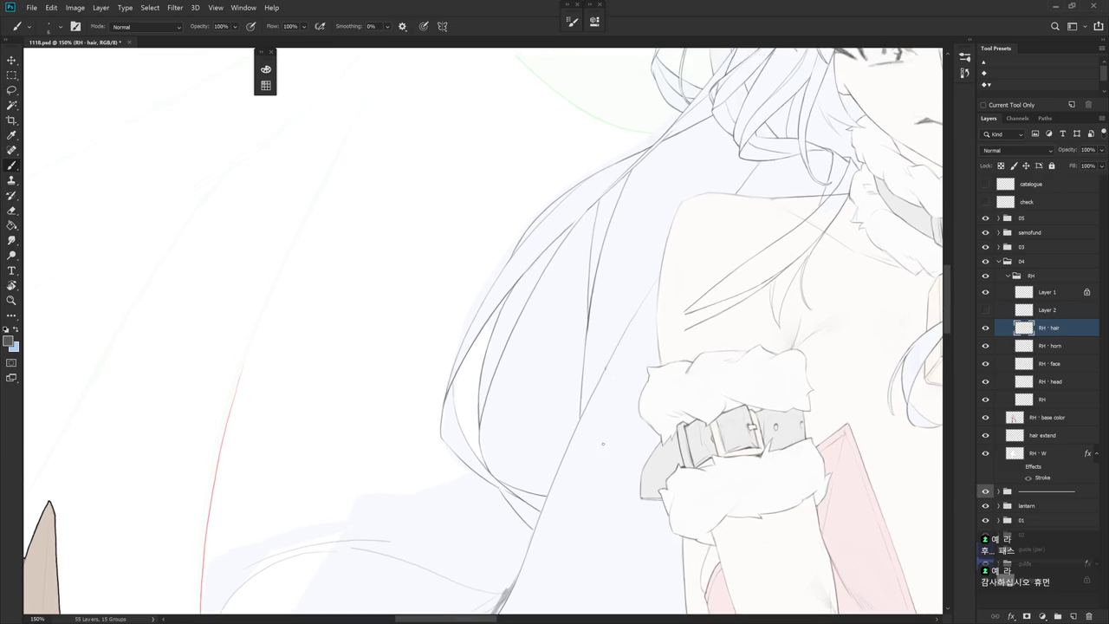
{"action": "scroll", "coordinate": [619, 423], "scroll_direction": "down", "scroll_amount": 5}
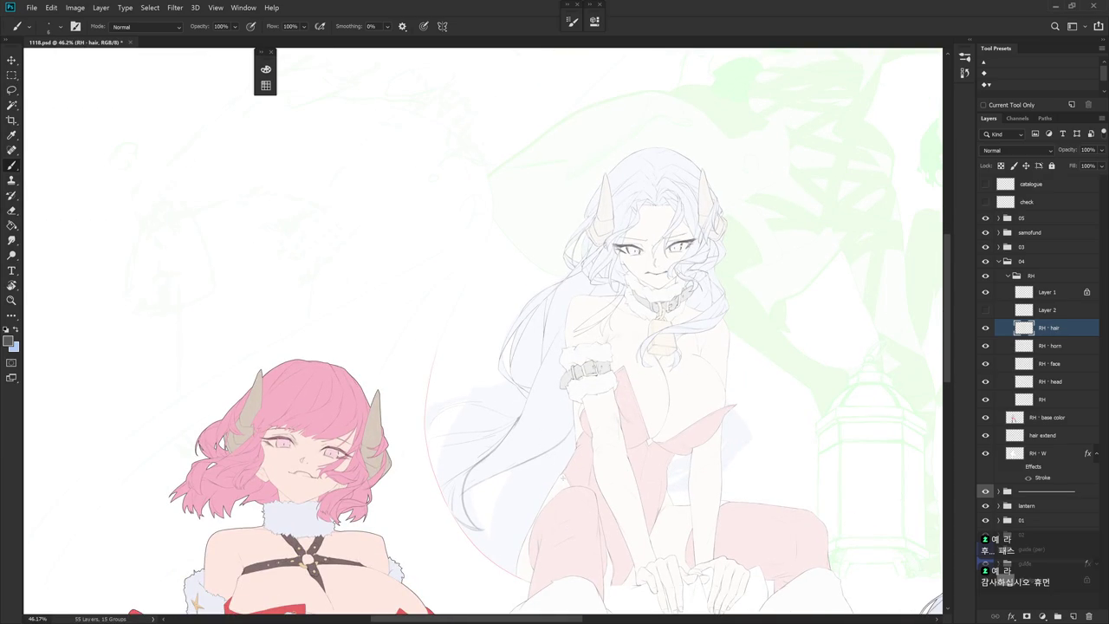
Zoom in on the hair and cuff and try three hair-edge lines, undoing each
{"action": "left_click_drag", "start_coordinate": [524, 331], "coordinate": [590, 314]}
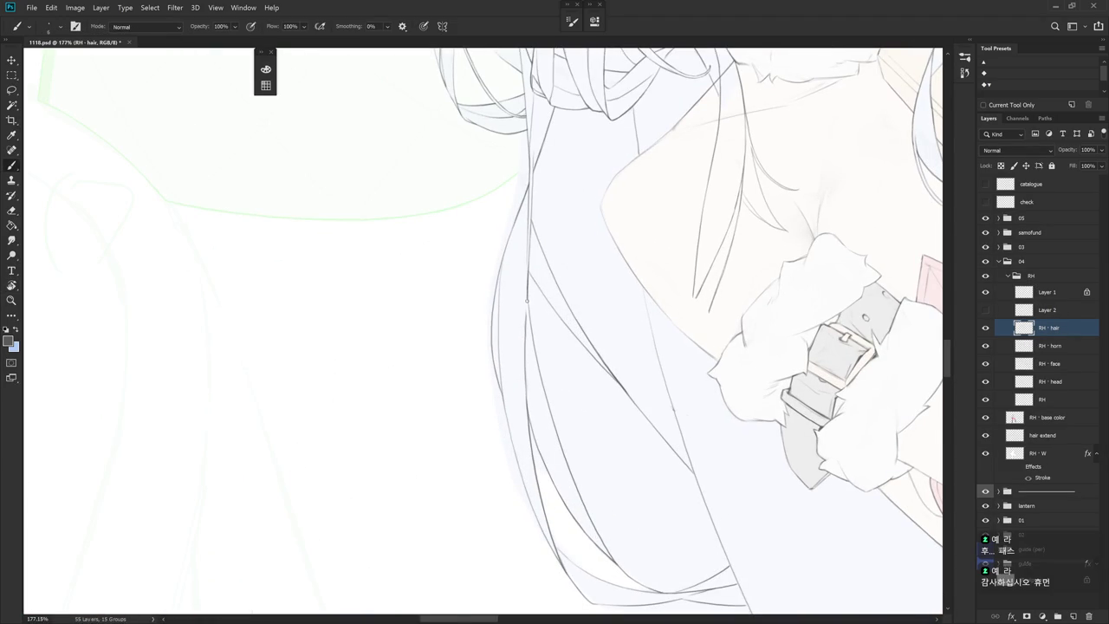
{"action": "mouse_move", "coordinate": [602, 325]}
{"action": "left_mouse_down"}
{"action": "mouse_move", "coordinate": [564, 444]}
{"action": "mouse_move", "coordinate": [565, 328]}
{"action": "mouse_move", "coordinate": [534, 200]}
{"action": "left_mouse_up"}
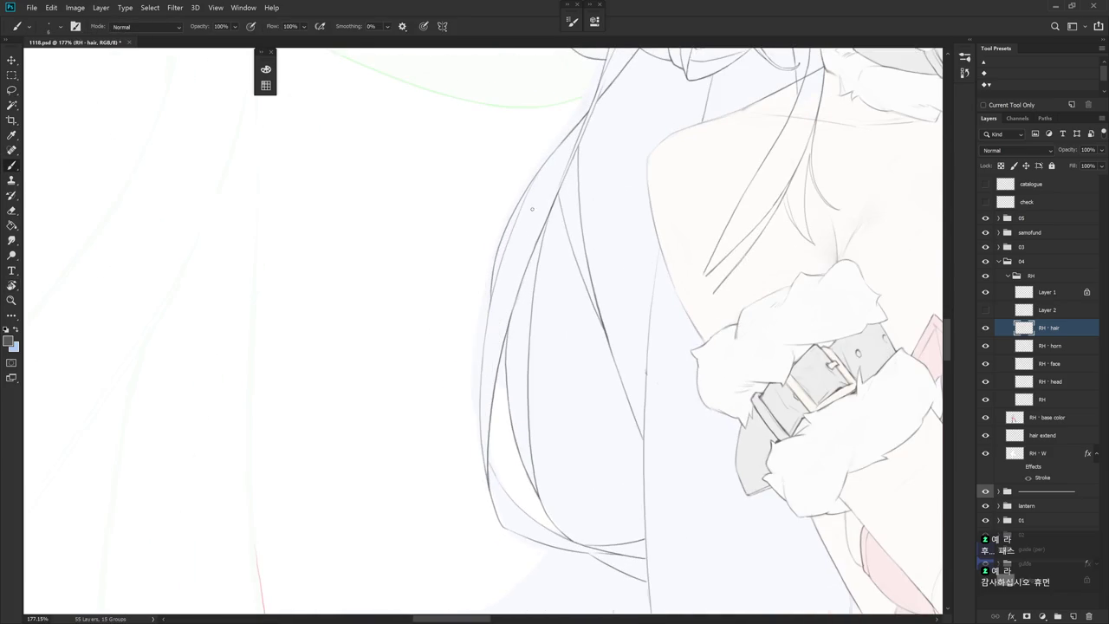
{"action": "left_click_drag", "start_coordinate": [525, 275], "coordinate": [513, 404]}
{"action": "key", "text": "ctrl+z"}
{"action": "left_click_drag", "start_coordinate": [537, 246], "coordinate": [525, 379]}
{"action": "key", "text": "ctrl+z"}
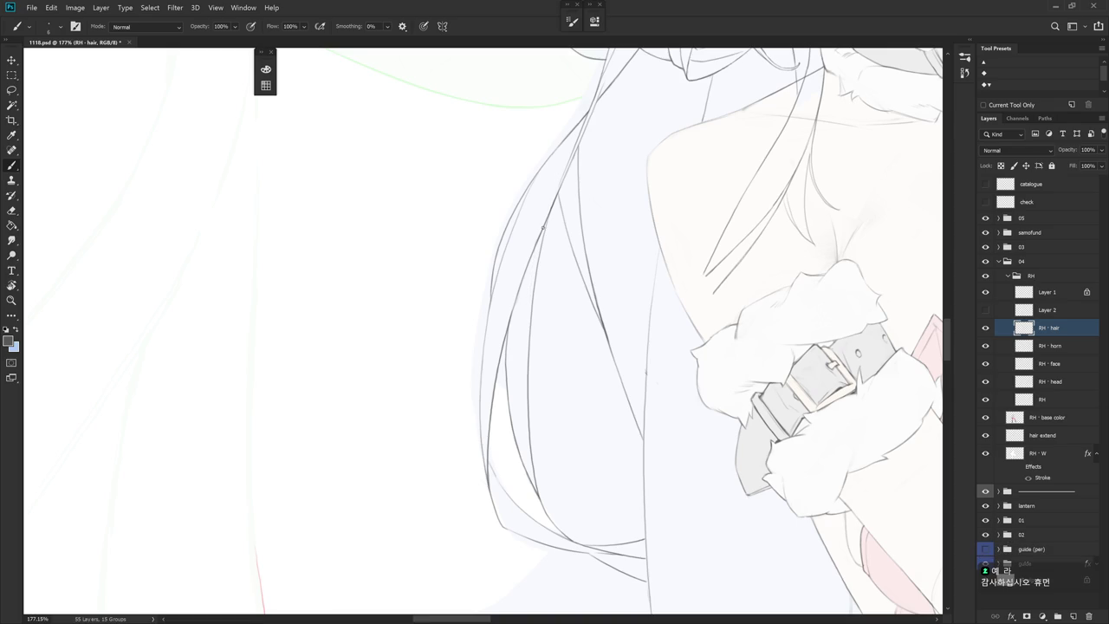
{"action": "mouse_move", "coordinate": [536, 257]}
{"action": "left_mouse_down"}
{"action": "mouse_move", "coordinate": [524, 390]}
{"action": "mouse_move", "coordinate": [531, 485]}
{"action": "mouse_move", "coordinate": [575, 416]}
{"action": "mouse_move", "coordinate": [549, 453]}
{"action": "mouse_move", "coordinate": [499, 348]}
{"action": "mouse_move", "coordinate": [474, 386]}
{"action": "mouse_move", "coordinate": [494, 464]}
{"action": "left_mouse_up"}
{"action": "key", "text": "ctrl+z"}
{"action": "key", "text": "ctrl+z"}
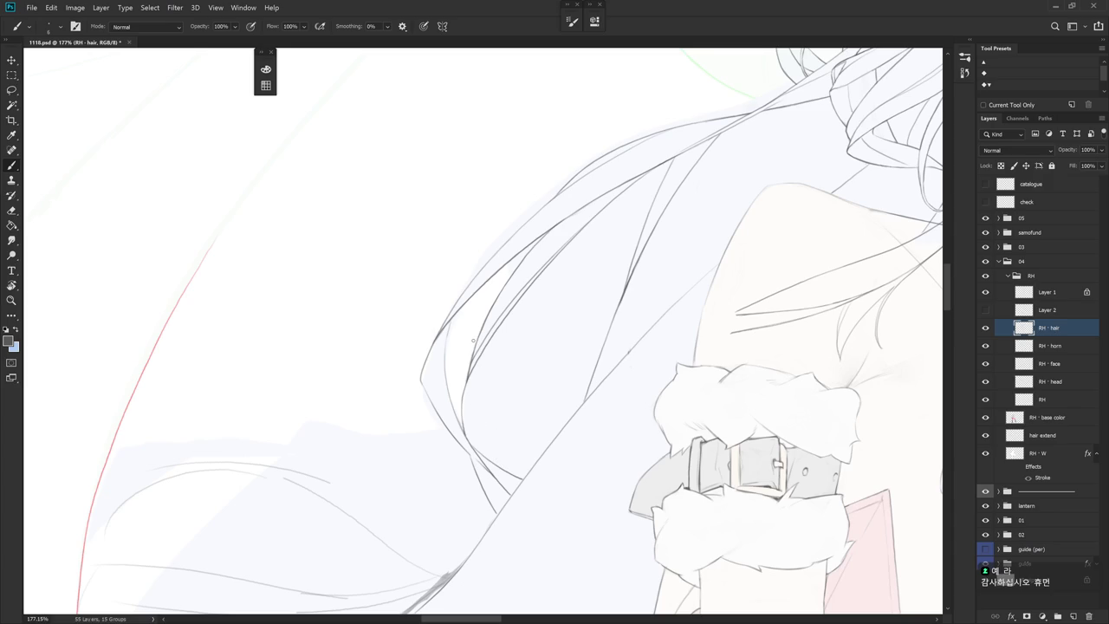
Try short hair-edge strokes, undo them, and re-angle the view to level the belt
{"action": "left_click_drag", "start_coordinate": [464, 394], "coordinate": [482, 446]}
{"action": "key", "text": "ctrl+z"}
{"action": "mouse_move", "coordinate": [462, 390]}
{"action": "left_mouse_down"}
{"action": "mouse_move", "coordinate": [468, 428]}
{"action": "mouse_move", "coordinate": [485, 408]}
{"action": "mouse_move", "coordinate": [454, 448]}
{"action": "mouse_move", "coordinate": [481, 479]}
{"action": "left_mouse_up"}
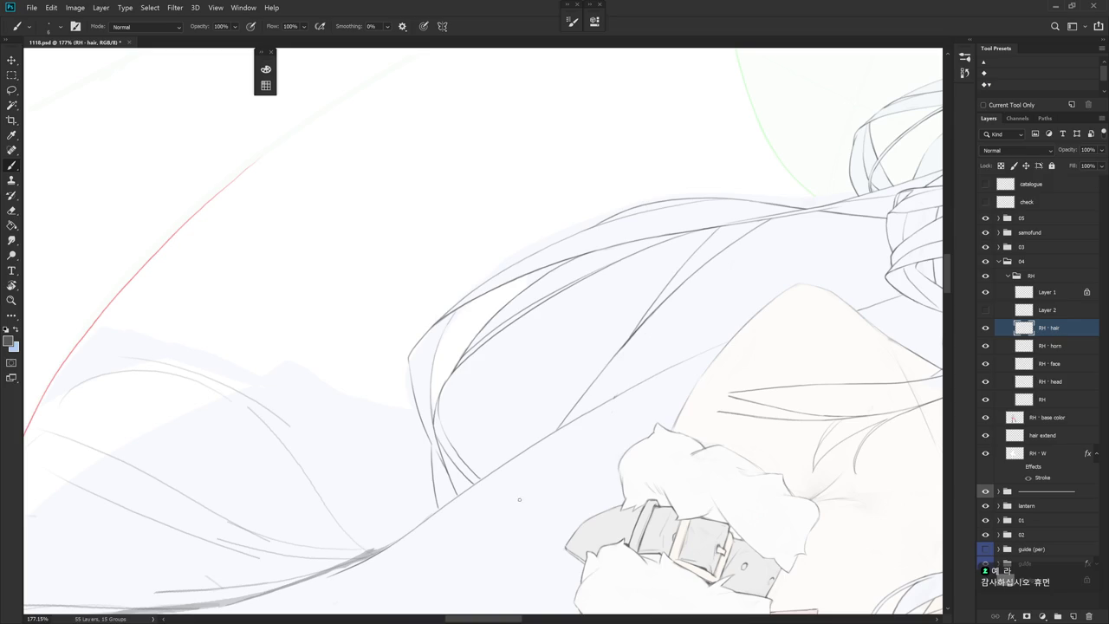
{"action": "key", "text": "ctrl+z"}
{"action": "key", "text": "r"}
{"action": "left_click_drag", "start_coordinate": [560, 508], "coordinate": [559, 488]}
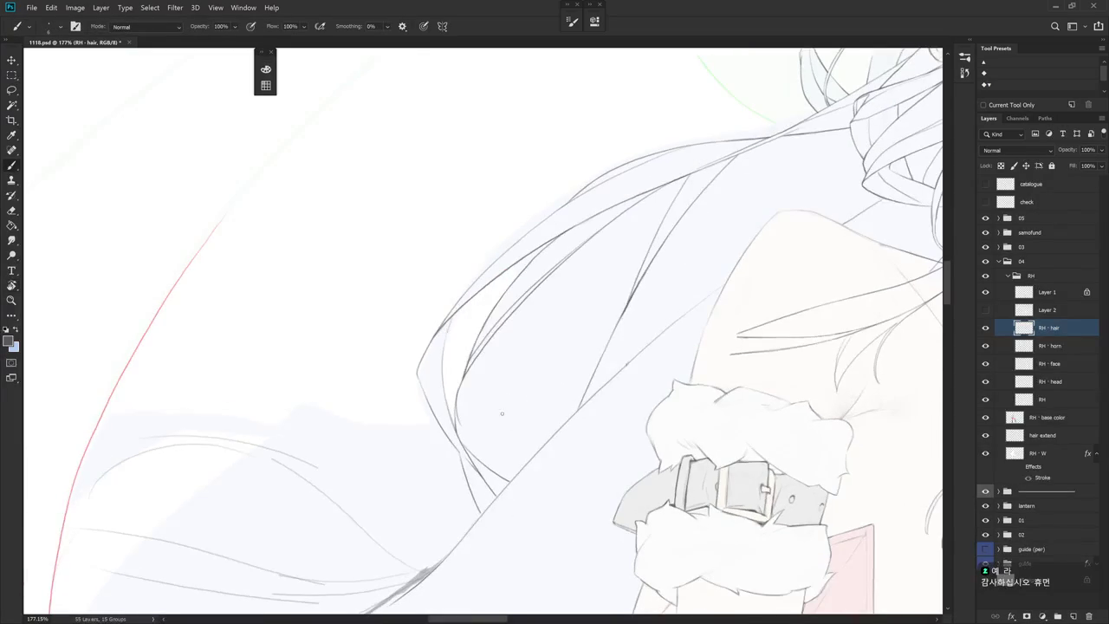
{"action": "left_click_drag", "start_coordinate": [511, 358], "coordinate": [523, 322]}
Redraw the inner hair strand longer, discarding a short extra stroke toward the cuff
{"action": "left_click_drag", "start_coordinate": [471, 352], "coordinate": [477, 408]}
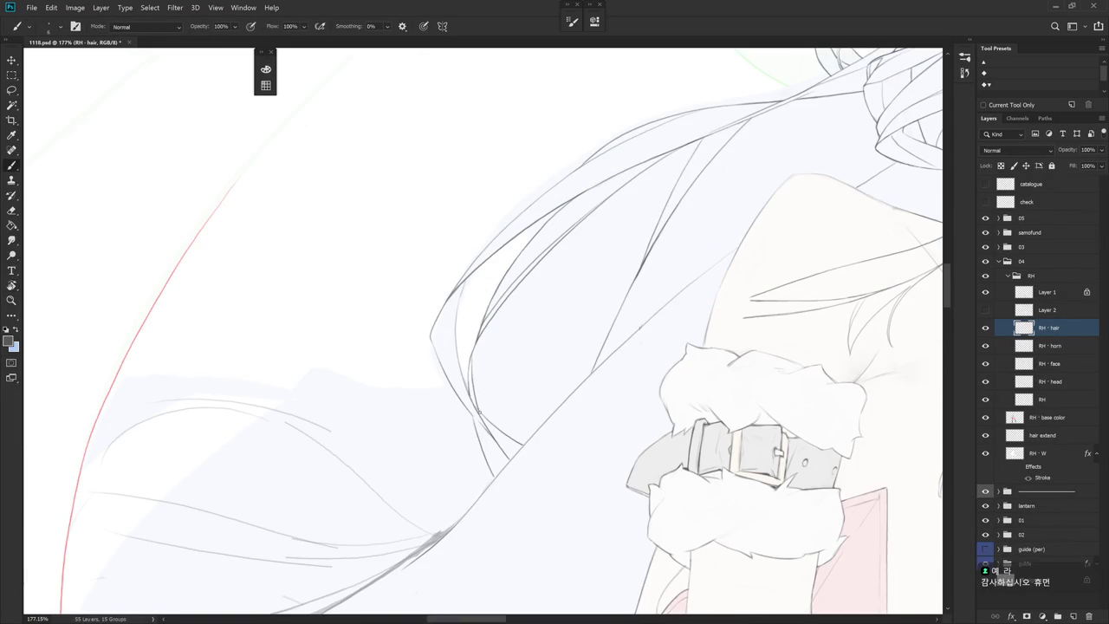
{"action": "key", "text": "ctrl+z"}
{"action": "left_click_drag", "start_coordinate": [485, 333], "coordinate": [485, 408]}
{"action": "left_click_drag", "start_coordinate": [480, 357], "coordinate": [501, 432]}
{"action": "key", "text": "ctrl+z"}
{"action": "left_click_drag", "start_coordinate": [506, 430], "coordinate": [632, 426]}
{"action": "scroll", "coordinate": [632, 427], "scroll_direction": "down", "scroll_amount": 5}
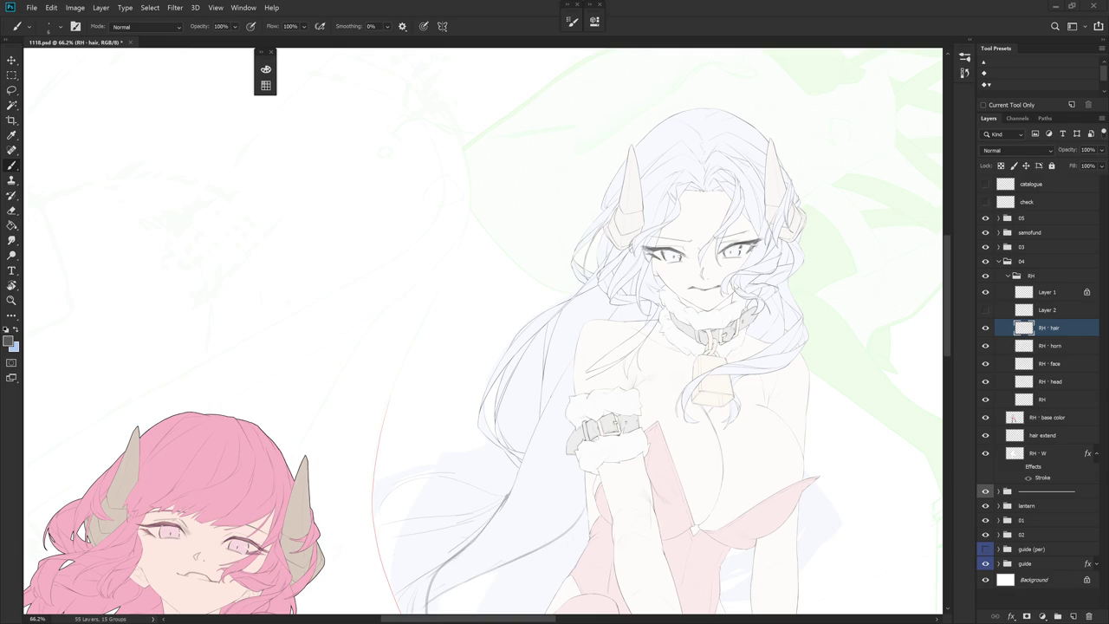
Turn the view about 18 degrees and redraw a line down along the hair
{"action": "key", "text": "r"}
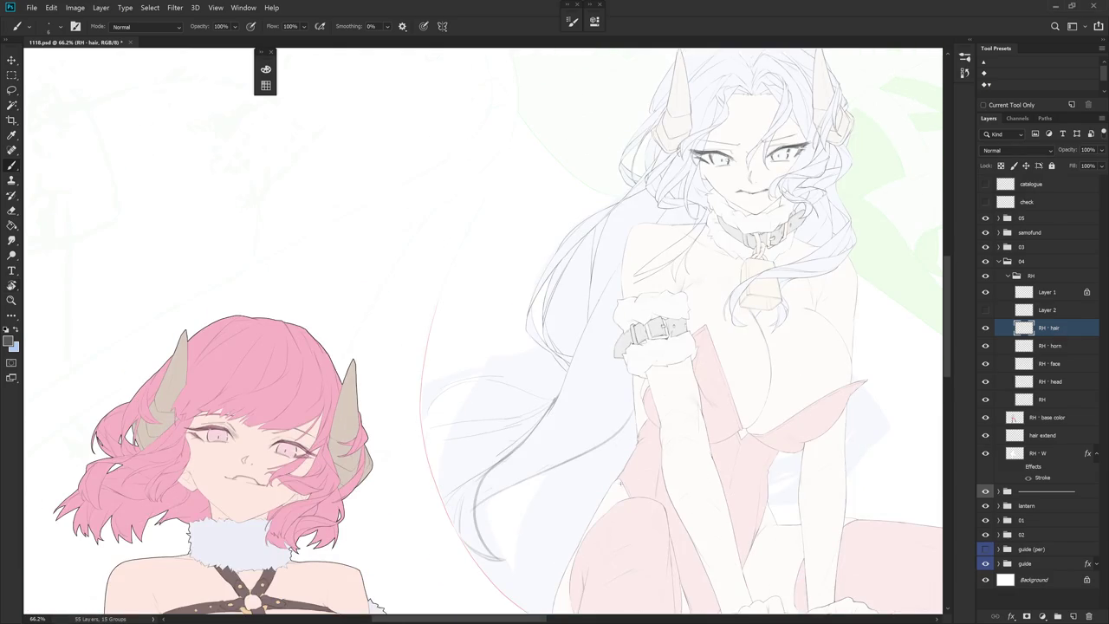
{"action": "left_click_drag", "start_coordinate": [563, 437], "coordinate": [666, 420]}
{"action": "scroll", "coordinate": [594, 326], "scroll_direction": "up", "scroll_amount": 2}
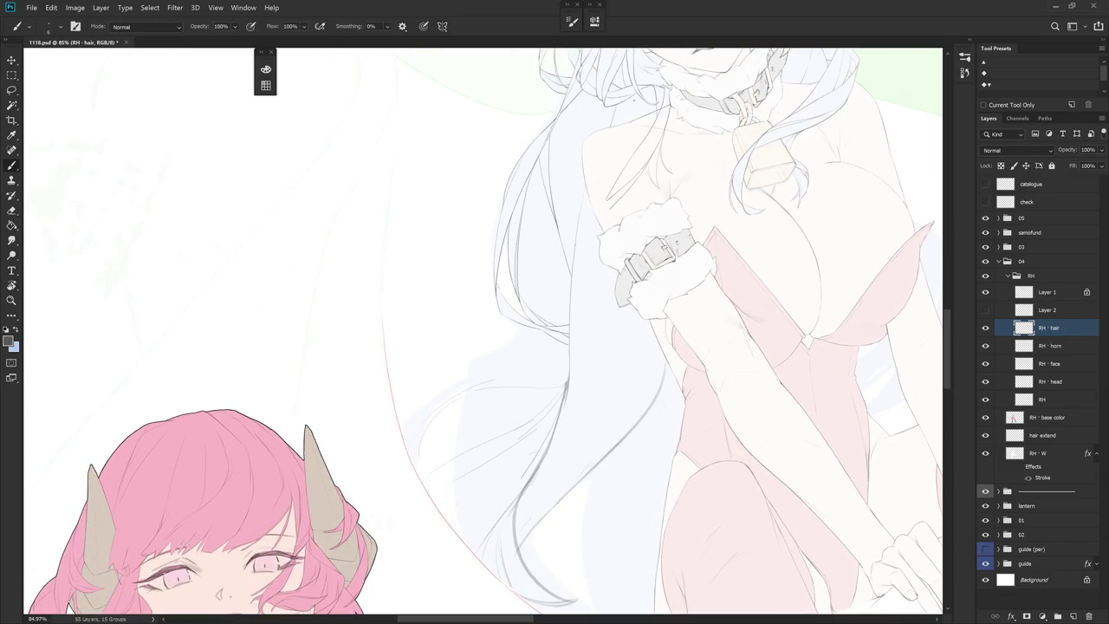
{"action": "left_click_drag", "start_coordinate": [596, 288], "coordinate": [558, 427]}
{"action": "key", "text": "ctrl+z"}
{"action": "left_click_drag", "start_coordinate": [603, 278], "coordinate": [555, 444]}
Undo the last hair line and reposition the view of the hair
{"action": "key", "text": "ctrl+z"}
{"action": "left_click_drag", "start_coordinate": [621, 387], "coordinate": [614, 335]}
{"action": "key", "text": "e"}
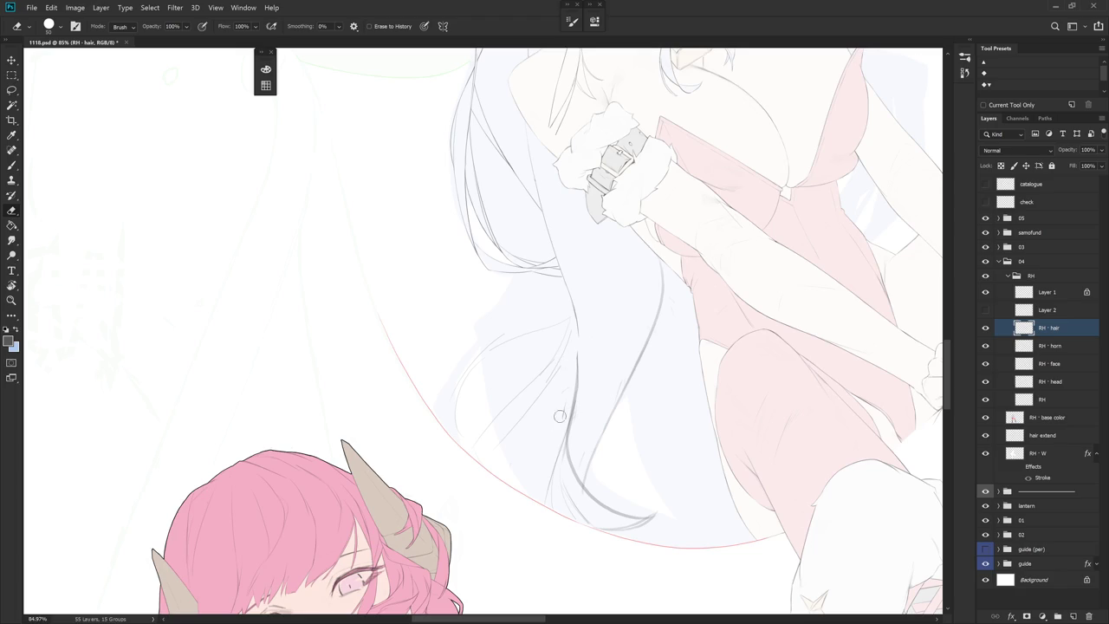
{"action": "scroll", "coordinate": [642, 369], "scroll_direction": "down", "scroll_amount": 3}
{"action": "scroll", "coordinate": [642, 370], "scroll_direction": "down", "scroll_amount": 3}
Draw and redraw faint strands running down the hair around the seated figure
{"action": "key", "text": "b"}
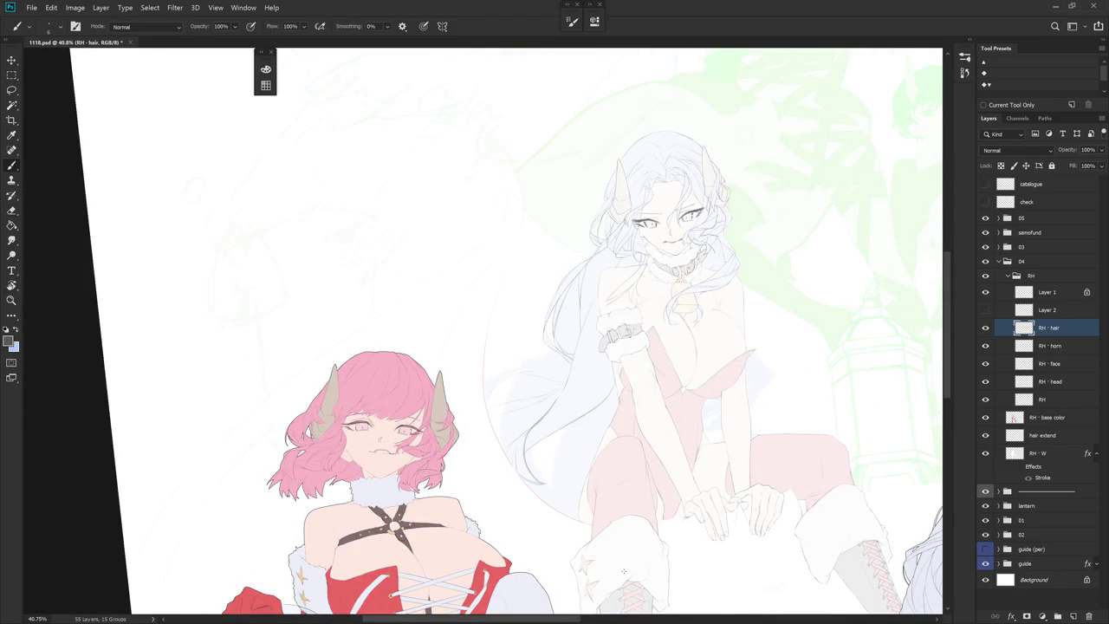
{"action": "key", "text": "Escape"}
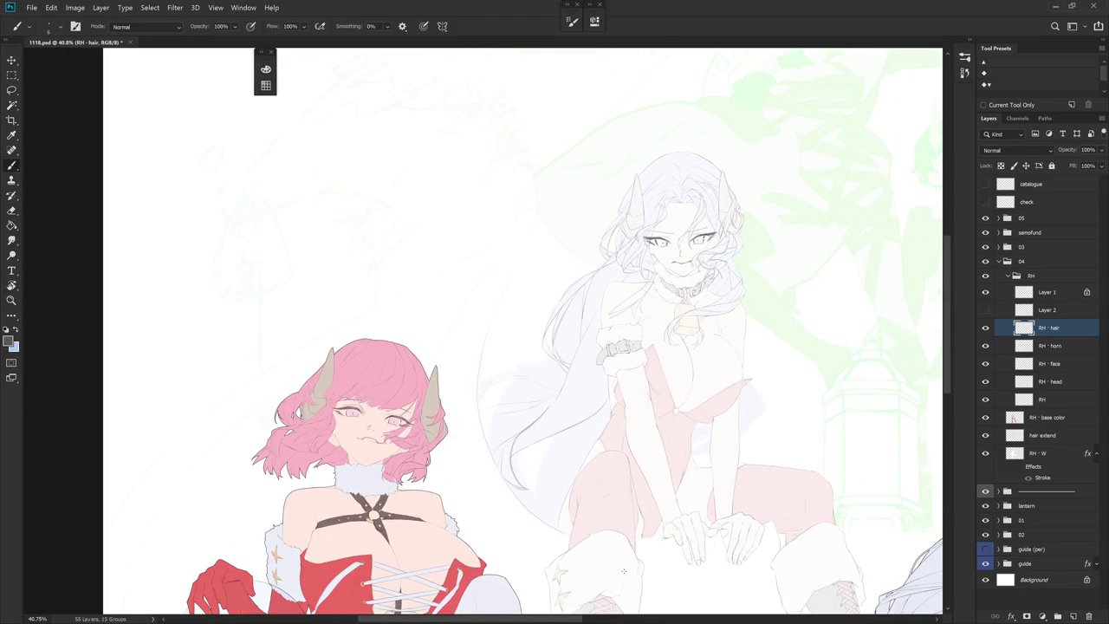
{"action": "left_click_drag", "start_coordinate": [623, 571], "coordinate": [519, 485]}
{"action": "scroll", "coordinate": [520, 347], "scroll_direction": "up", "scroll_amount": 3}
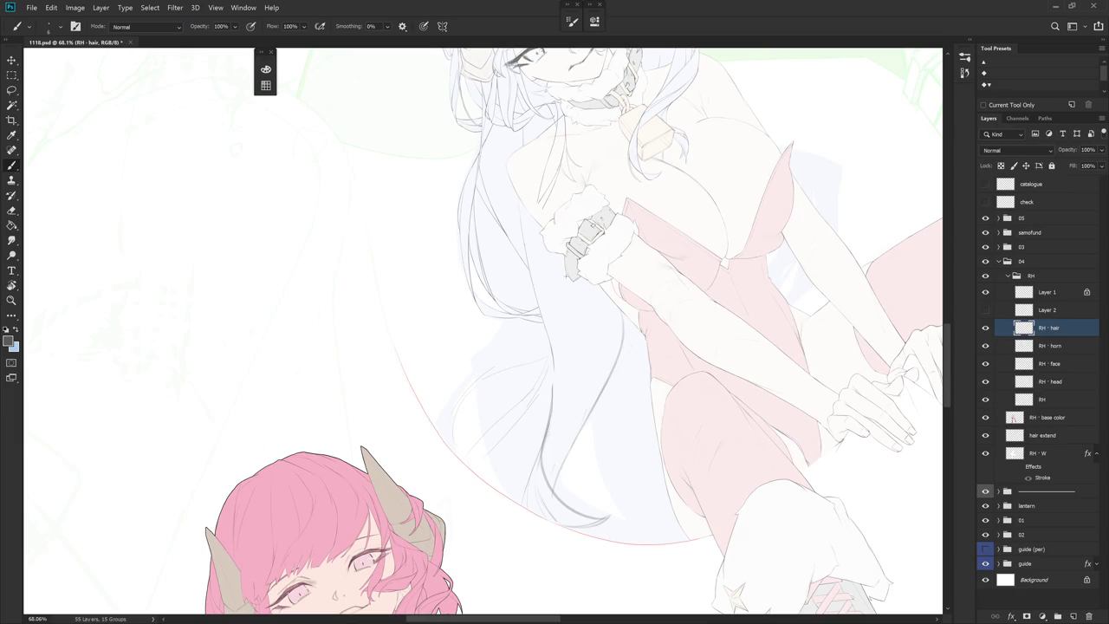
{"action": "left_click_drag", "start_coordinate": [562, 310], "coordinate": [540, 456]}
{"action": "left_click_drag", "start_coordinate": [581, 300], "coordinate": [516, 490]}
{"action": "key", "text": "ctrl+z"}
{"action": "mouse_move", "coordinate": [579, 285]}
{"action": "left_mouse_down"}
{"action": "mouse_move", "coordinate": [582, 312]}
{"action": "mouse_move", "coordinate": [544, 390]}
{"action": "mouse_move", "coordinate": [516, 508]}
{"action": "left_mouse_up"}
Rotate the lasso-selected lower hair strands -21.4° around a top-right pivot
{"action": "key", "text": "Escape"}
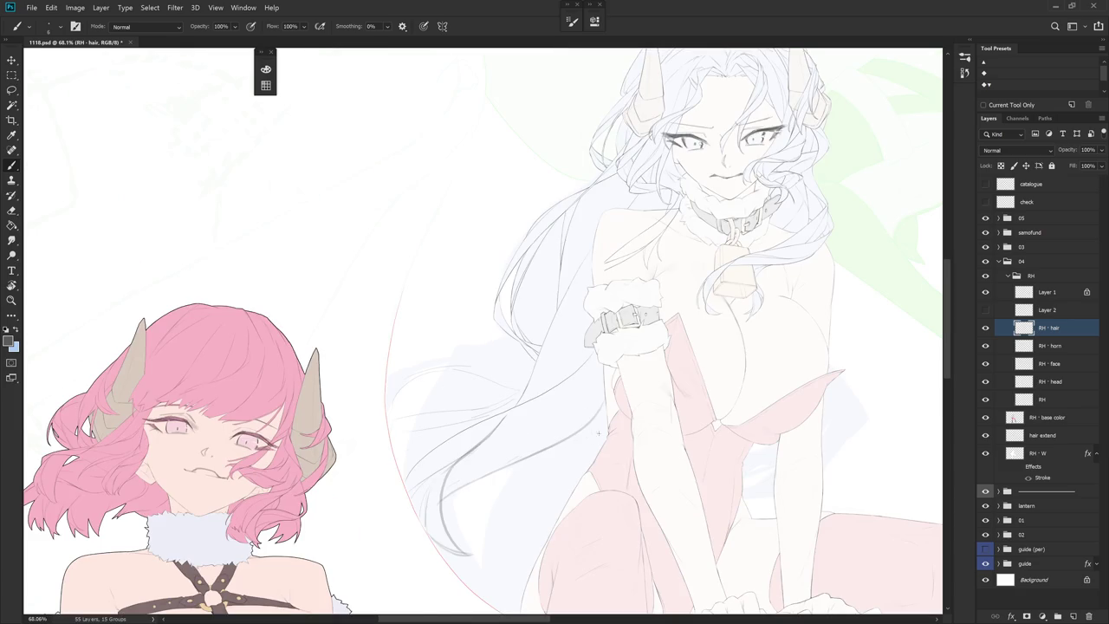
{"action": "key", "text": "l"}
{"action": "mouse_move", "coordinate": [632, 388]}
{"action": "left_mouse_down"}
{"action": "mouse_move", "coordinate": [557, 396]}
{"action": "mouse_move", "coordinate": [433, 471]}
{"action": "mouse_move", "coordinate": [530, 574]}
{"action": "mouse_move", "coordinate": [617, 385]}
{"action": "mouse_move", "coordinate": [628, 320]}
{"action": "left_mouse_up"}
{"action": "key", "text": "ctrl+t"}
{"action": "left_click", "coordinate": [599, 400], "text": "alt"}
{"action": "mouse_move", "coordinate": [400, 520]}
{"action": "left_mouse_down"}
{"action": "mouse_move", "coordinate": [507, 582]}
{"action": "mouse_move", "coordinate": [472, 572]}
{"action": "left_mouse_up"}
{"action": "key", "text": "Return"}
{"action": "key", "text": "ctrl+d"}
Erase the tip of the small curved strand
{"action": "key", "text": "e"}
{"action": "left_click_drag", "start_coordinate": [507, 416], "coordinate": [503, 430]}
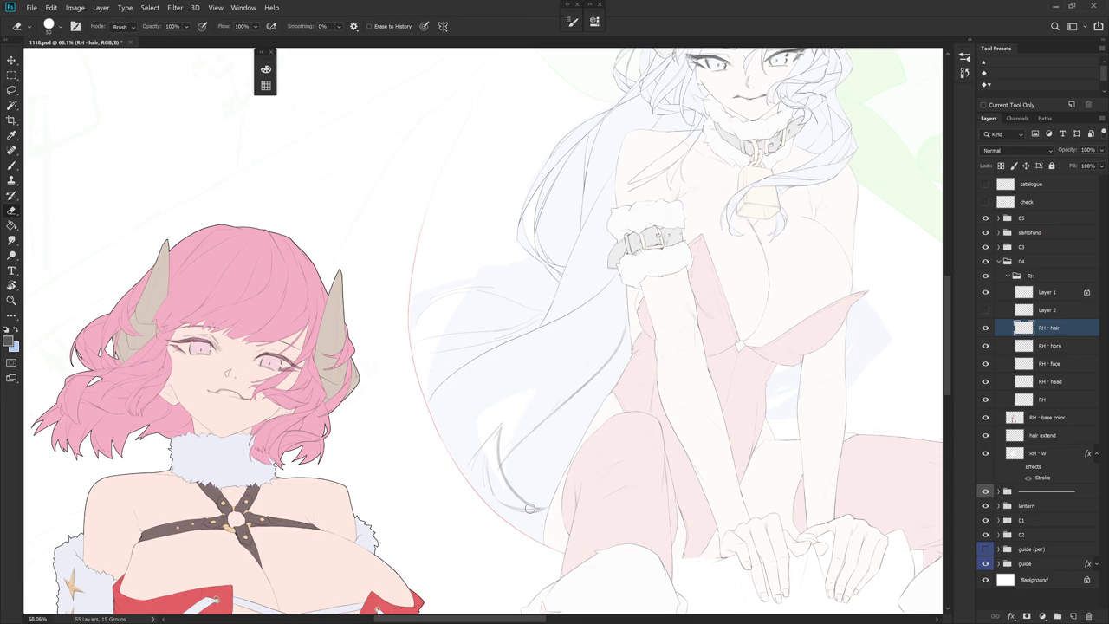
{"action": "left_click_drag", "start_coordinate": [668, 396], "coordinate": [581, 478]}
{"action": "key", "text": "b"}
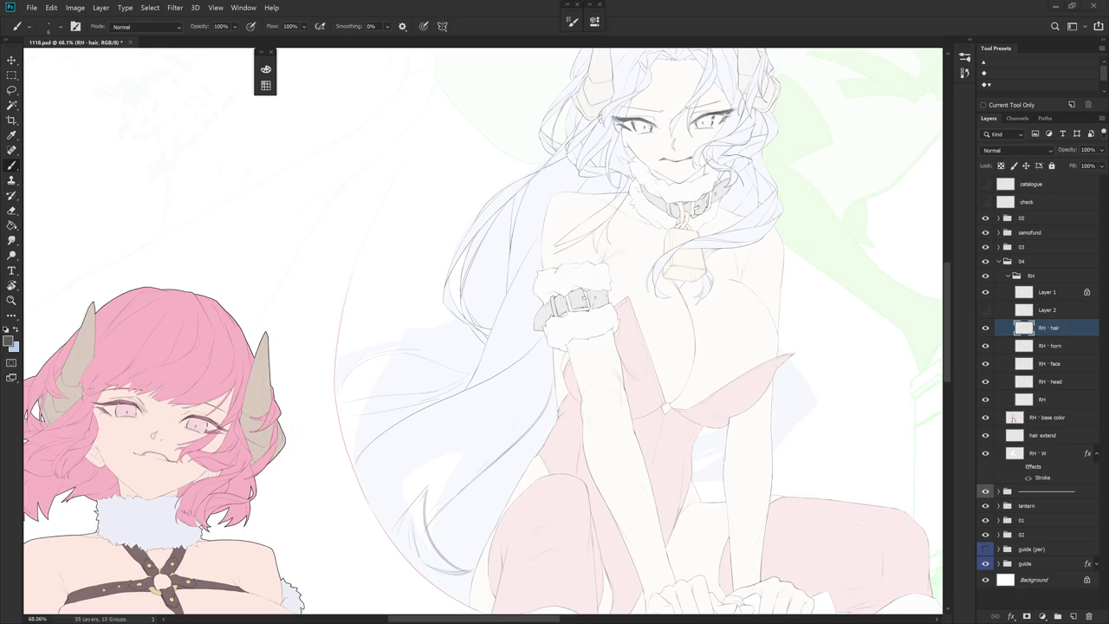
{"action": "left_click_drag", "start_coordinate": [638, 365], "coordinate": [631, 395]}
Outline an area near the wrist, then pan across the whole scene
{"action": "key", "text": "l"}
{"action": "mouse_move", "coordinate": [483, 421]}
{"action": "left_mouse_down"}
{"action": "mouse_move", "coordinate": [470, 425]}
{"action": "mouse_move", "coordinate": [460, 490]}
{"action": "left_mouse_up"}
{"action": "key", "text": "b"}
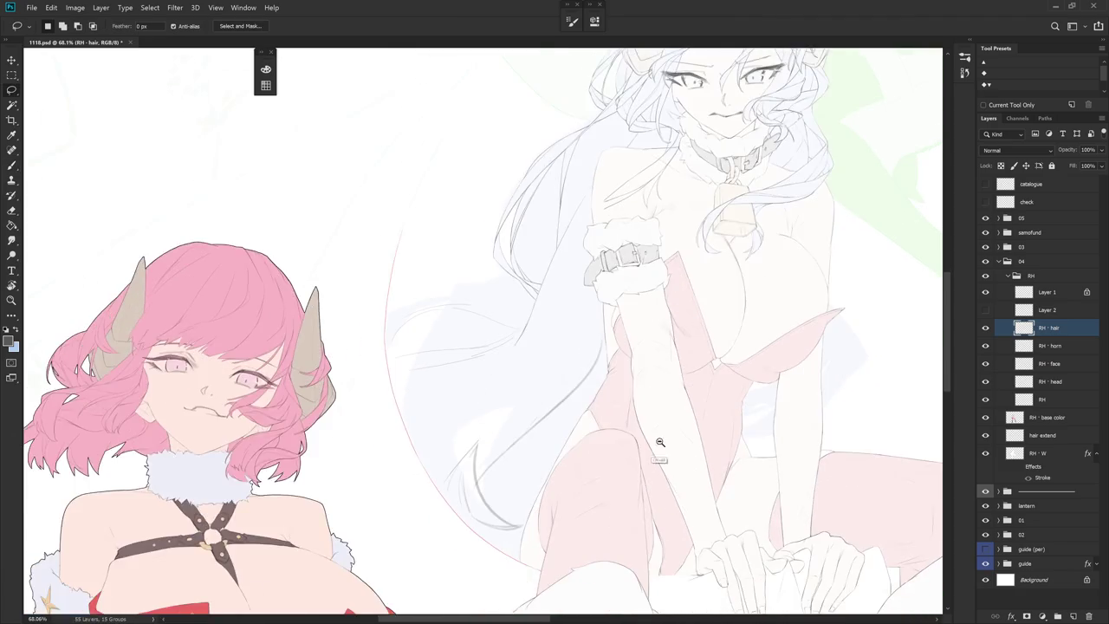
{"action": "scroll", "coordinate": [528, 500], "scroll_direction": "down", "scroll_amount": 5}
{"action": "mouse_move", "coordinate": [641, 451]}
{"action": "left_mouse_down"}
{"action": "mouse_move", "coordinate": [520, 488]}
{"action": "mouse_move", "coordinate": [491, 513]}
{"action": "left_mouse_up"}
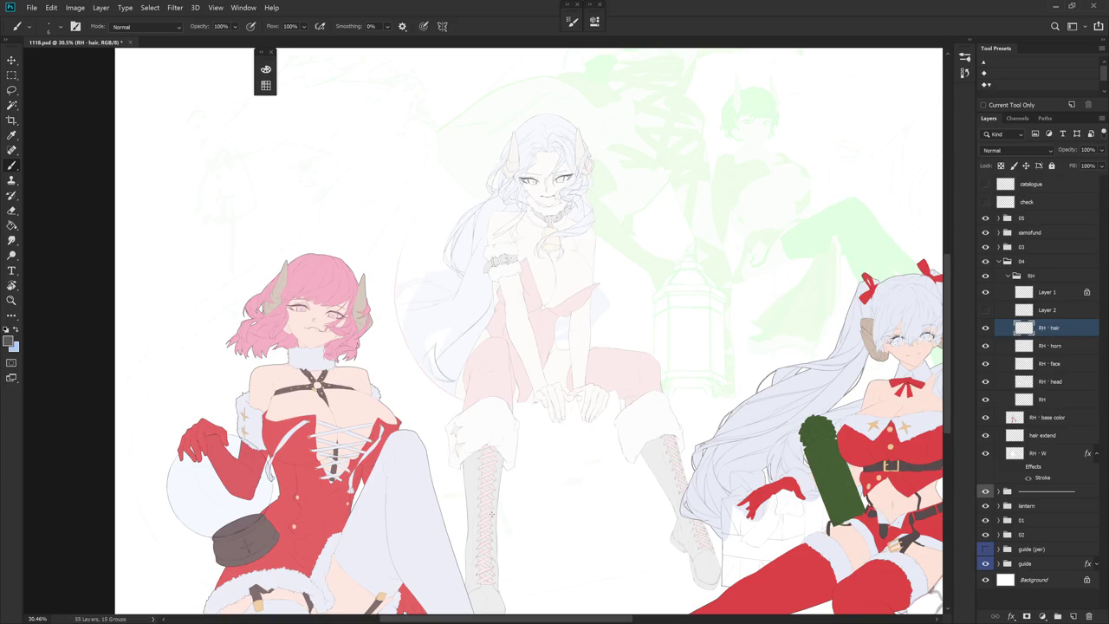
{"action": "scroll", "coordinate": [467, 221], "scroll_direction": "up", "scroll_amount": 5}
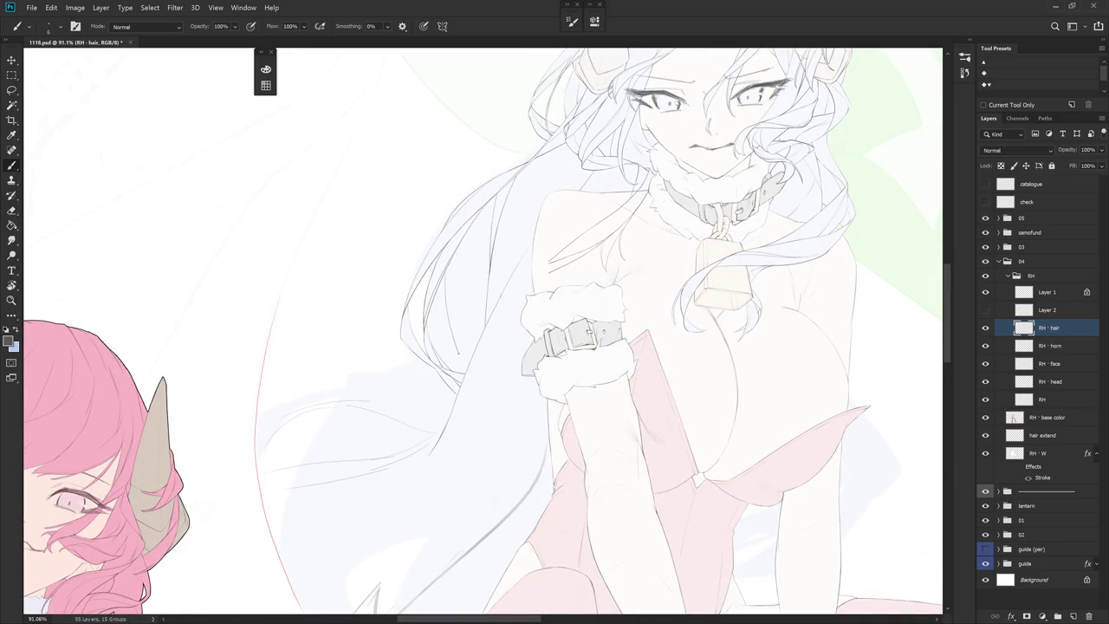
{"action": "left_click_drag", "start_coordinate": [440, 282], "coordinate": [449, 356]}
{"action": "key", "text": "ctrl+z"}
{"action": "scroll", "coordinate": [453, 386], "scroll_direction": "up", "scroll_amount": 3}
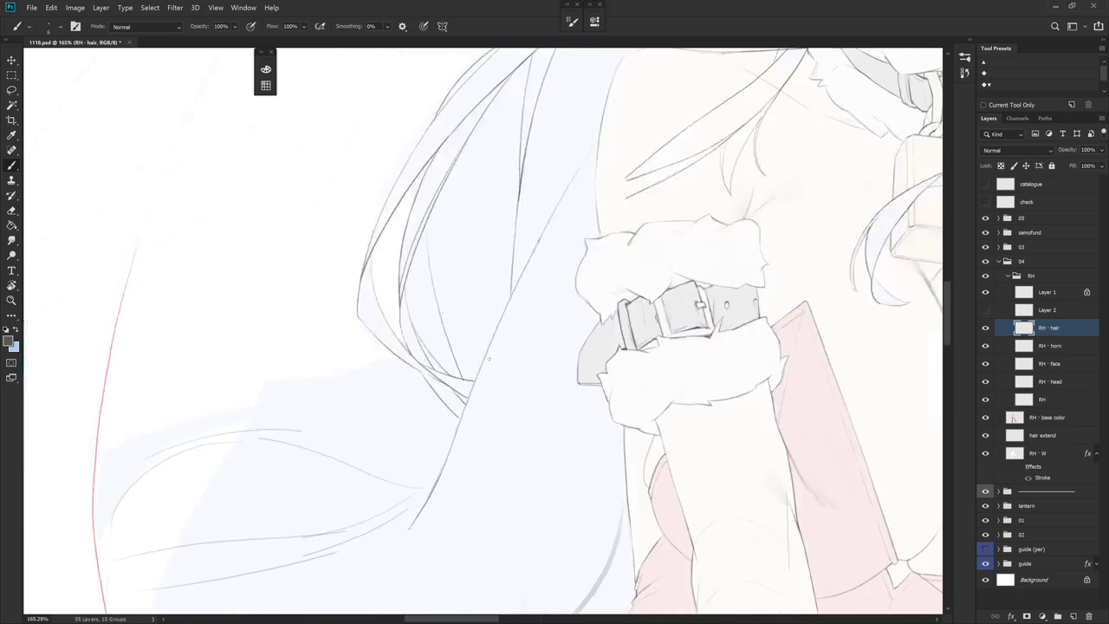
{"action": "key", "text": "e"}
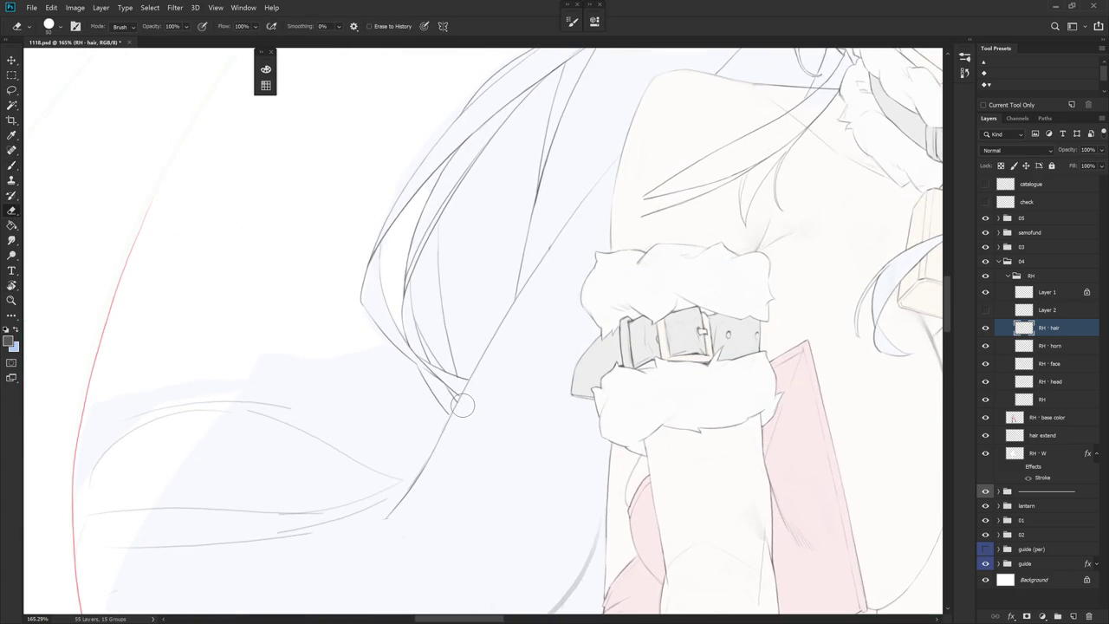
{"action": "key", "text": "b"}
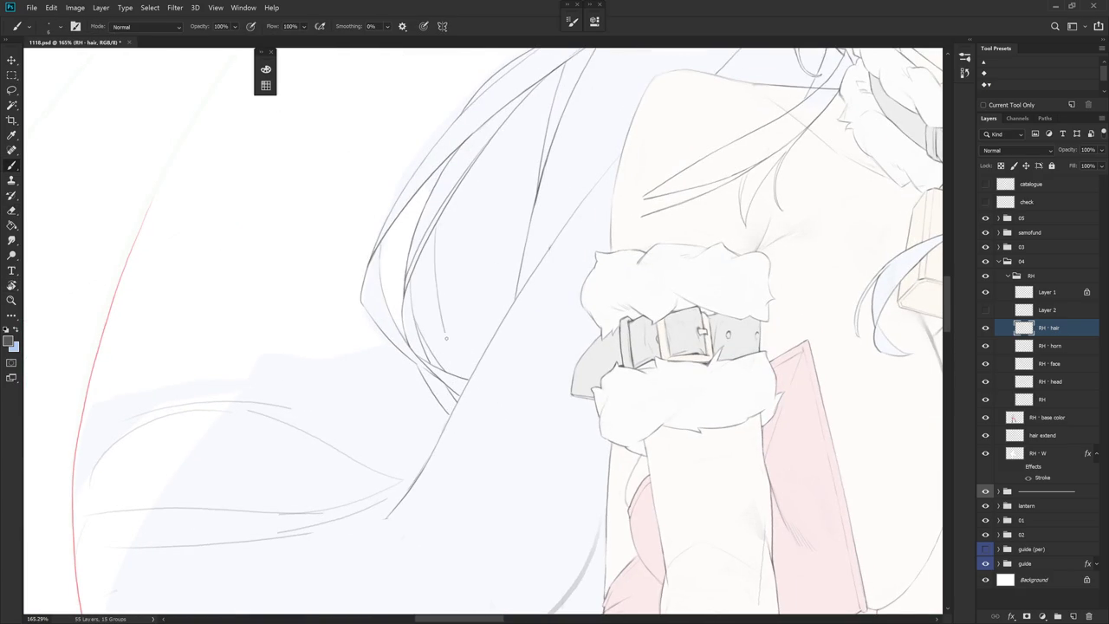
{"action": "scroll", "coordinate": [500, 348], "scroll_direction": "down", "scroll_amount": 1}
{"action": "scroll", "coordinate": [501, 349], "scroll_direction": "down", "scroll_amount": 3}
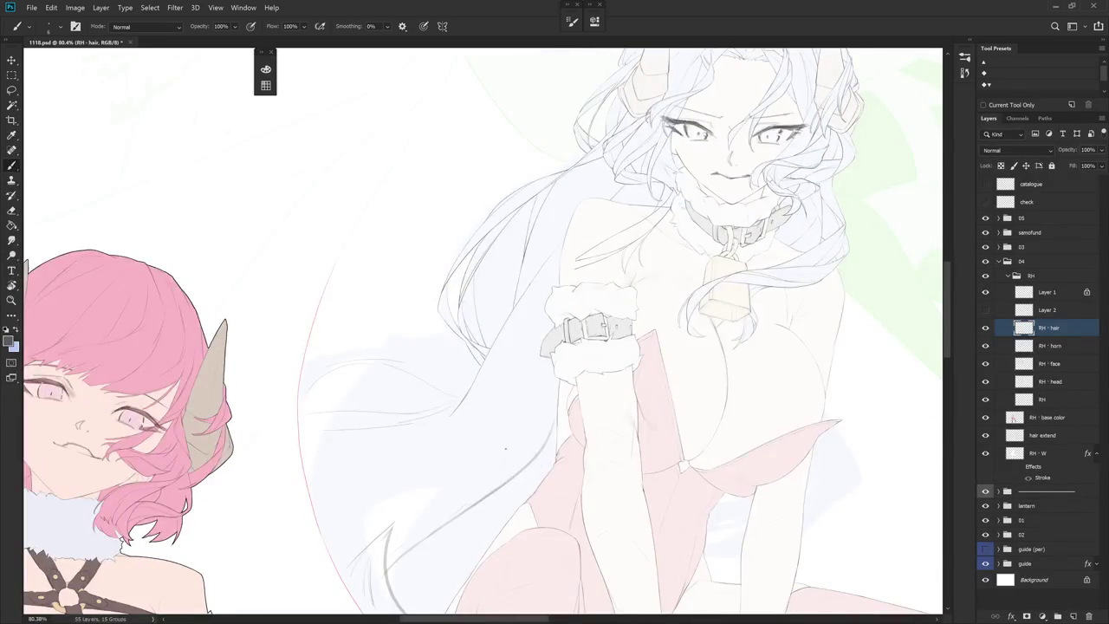
{"action": "scroll", "coordinate": [490, 208], "scroll_direction": "up", "scroll_amount": 2}
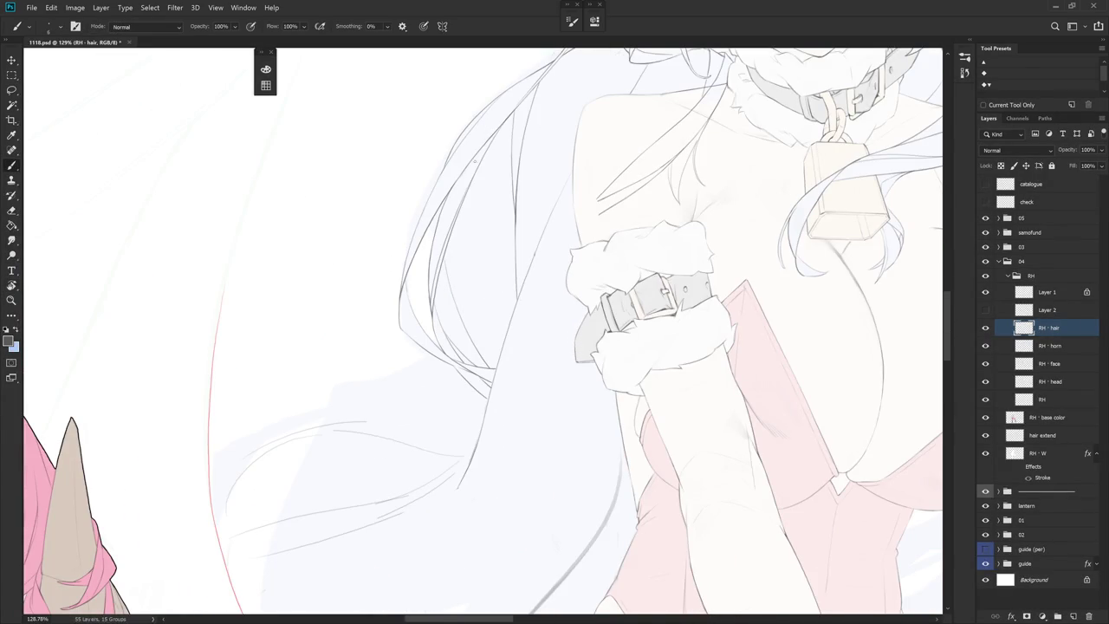
{"action": "left_click_drag", "start_coordinate": [452, 263], "coordinate": [475, 344]}
{"action": "key", "text": "ctrl+z"}
{"action": "left_click_drag", "start_coordinate": [555, 309], "coordinate": [485, 310]}
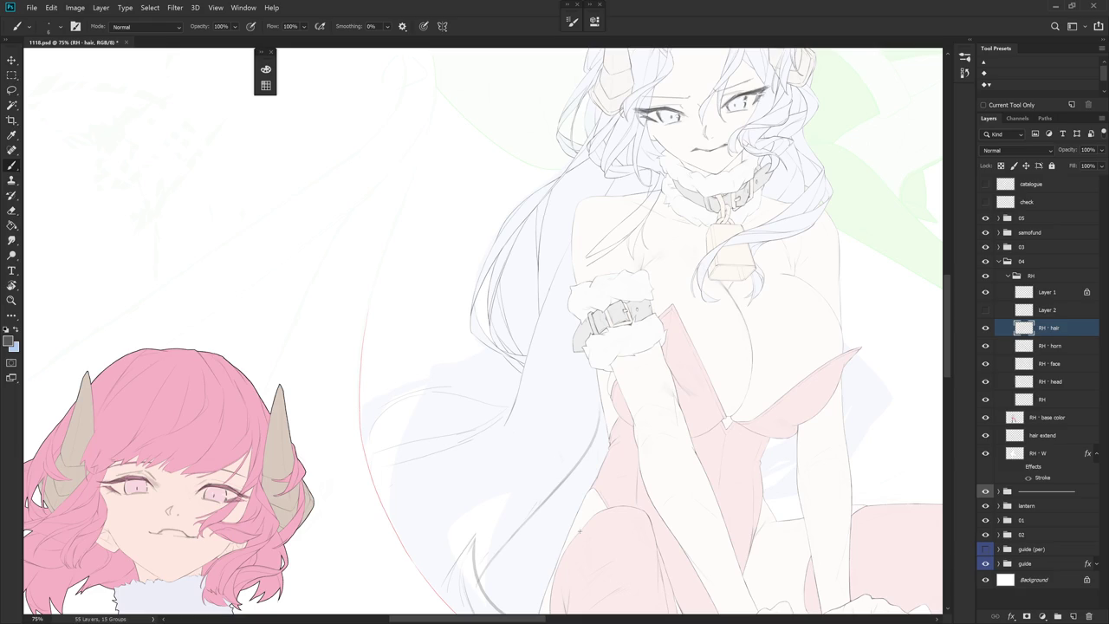
{"action": "left_click_drag", "start_coordinate": [599, 402], "coordinate": [522, 238]}
Draw a clean thin line along the hair edge, extending the strand downward
{"action": "key", "text": "e"}
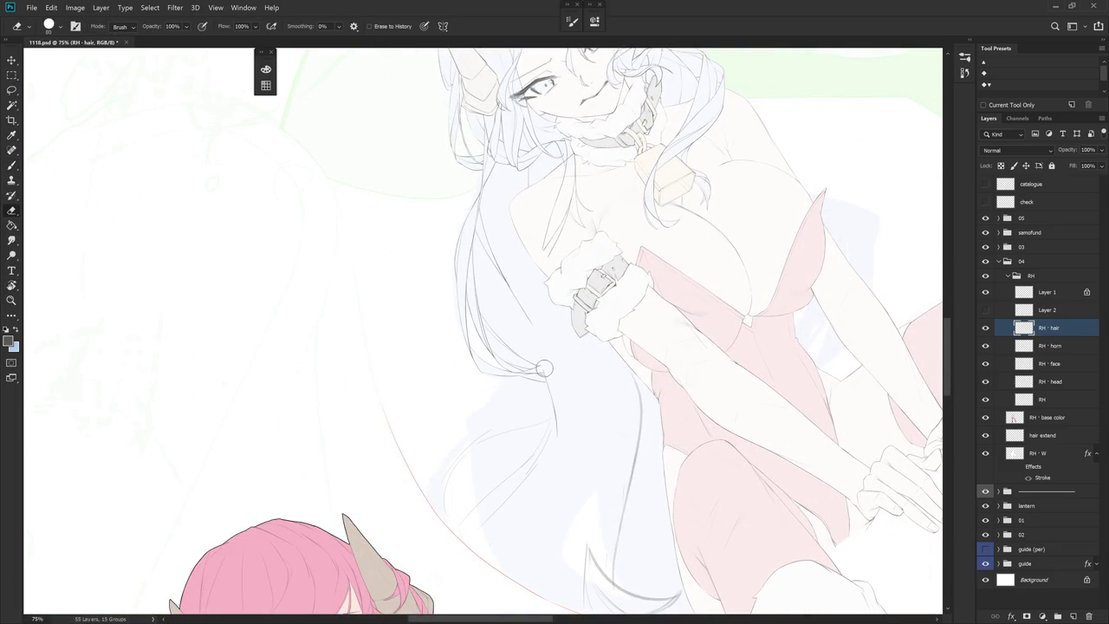
{"action": "key", "text": "b"}
{"action": "left_click_drag", "start_coordinate": [546, 325], "coordinate": [539, 421]}
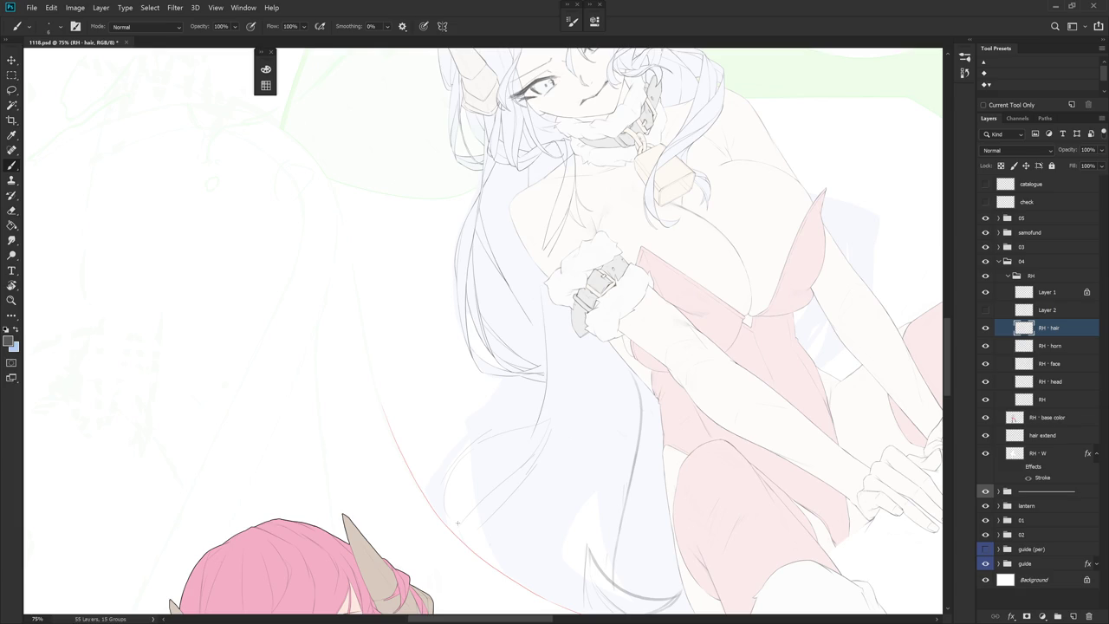
{"action": "key", "text": "ctrl+z"}
{"action": "mouse_move", "coordinate": [539, 291]}
{"action": "left_mouse_down"}
{"action": "mouse_move", "coordinate": [530, 432]}
{"action": "mouse_move", "coordinate": [522, 297]}
{"action": "left_mouse_up"}
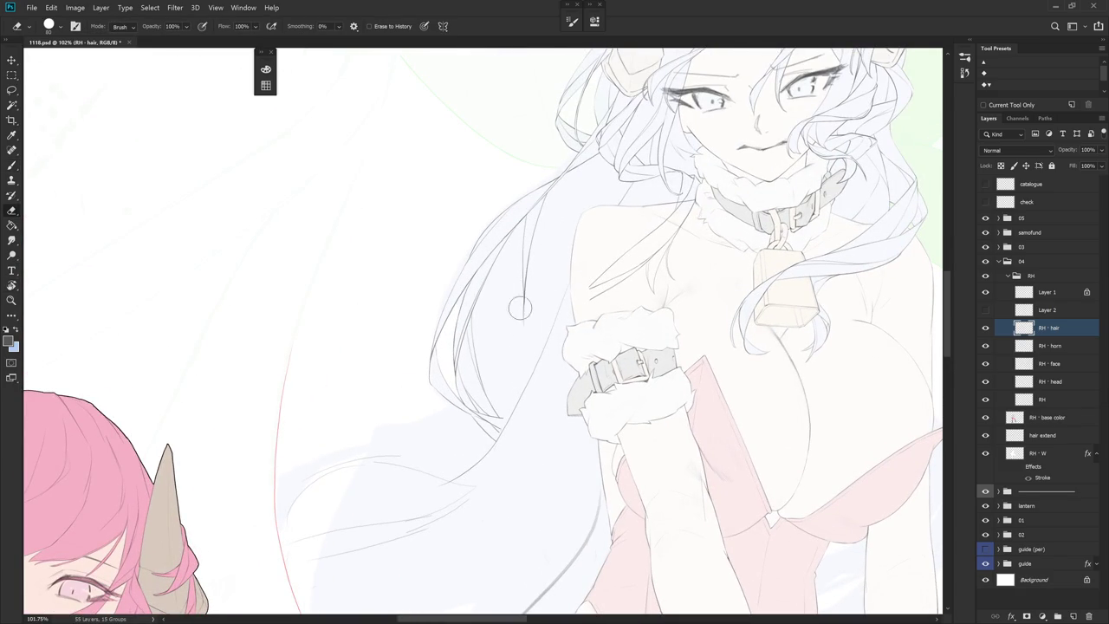
{"action": "left_click_drag", "start_coordinate": [523, 317], "coordinate": [536, 356]}
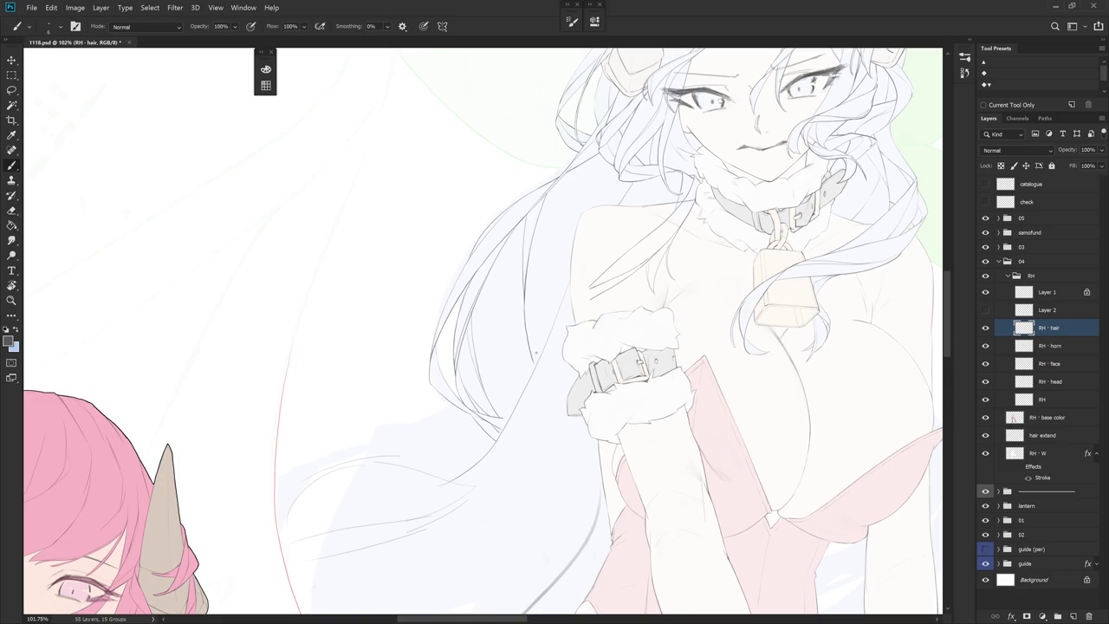
{"action": "key", "text": "ctrl+z"}
{"action": "left_click_drag", "start_coordinate": [524, 310], "coordinate": [533, 378]}
Re-angle the canvas and draw a thin strand line down the lower hair
{"action": "left_click_drag", "start_coordinate": [573, 489], "coordinate": [588, 314]}
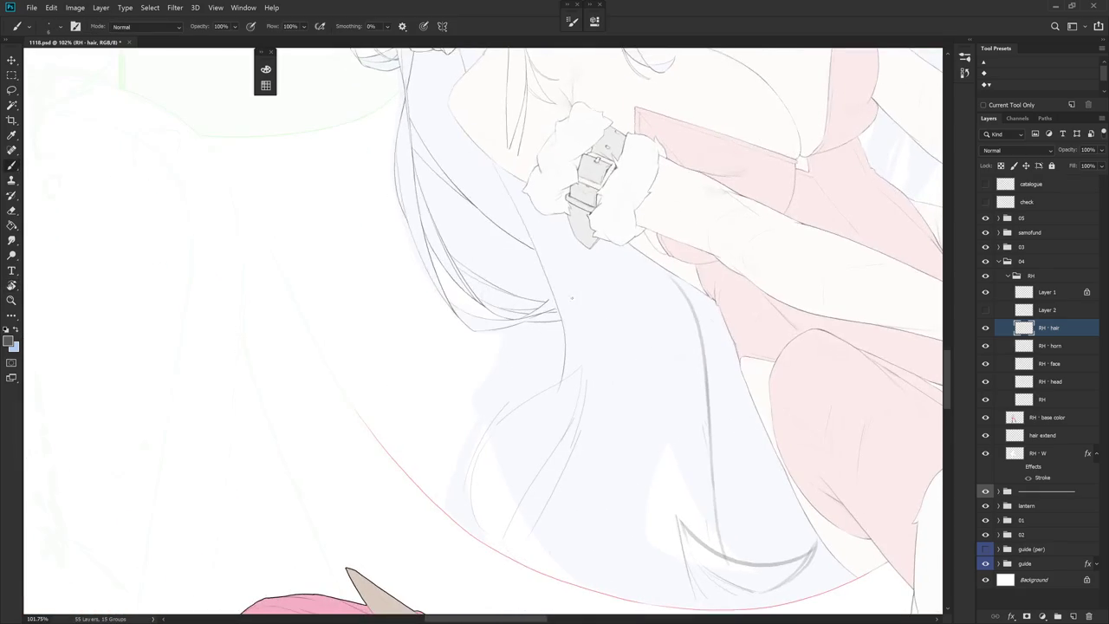
{"action": "key", "text": "r"}
{"action": "left_click_drag", "start_coordinate": [606, 485], "coordinate": [616, 338]}
{"action": "key", "text": "e"}
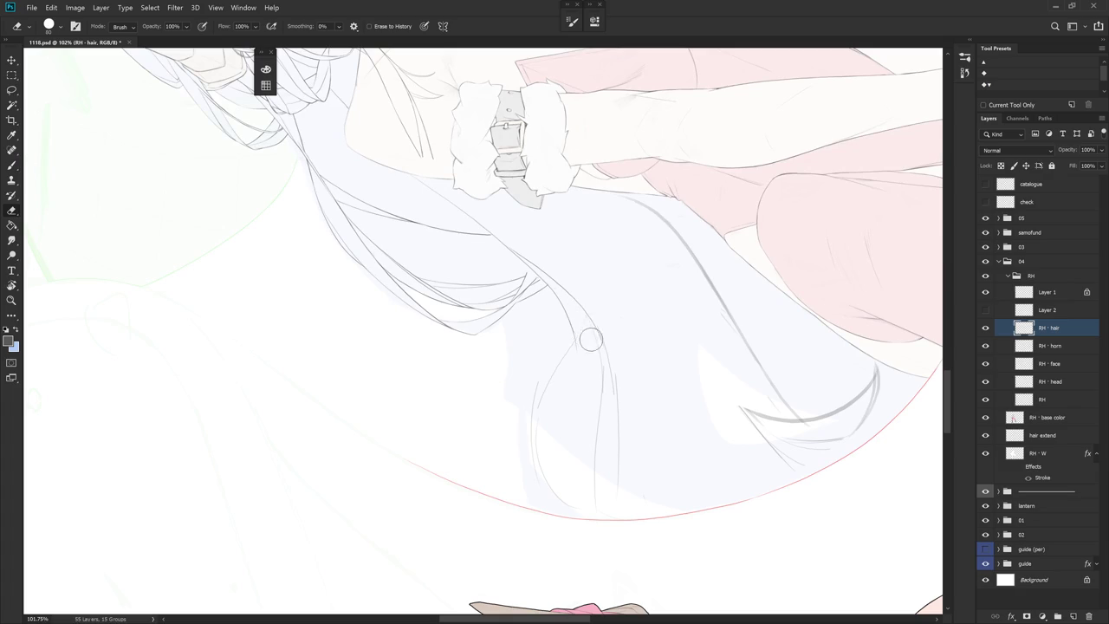
{"action": "key", "text": "b"}
{"action": "left_click_drag", "start_coordinate": [608, 362], "coordinate": [619, 457]}
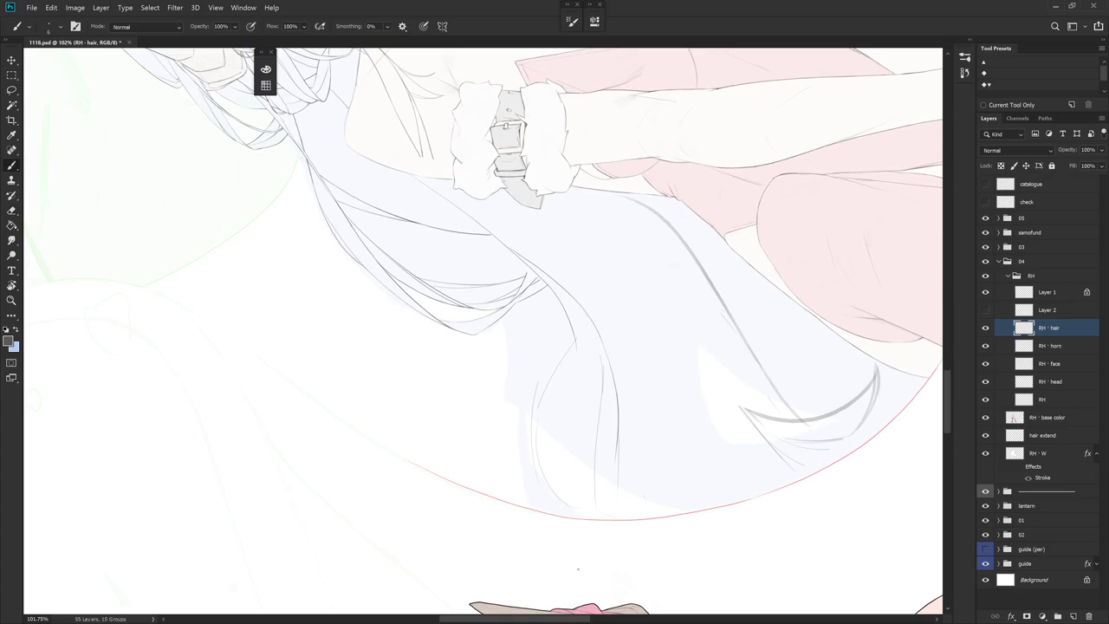
Add a short stroke to the hair strand at a new canvas angle
{"action": "key", "text": "e"}
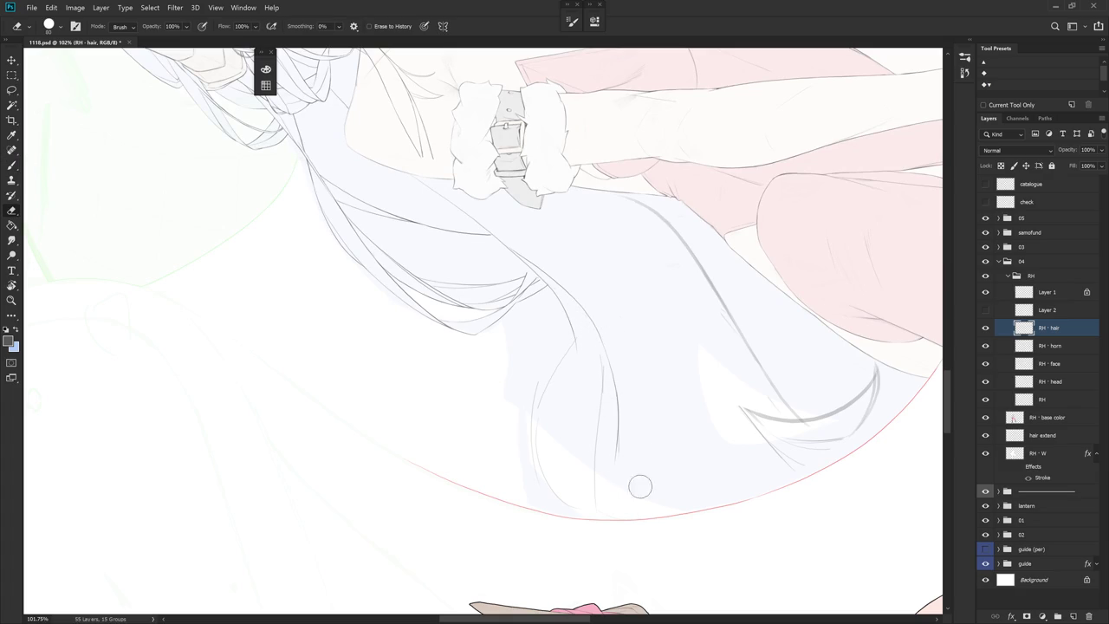
{"action": "mouse_move", "coordinate": [656, 440]}
{"action": "left_mouse_down"}
{"action": "mouse_move", "coordinate": [609, 294]}
{"action": "mouse_move", "coordinate": [607, 358]}
{"action": "left_mouse_up"}
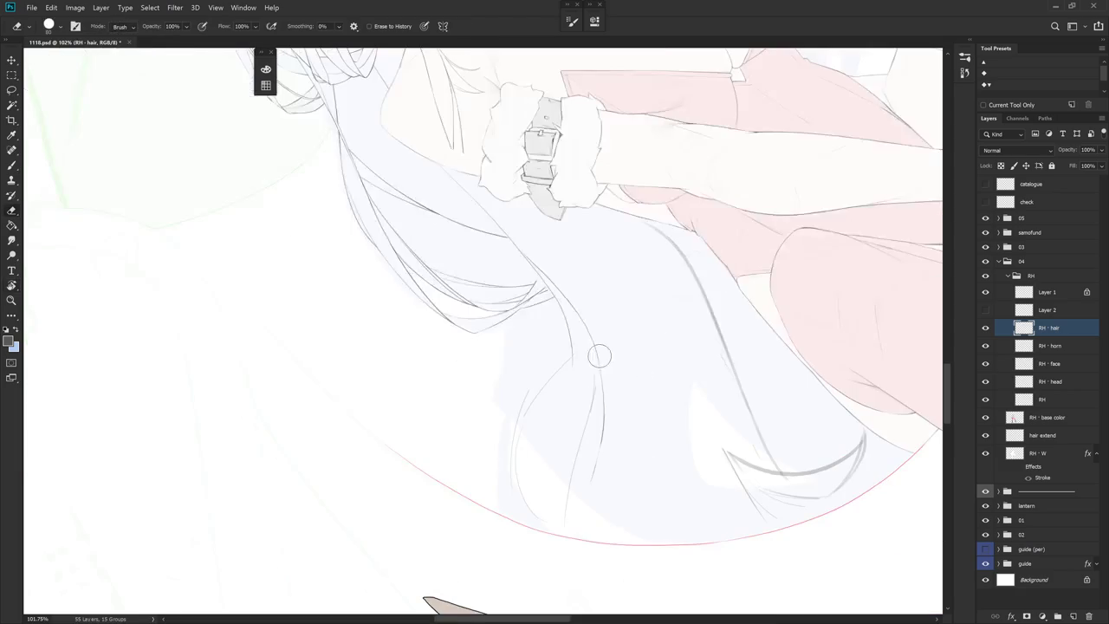
{"action": "key", "text": "b"}
{"action": "left_click_drag", "start_coordinate": [604, 402], "coordinate": [604, 329]}
{"action": "key", "text": "e"}
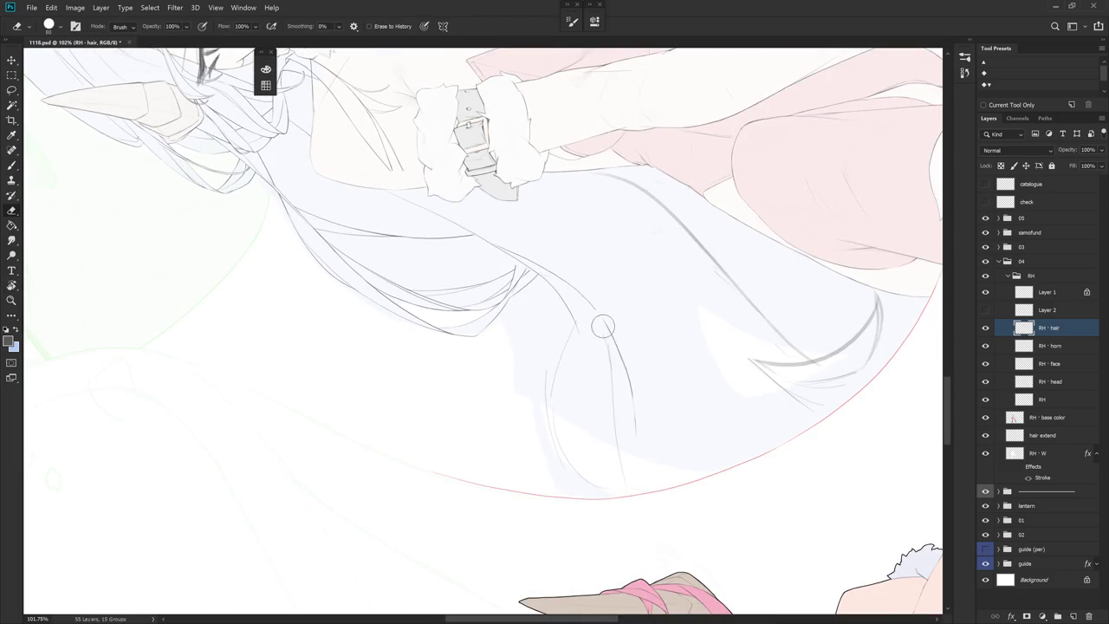
{"action": "key", "text": "b"}
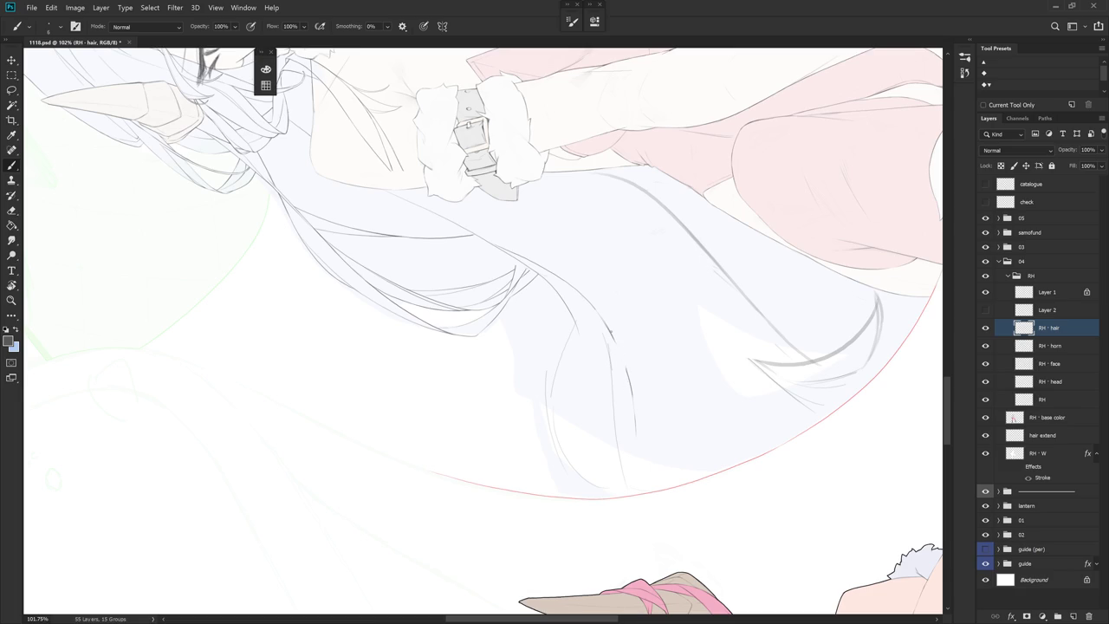
Darken and extend a hair line among the lower-right strands
{"action": "left_click_drag", "start_coordinate": [619, 347], "coordinate": [649, 456]}
{"action": "key", "text": "ctrl+z"}
{"action": "key", "text": "ctrl+z"}
{"action": "key", "text": "ctrl+z"}
{"action": "left_click_drag", "start_coordinate": [641, 378], "coordinate": [645, 468]}
{"action": "left_click_drag", "start_coordinate": [611, 523], "coordinate": [690, 473]}
{"action": "key", "text": "ctrl+z"}
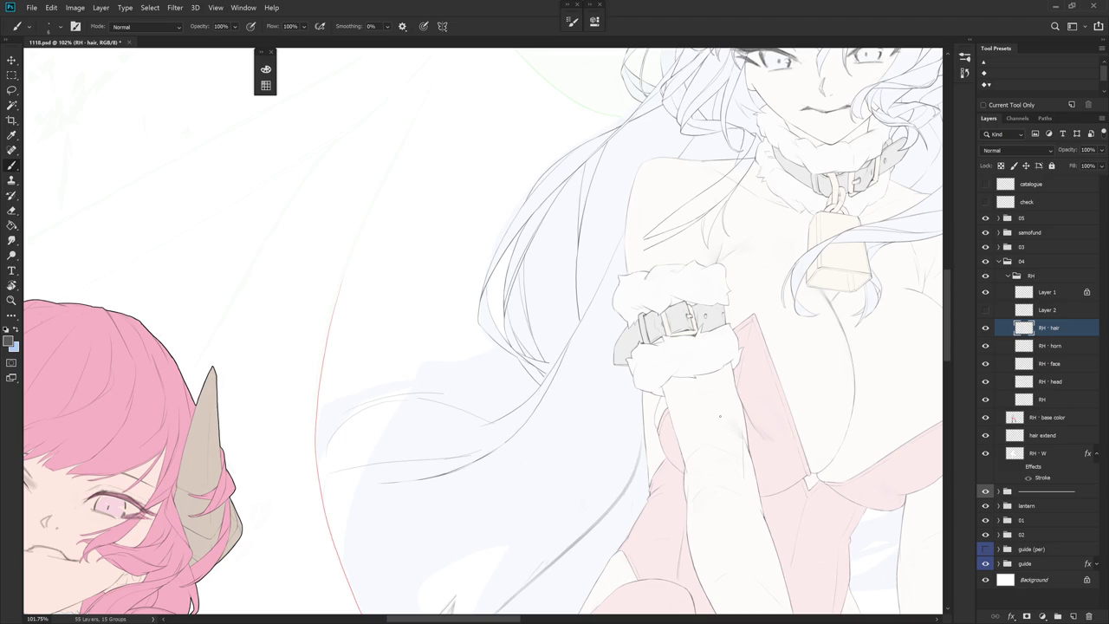
{"action": "left_click_drag", "start_coordinate": [580, 436], "coordinate": [589, 426]}
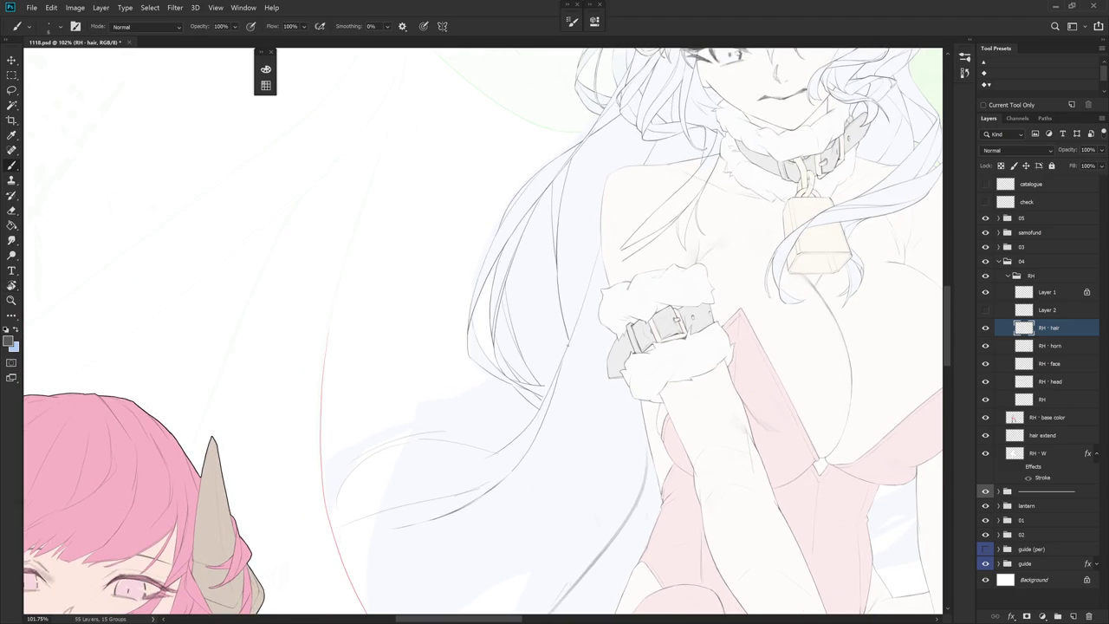
{"action": "key", "text": "e"}
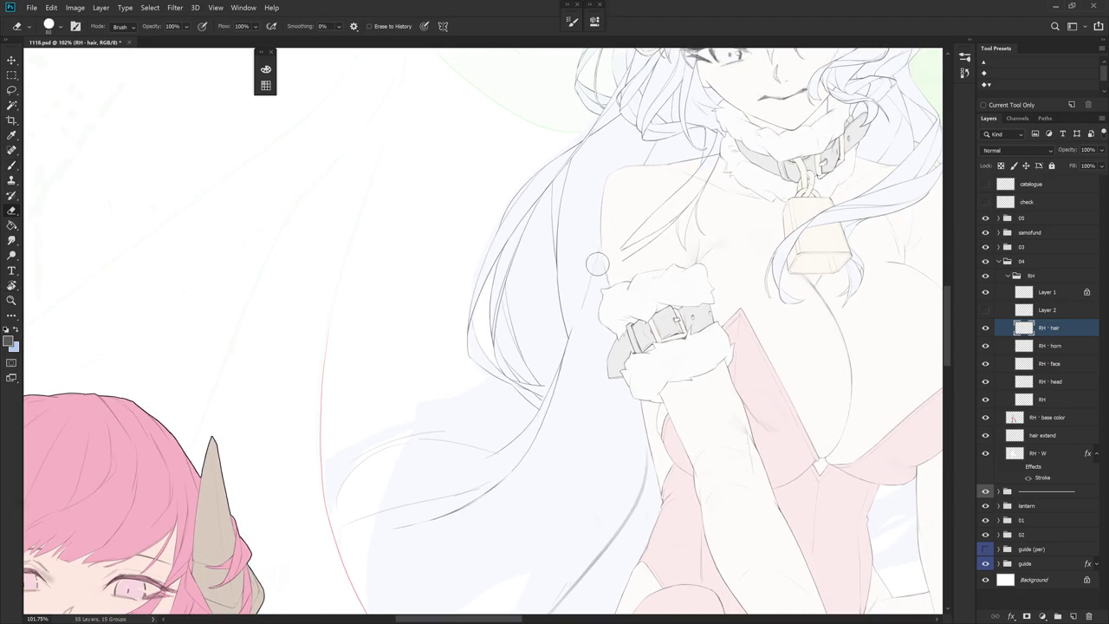
{"action": "key", "text": "b"}
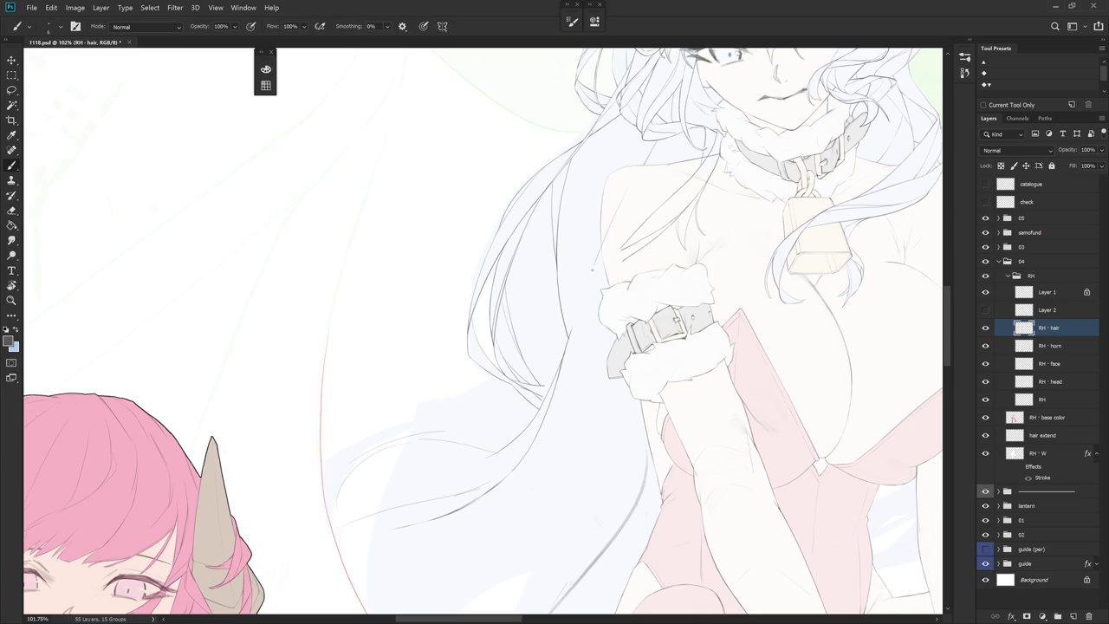
{"action": "key", "text": "e"}
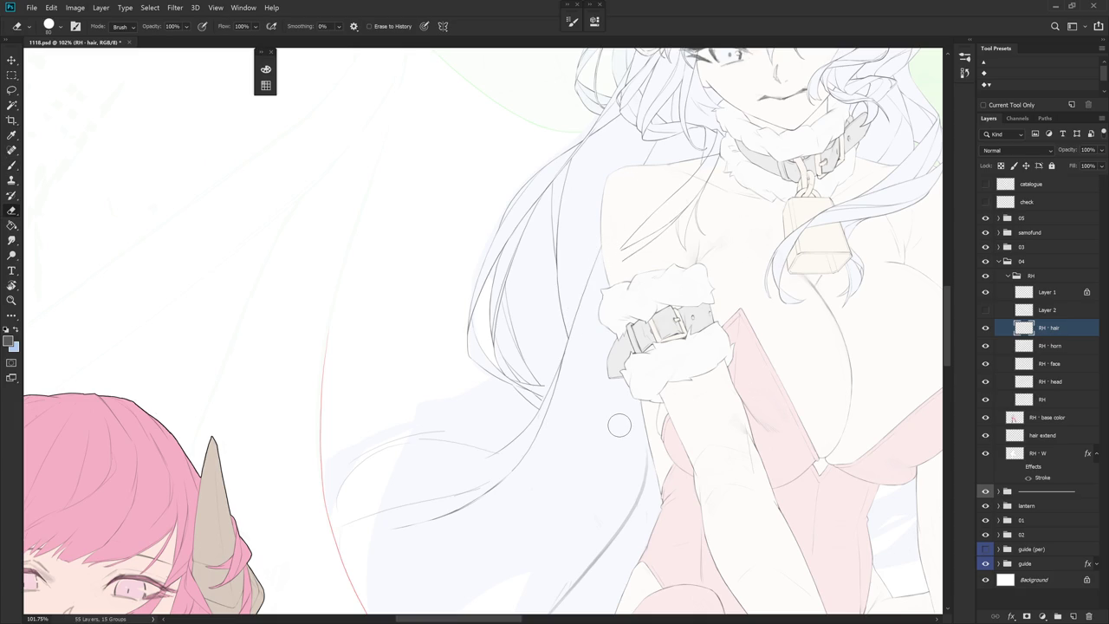
At 150% zoom, undo the stray thin stroke and erase along the wrist strand
{"action": "scroll", "coordinate": [619, 424], "scroll_direction": "up", "scroll_amount": 4}
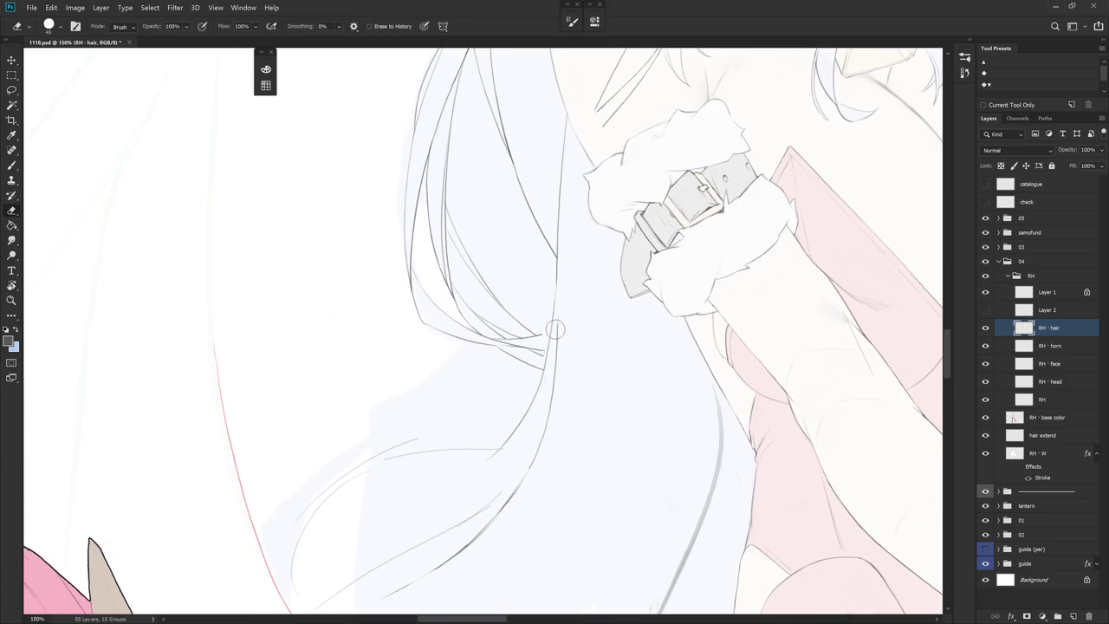
{"action": "key", "text": "b"}
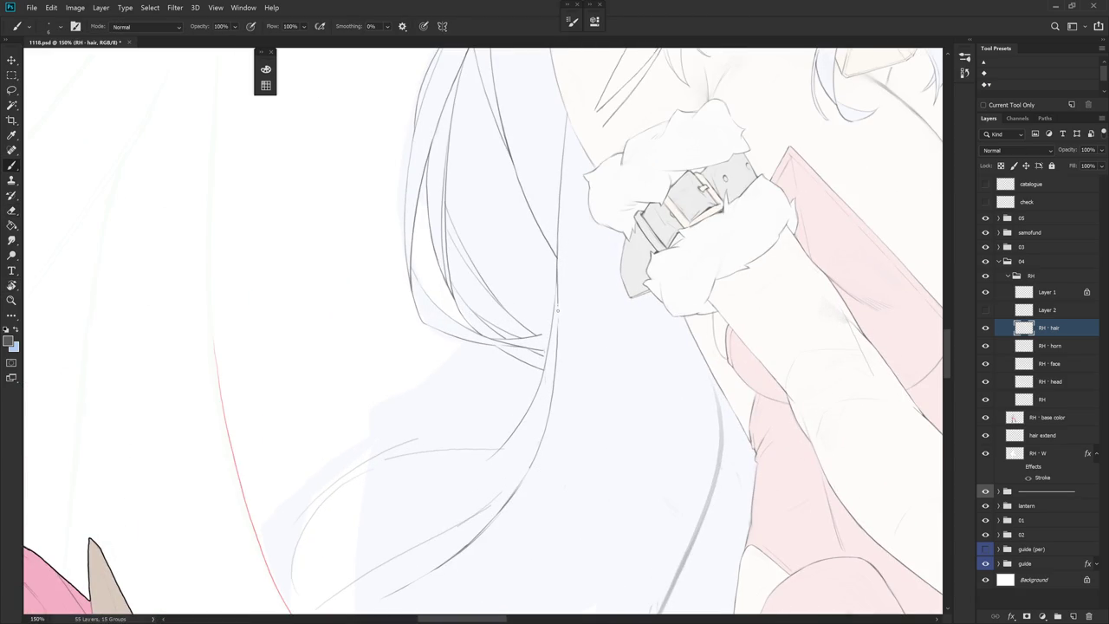
{"action": "key", "text": "ctrl+z"}
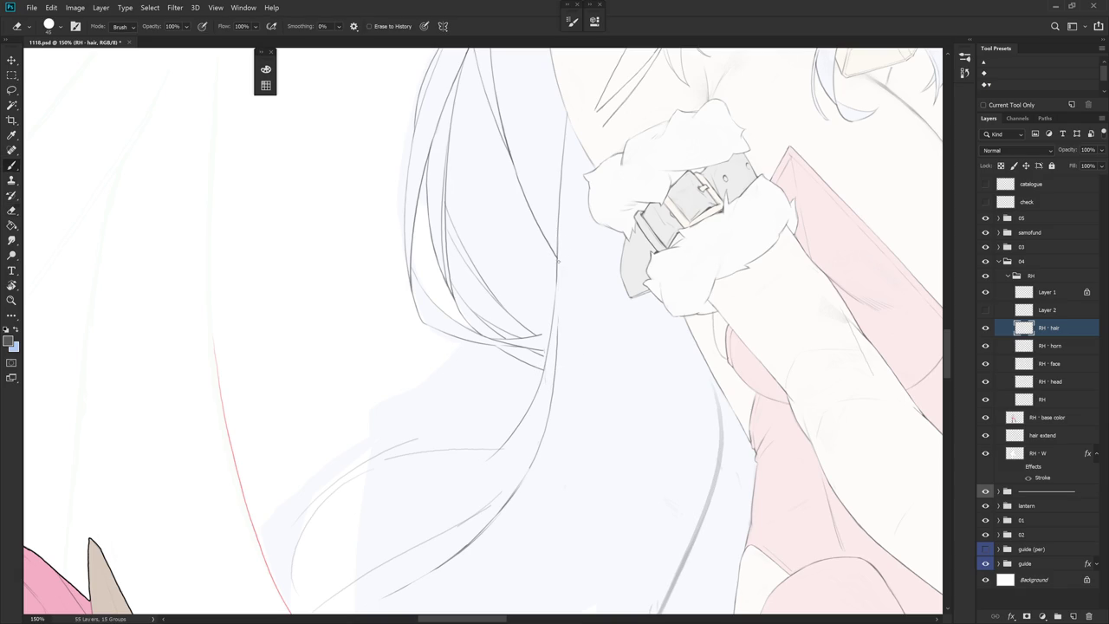
{"action": "key", "text": "e"}
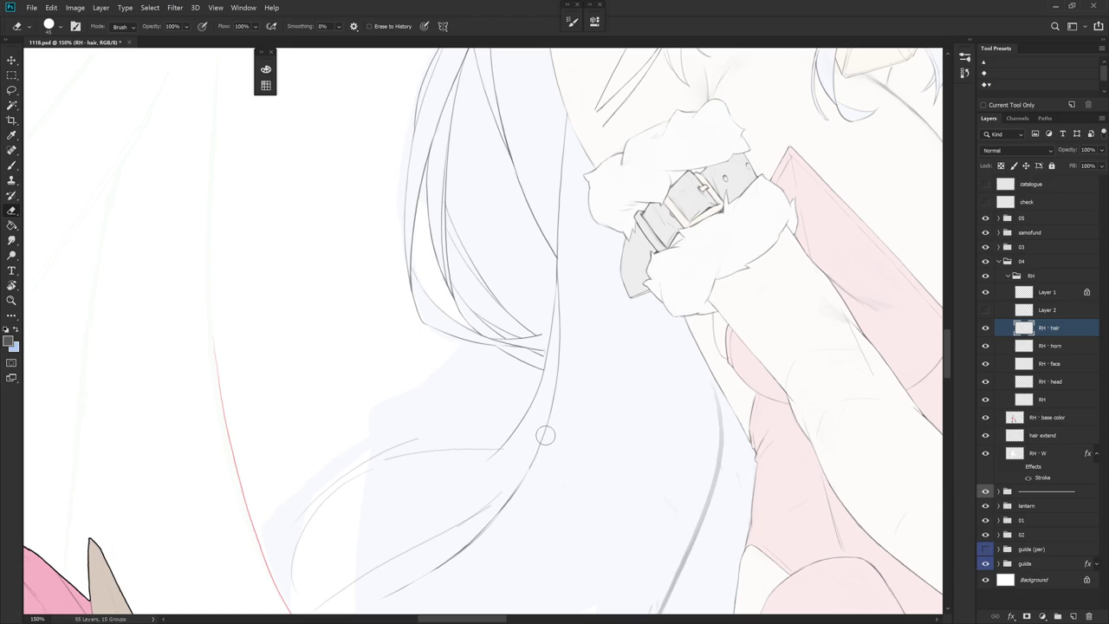
{"action": "left_click_drag", "start_coordinate": [544, 435], "coordinate": [624, 486]}
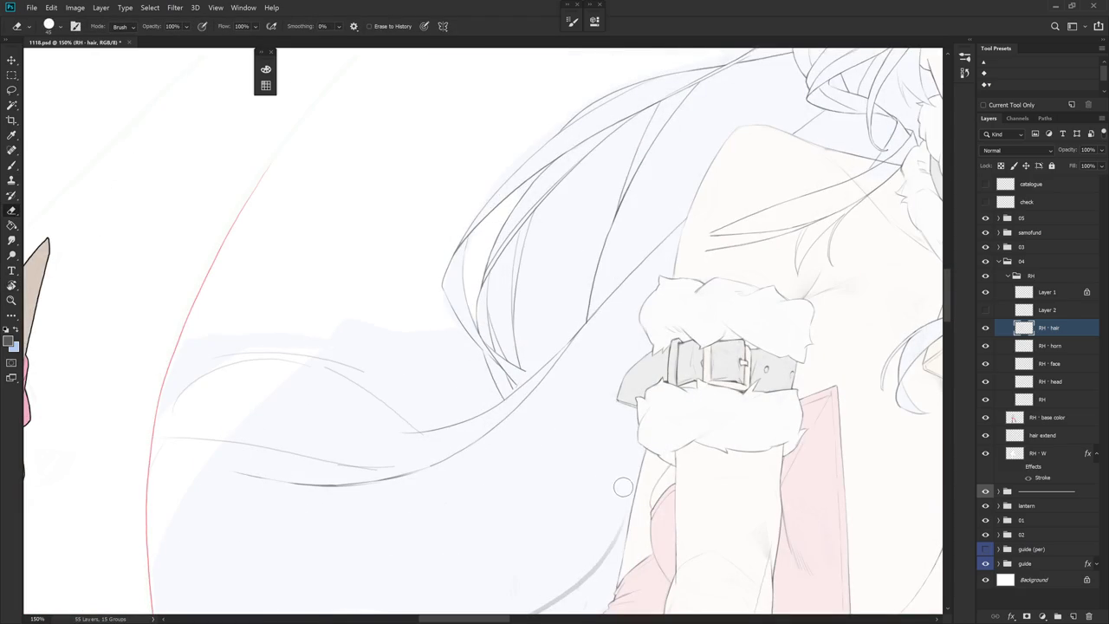